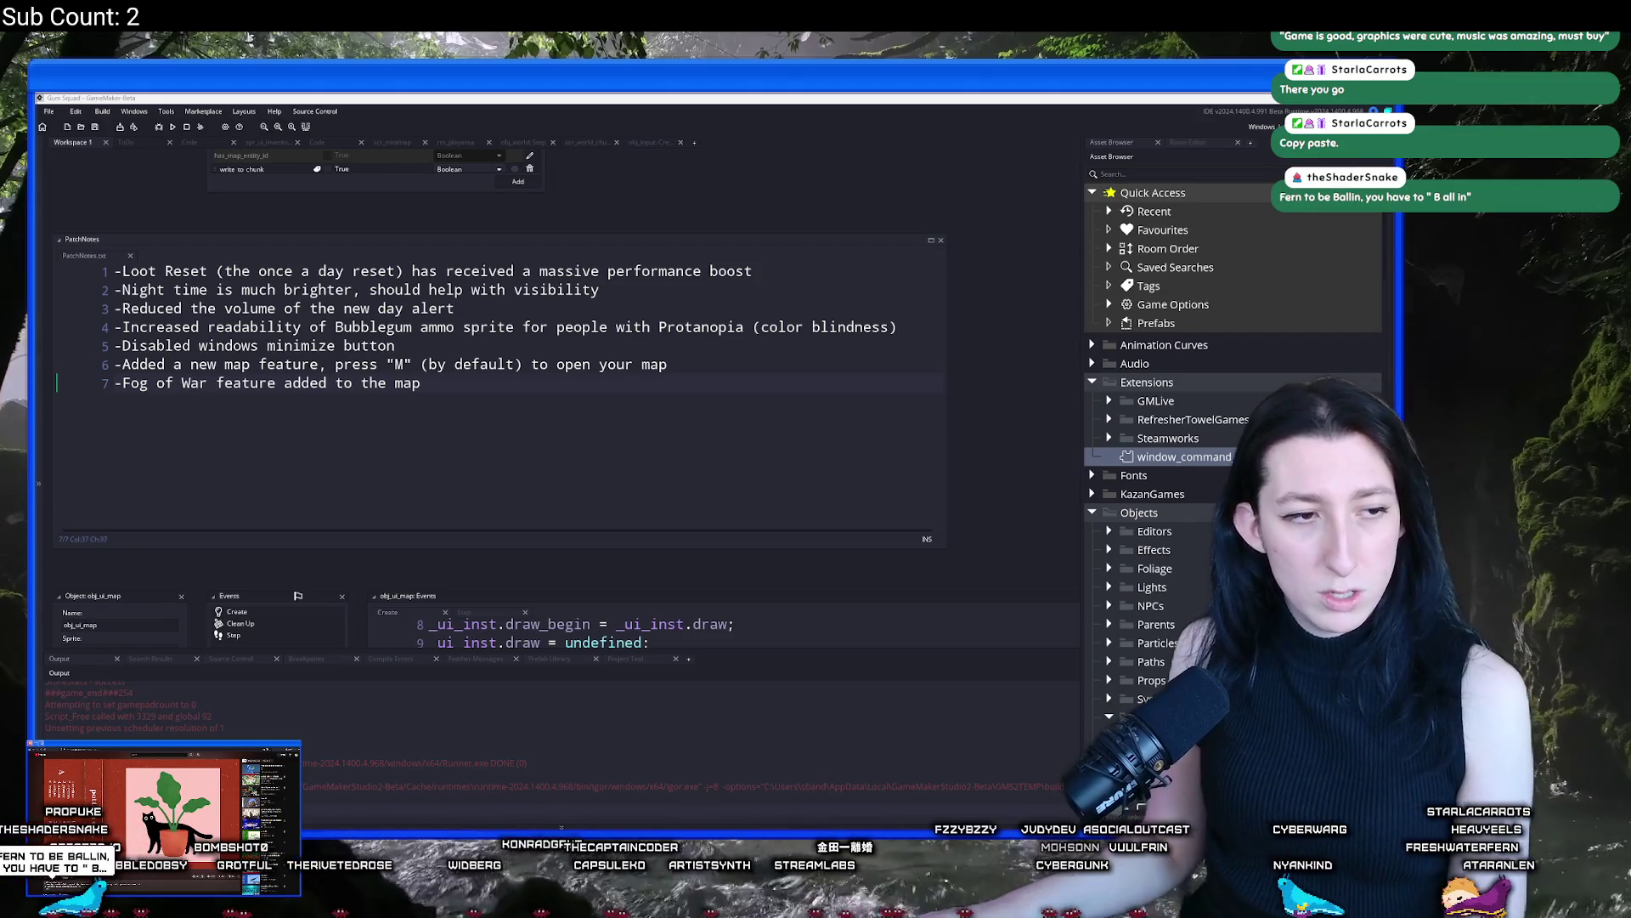
Switch from the GameMaker patch notes to the Gum Squad Discord's Accessbility suggestion post
key(alt+Tab)
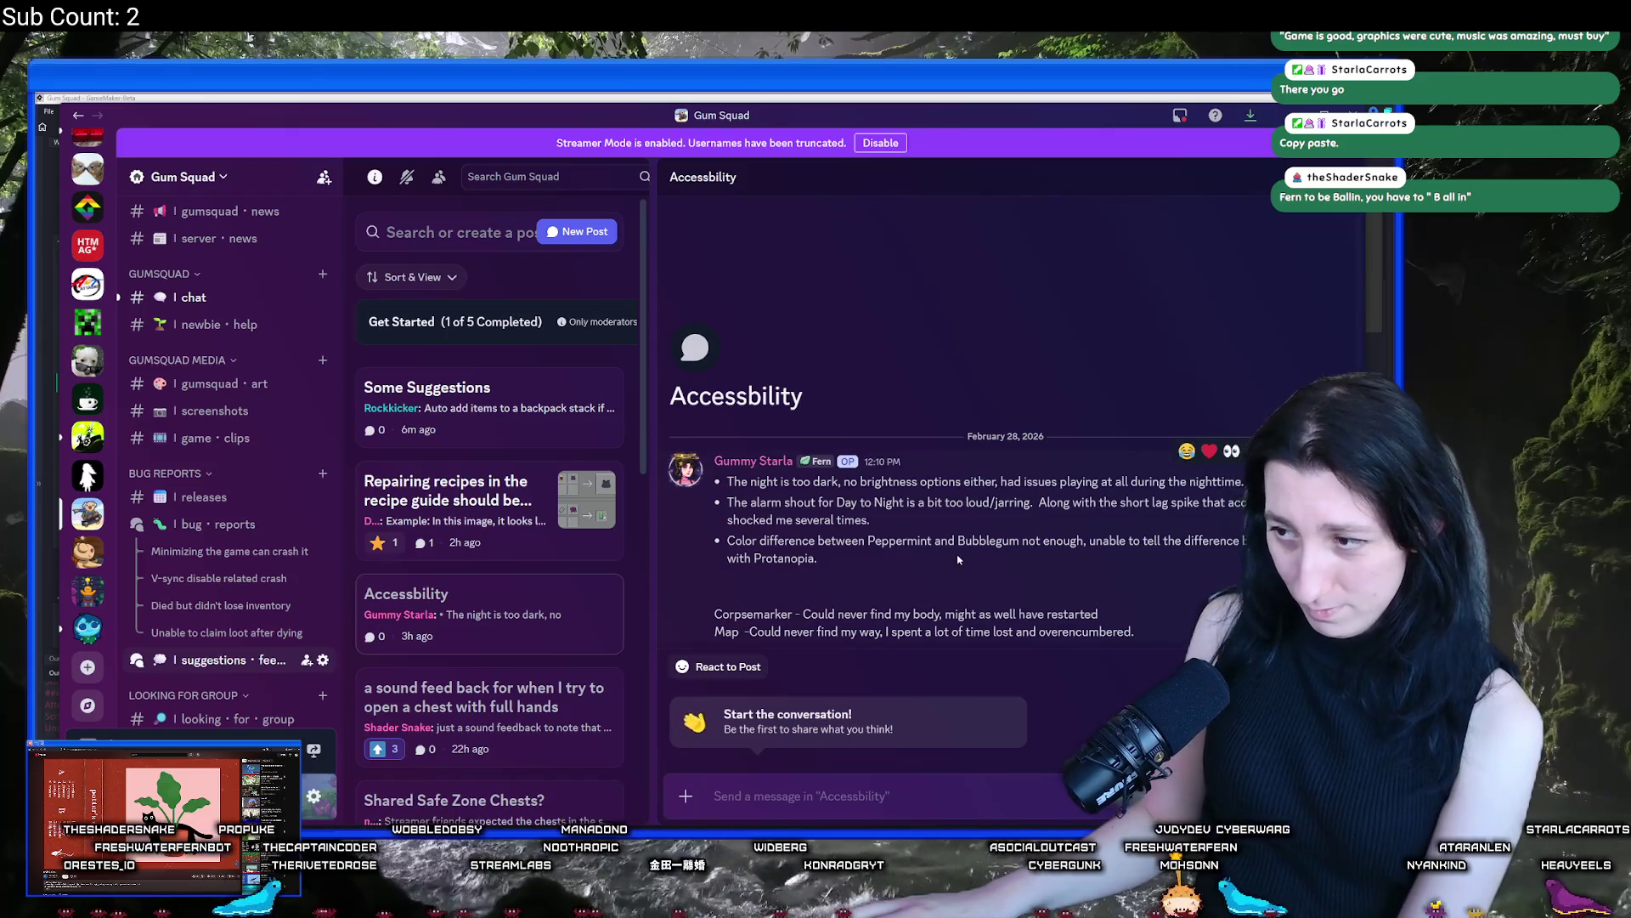
Add a heart reaction to the Accessbility suggestion post
drag(1145, 626, 714, 634)
click(985, 555)
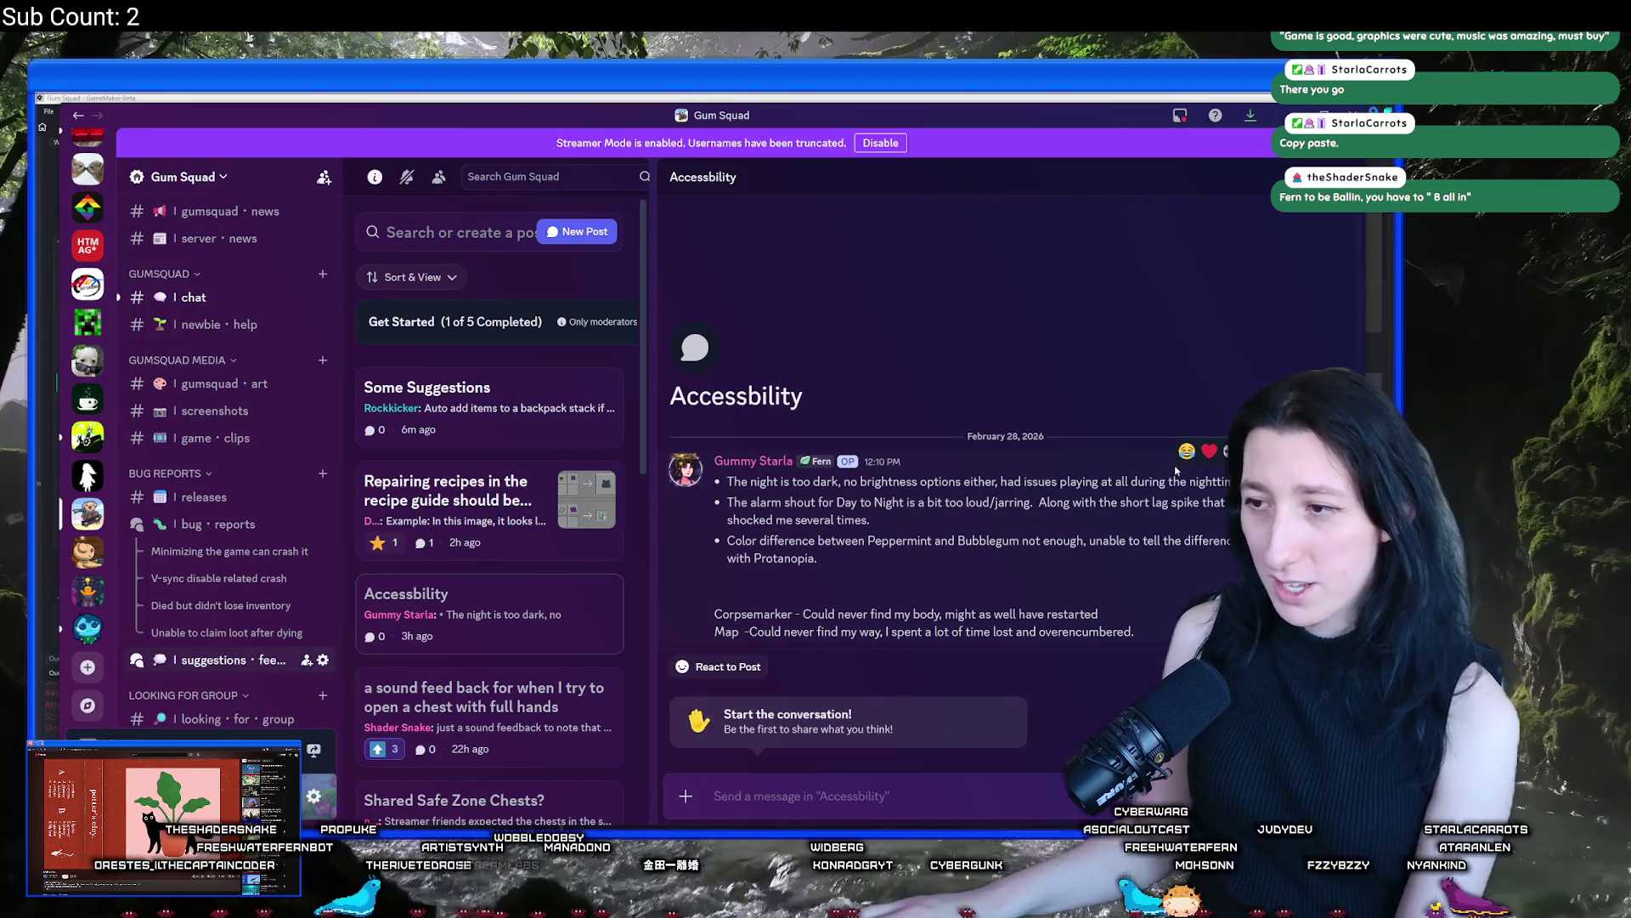
click(1210, 454)
text(kdComp)
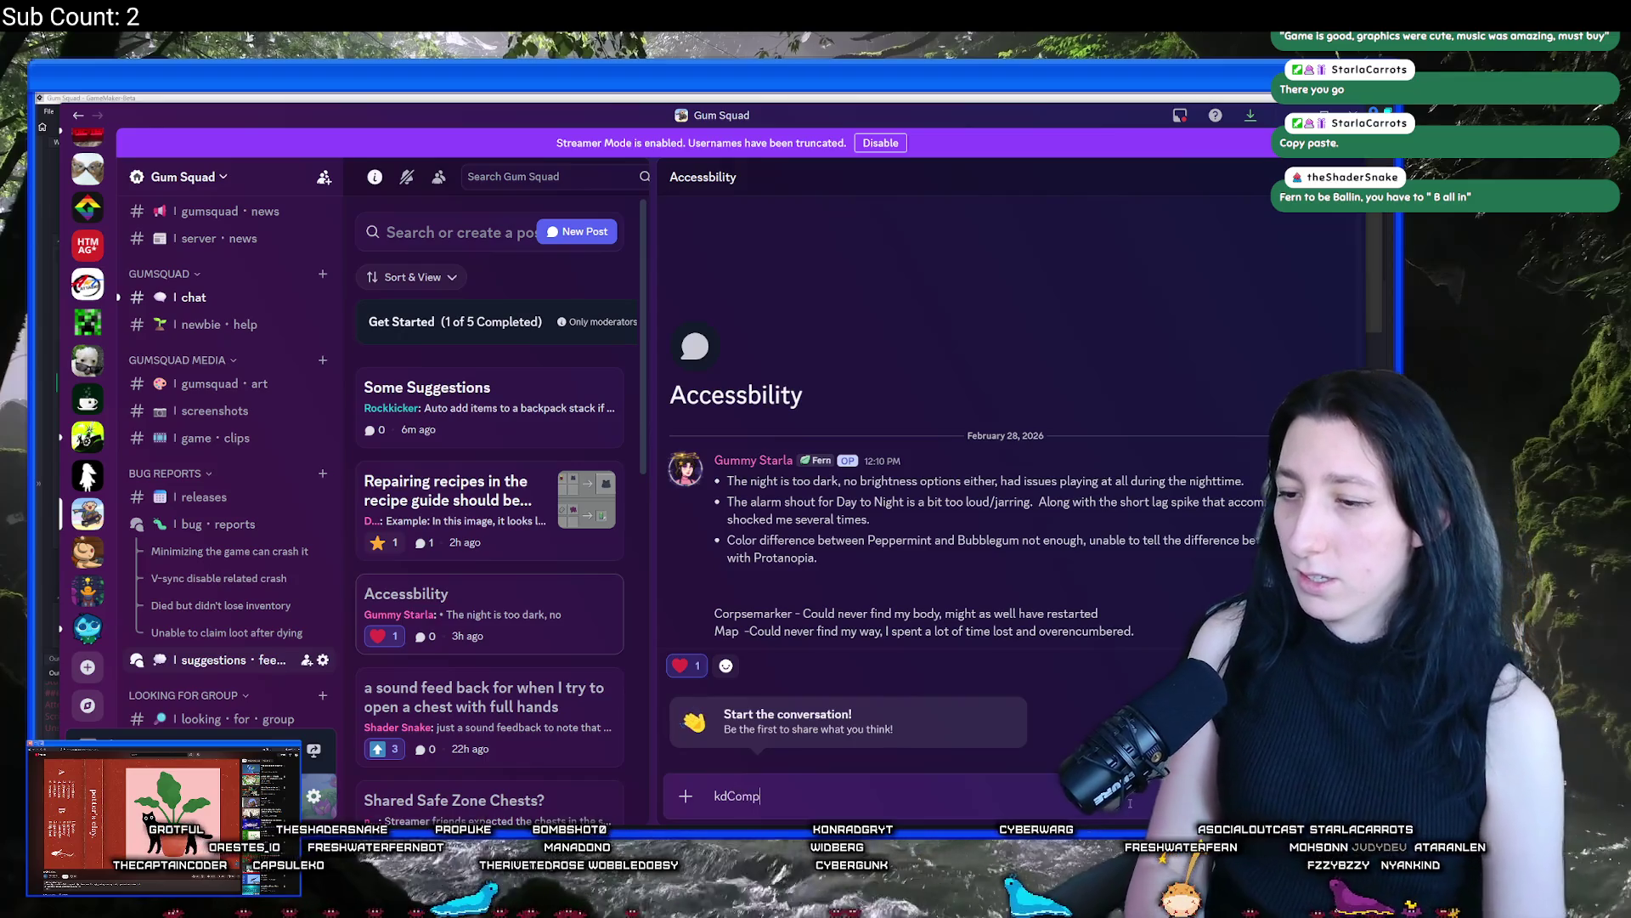
Reply to the post with 'Completed all of the possible suggestions here'
key(BackSpace)
key(BackSpace)
text(Completed all of the possible suggestion)
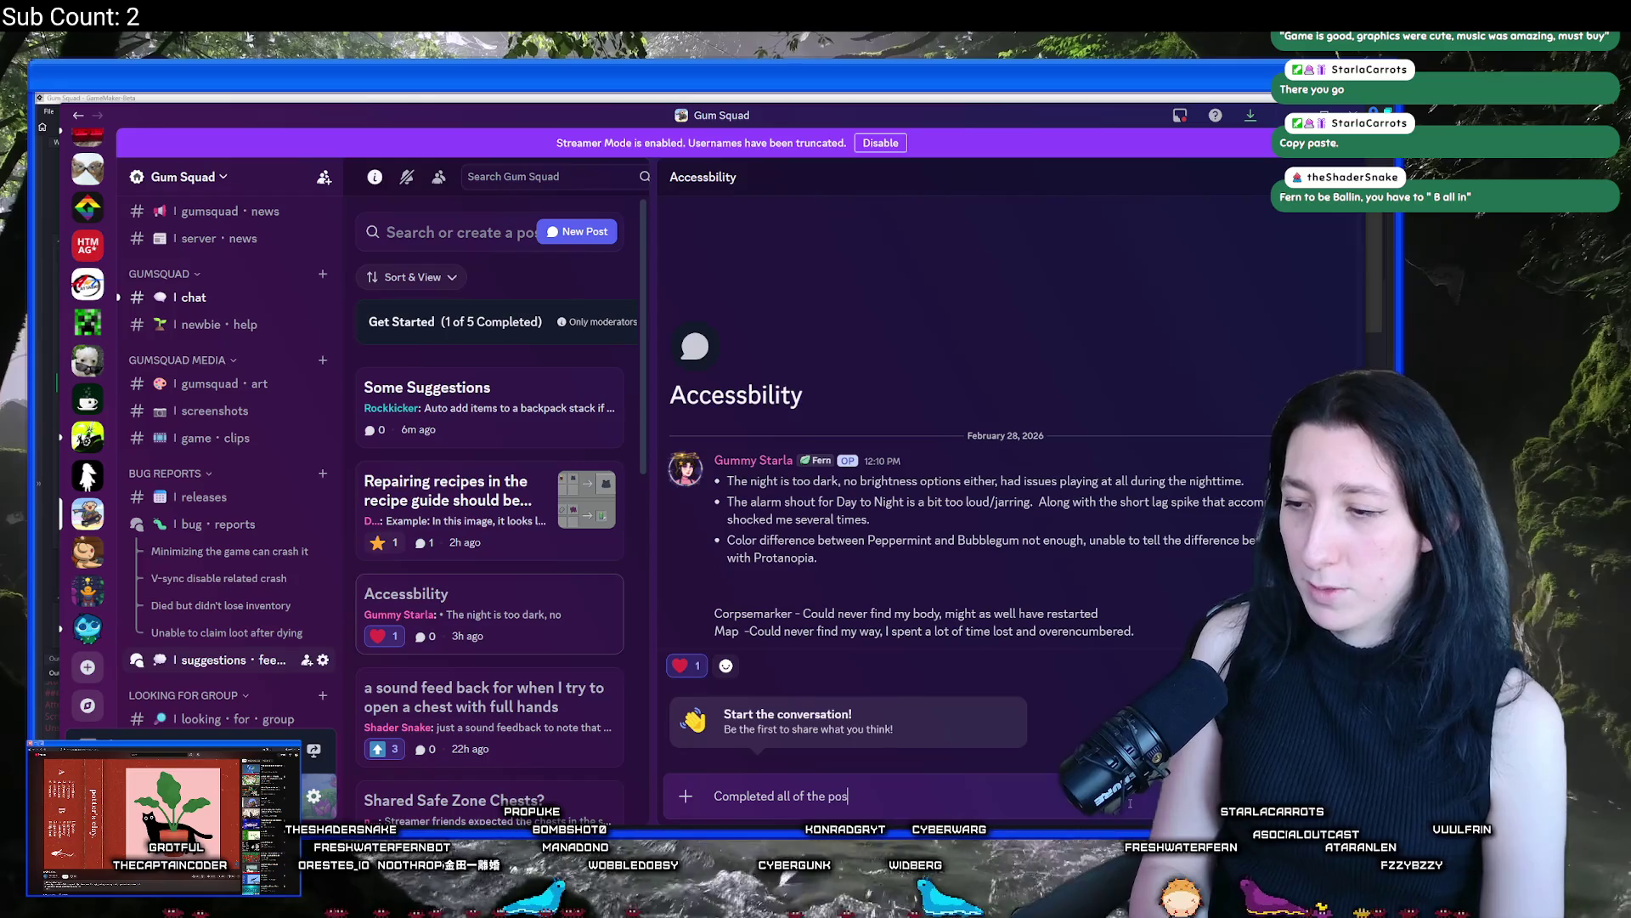
text(s here)
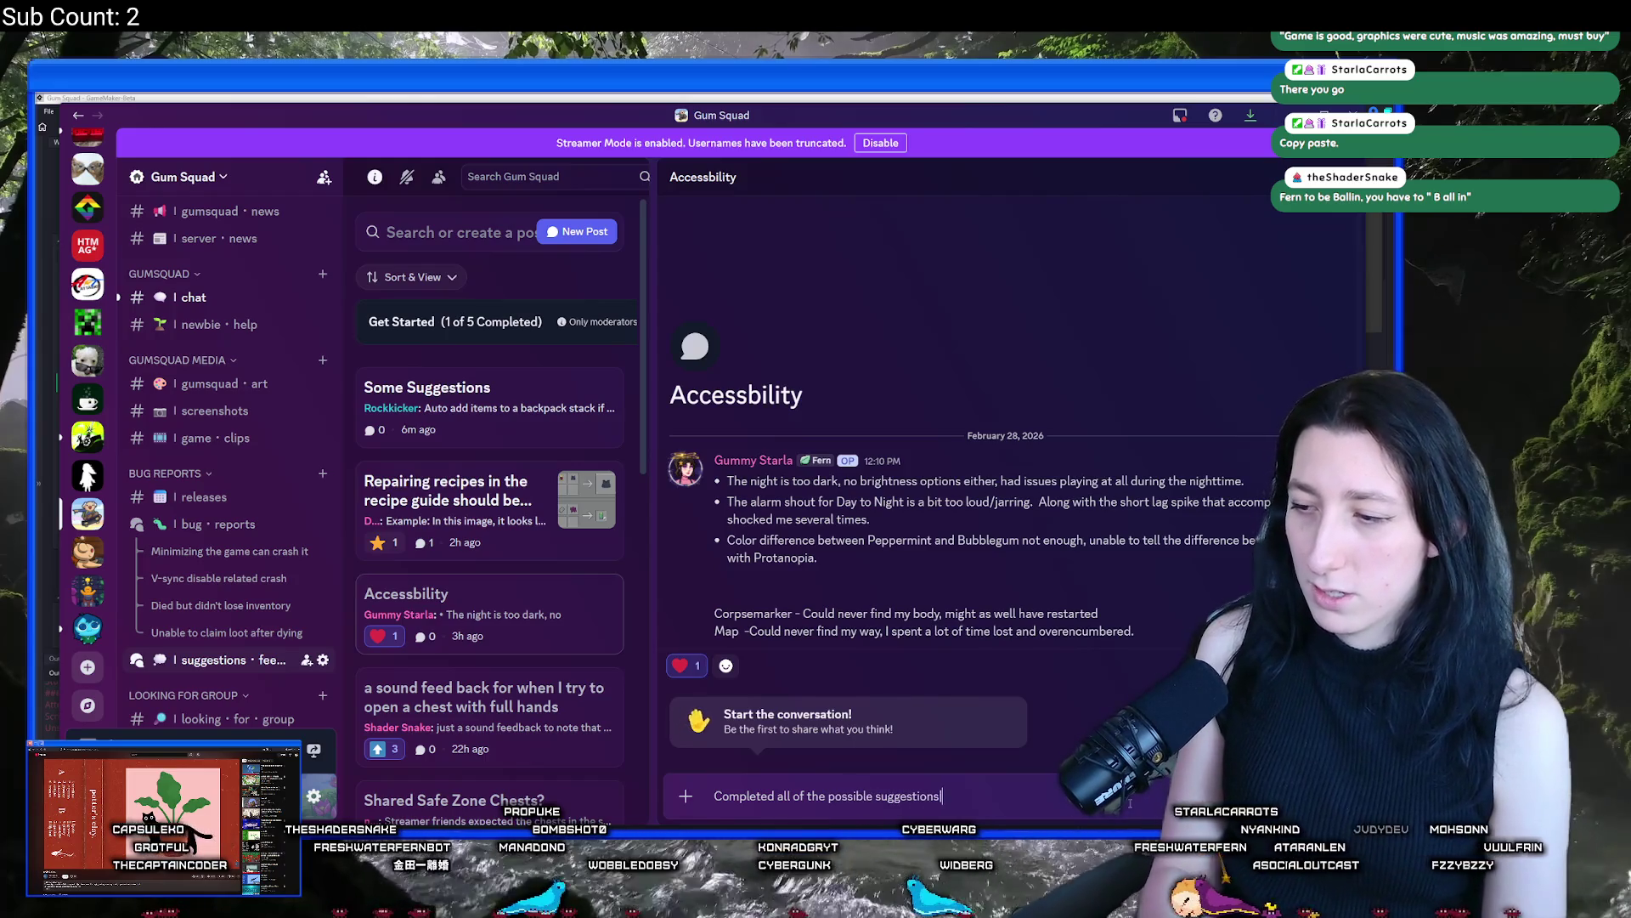
key(Return)
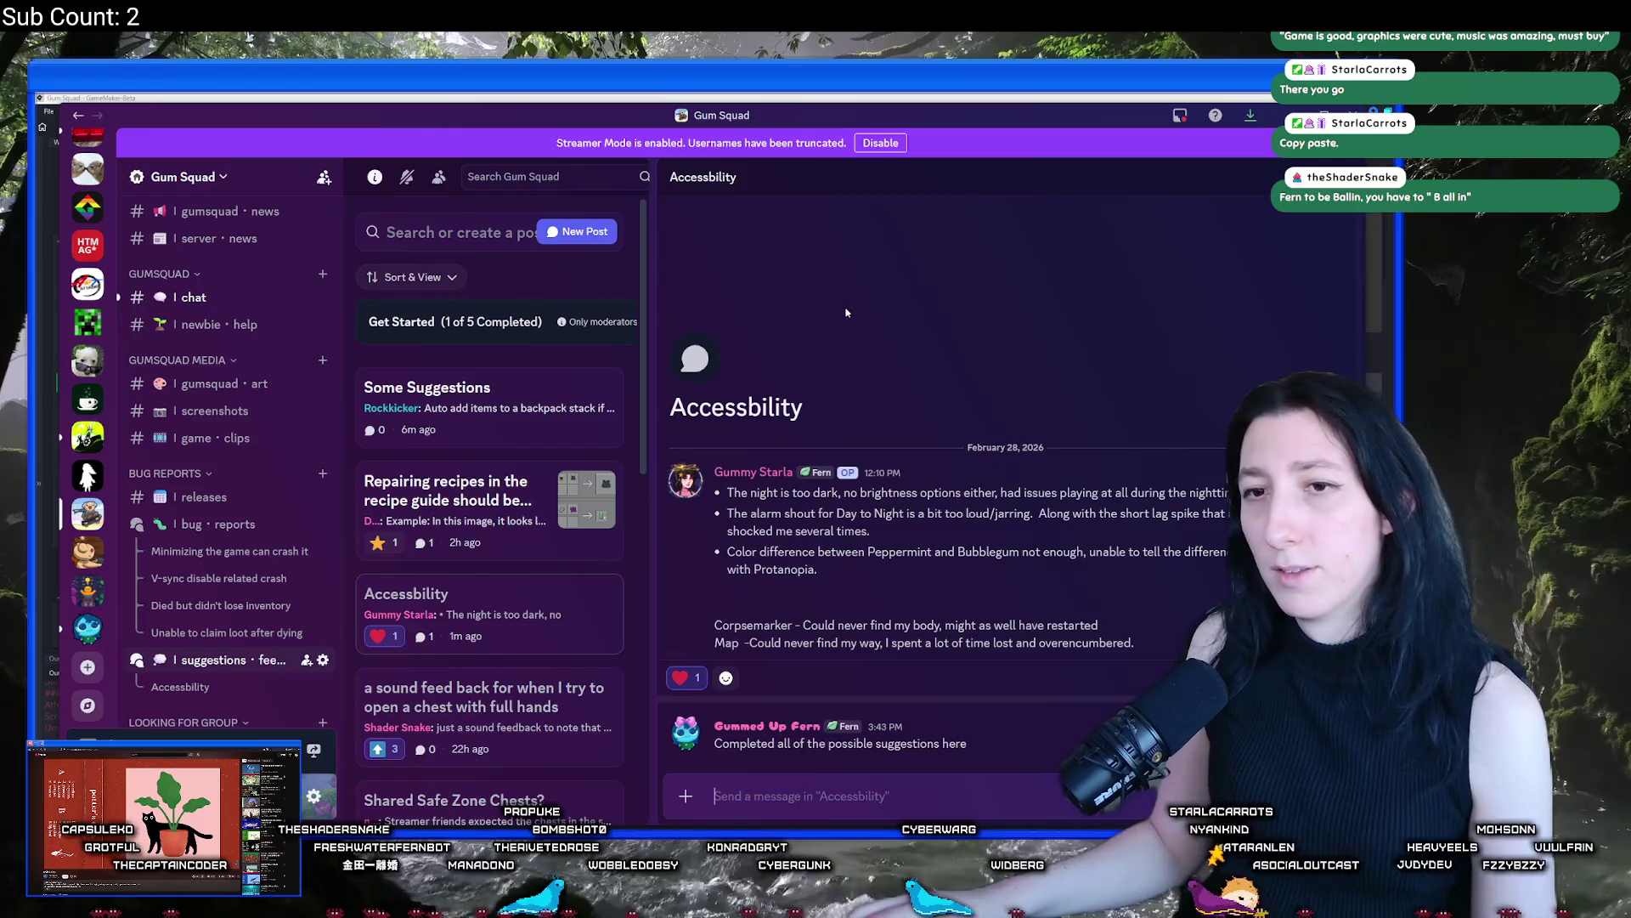
click(481, 523)
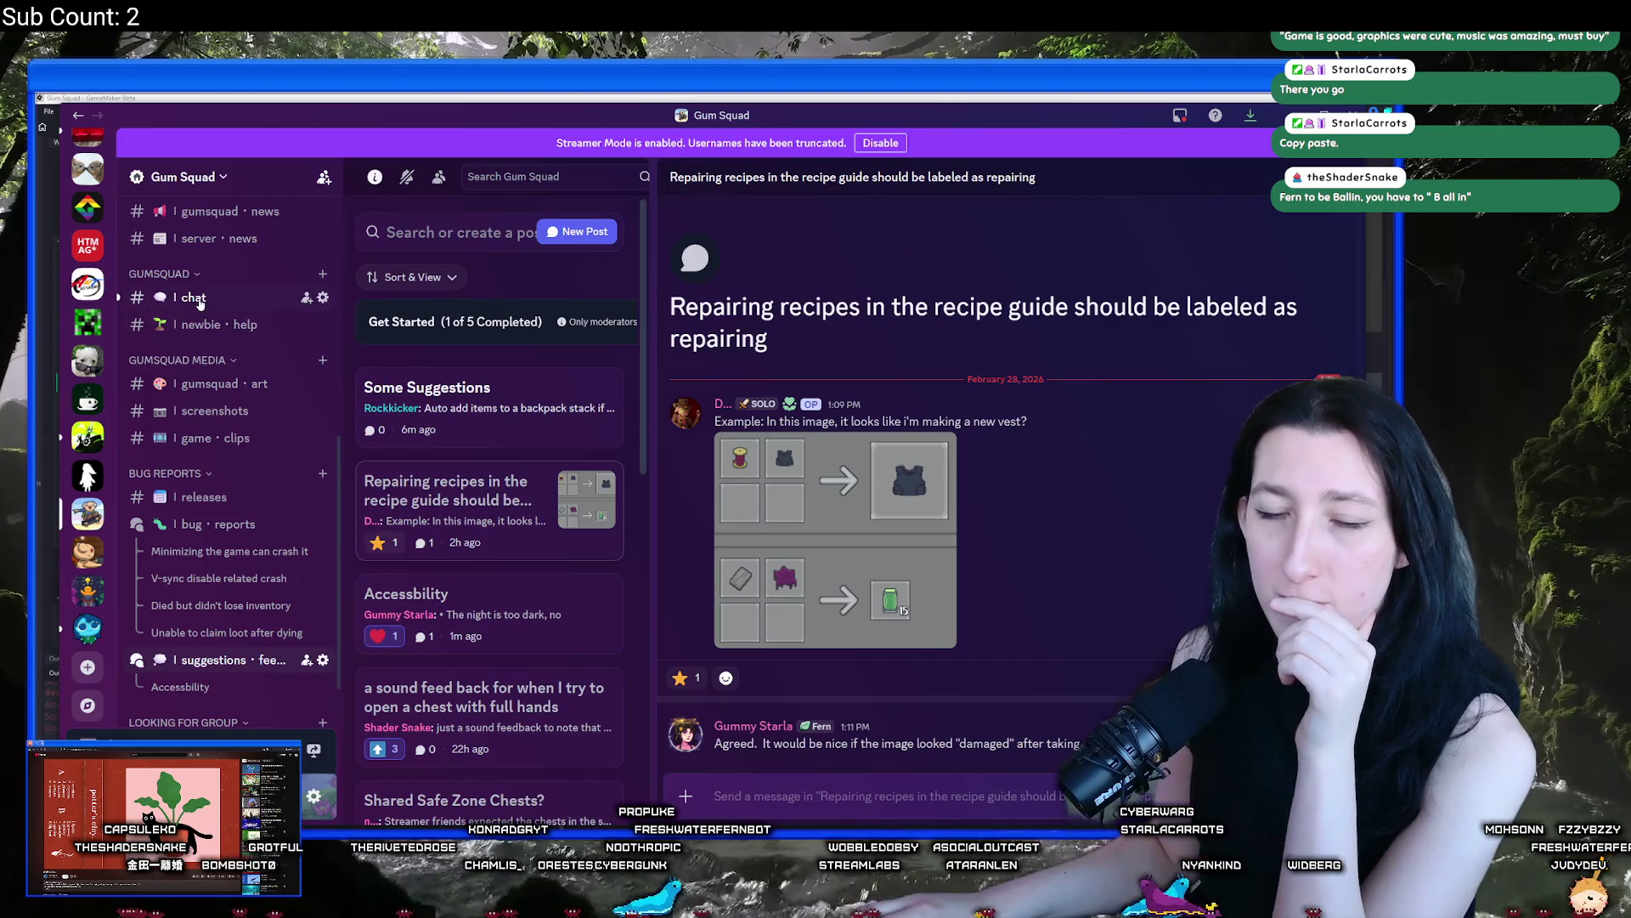
Read the Repairing recipes post, then the Hovering over items and Move the loot chests posts
scroll(510, 577, down, 2)
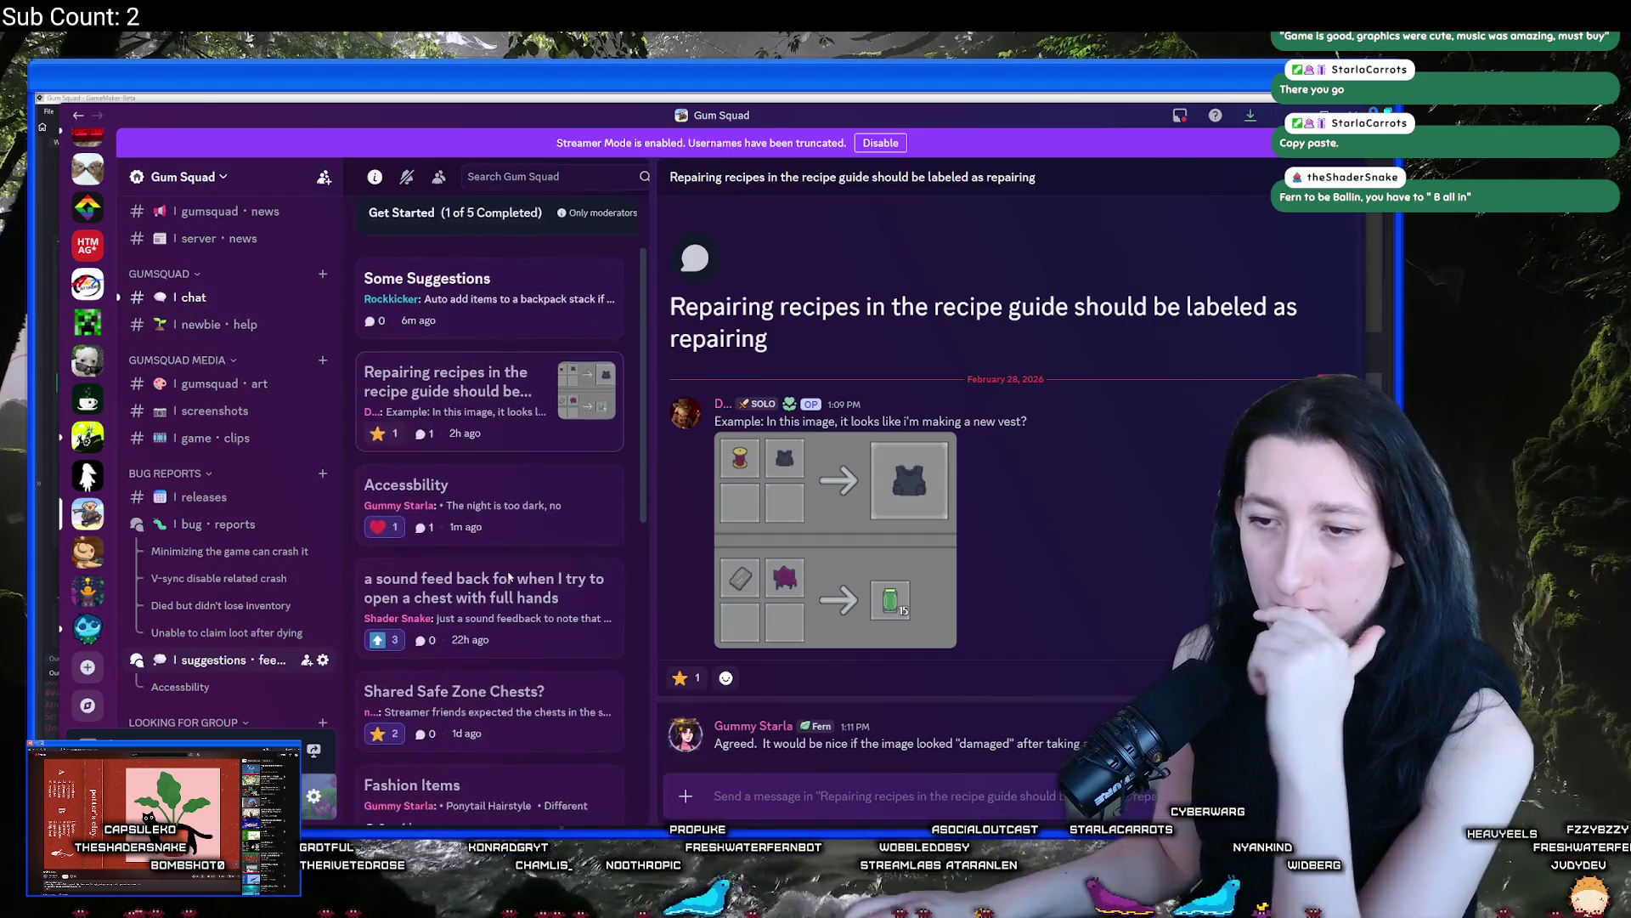
scroll(510, 577, down, 2)
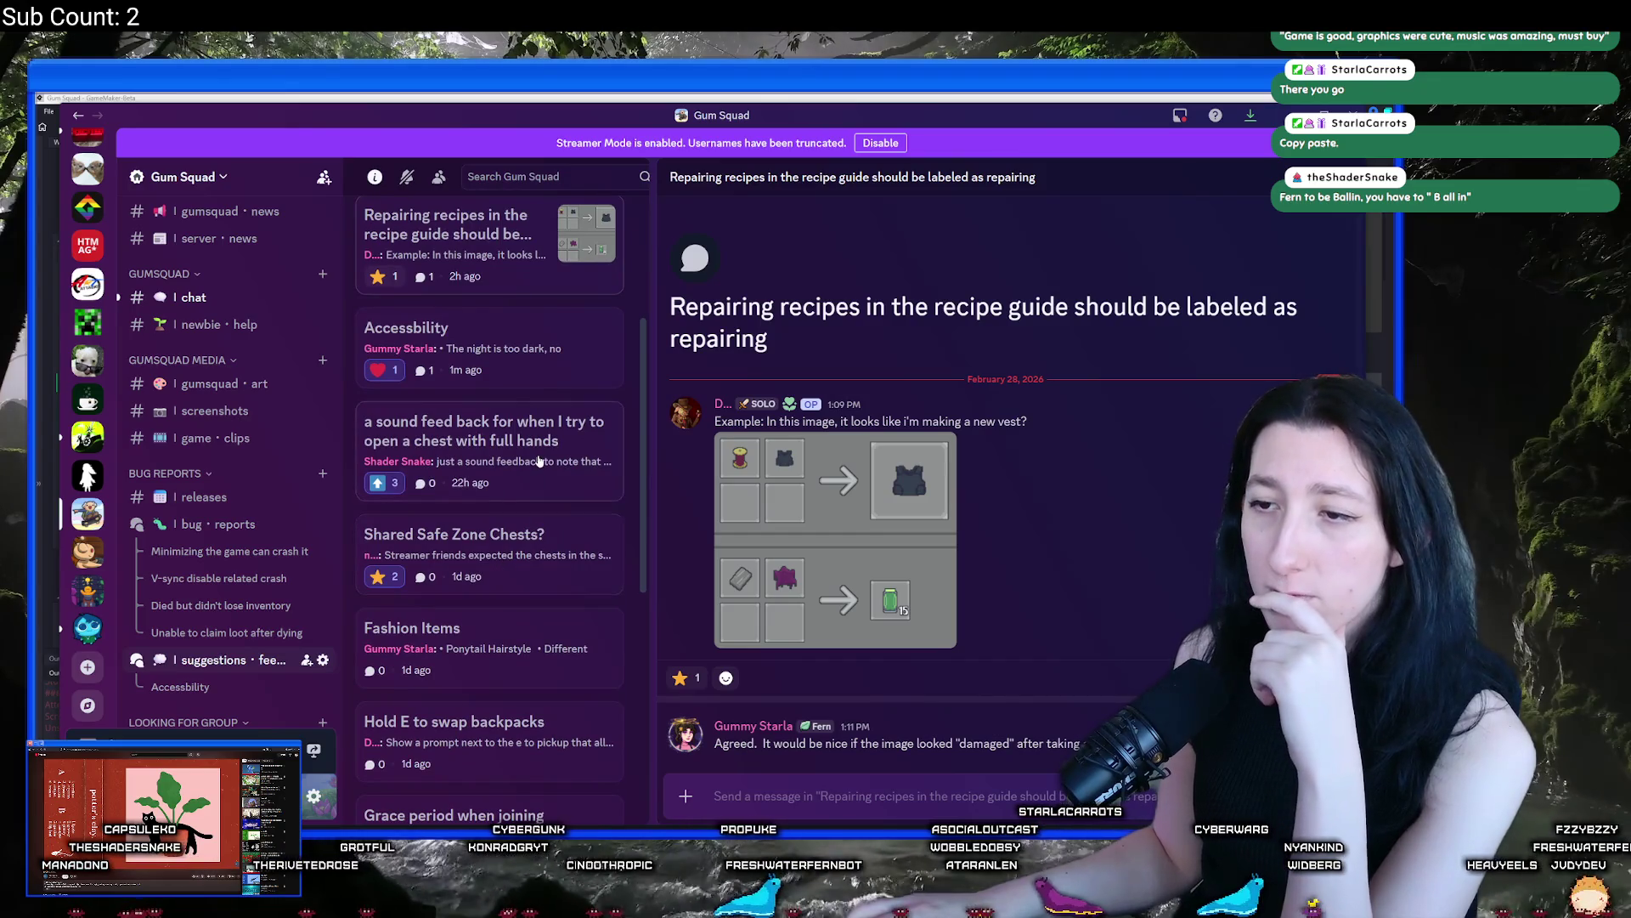
scroll(560, 553, down, 4)
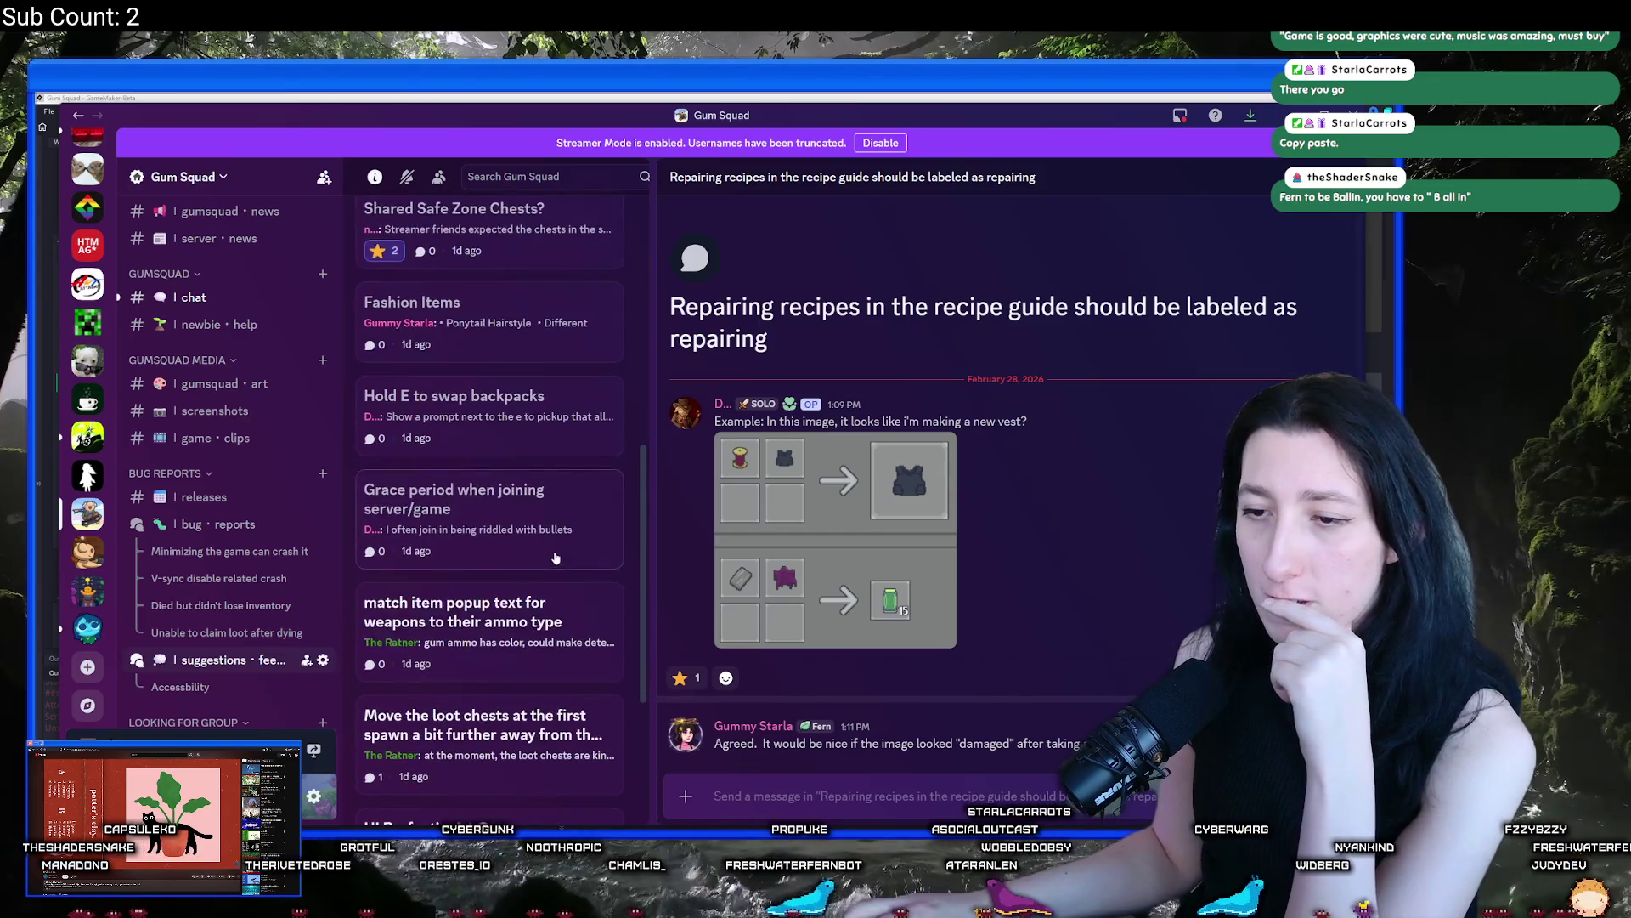
scroll(441, 529, down, 2)
scroll(440, 529, down, 3)
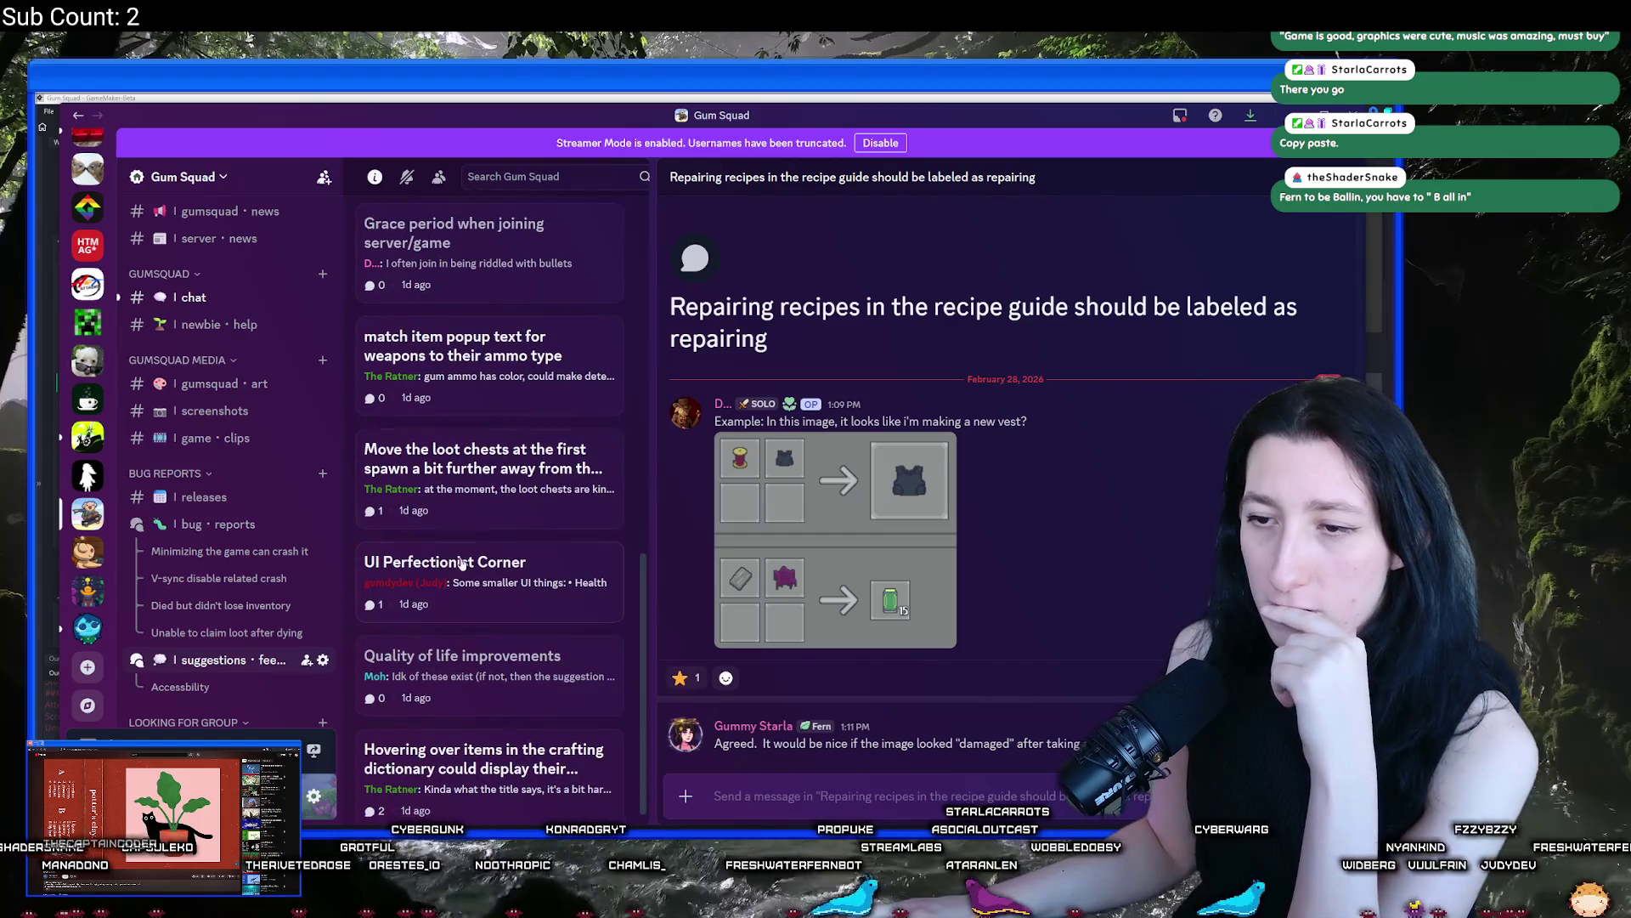
scroll(490, 586, up, 1)
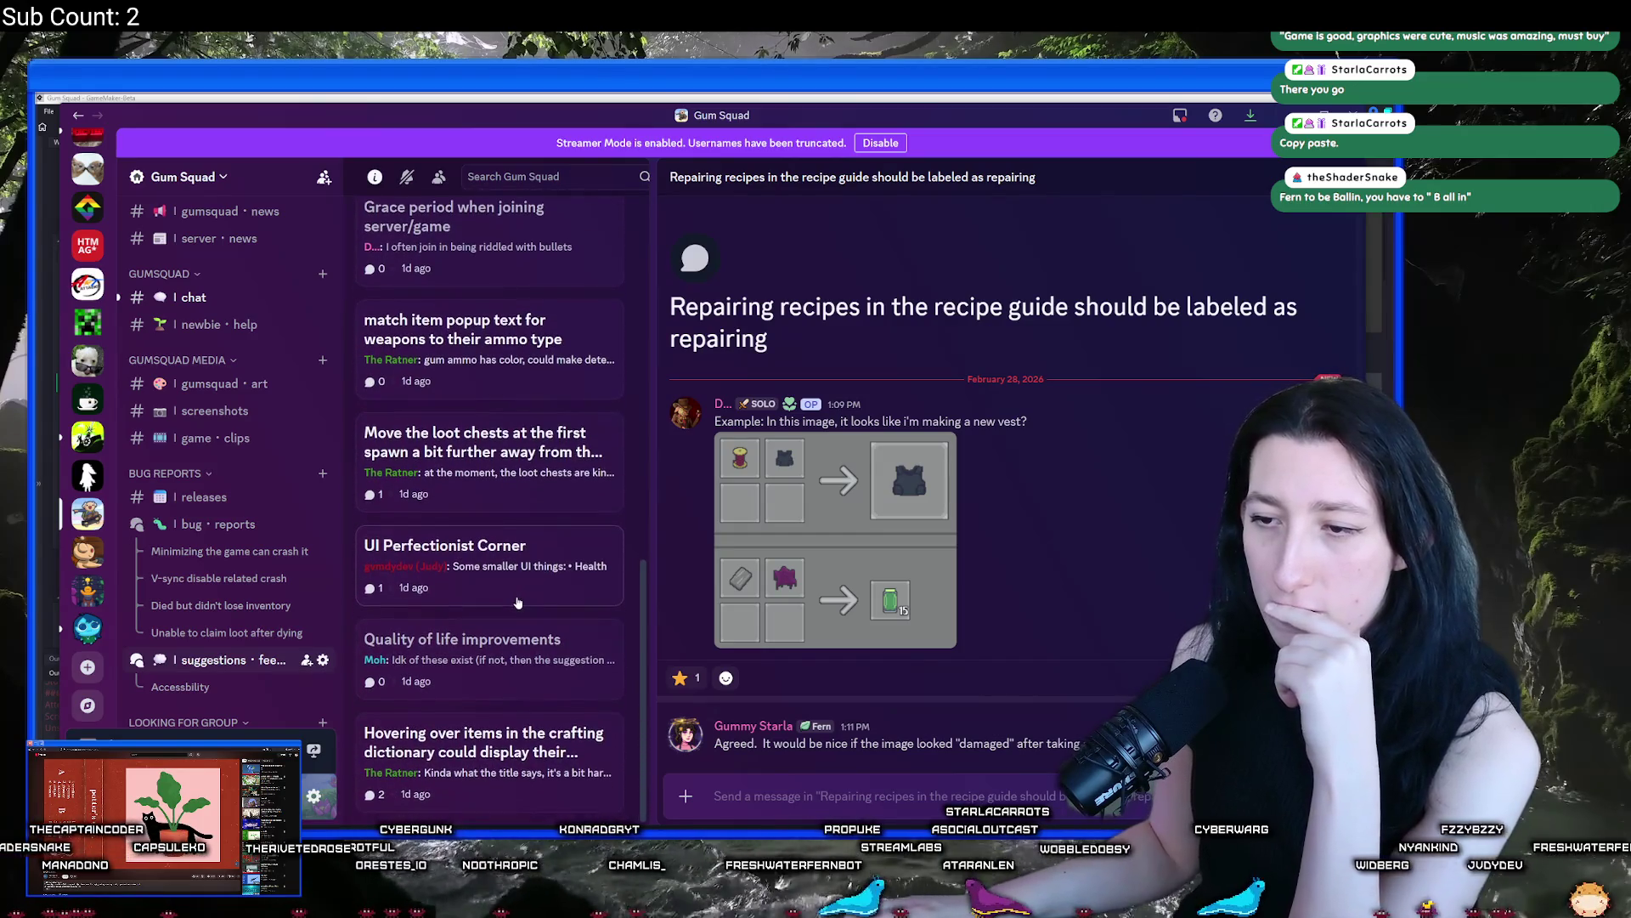
click(535, 797)
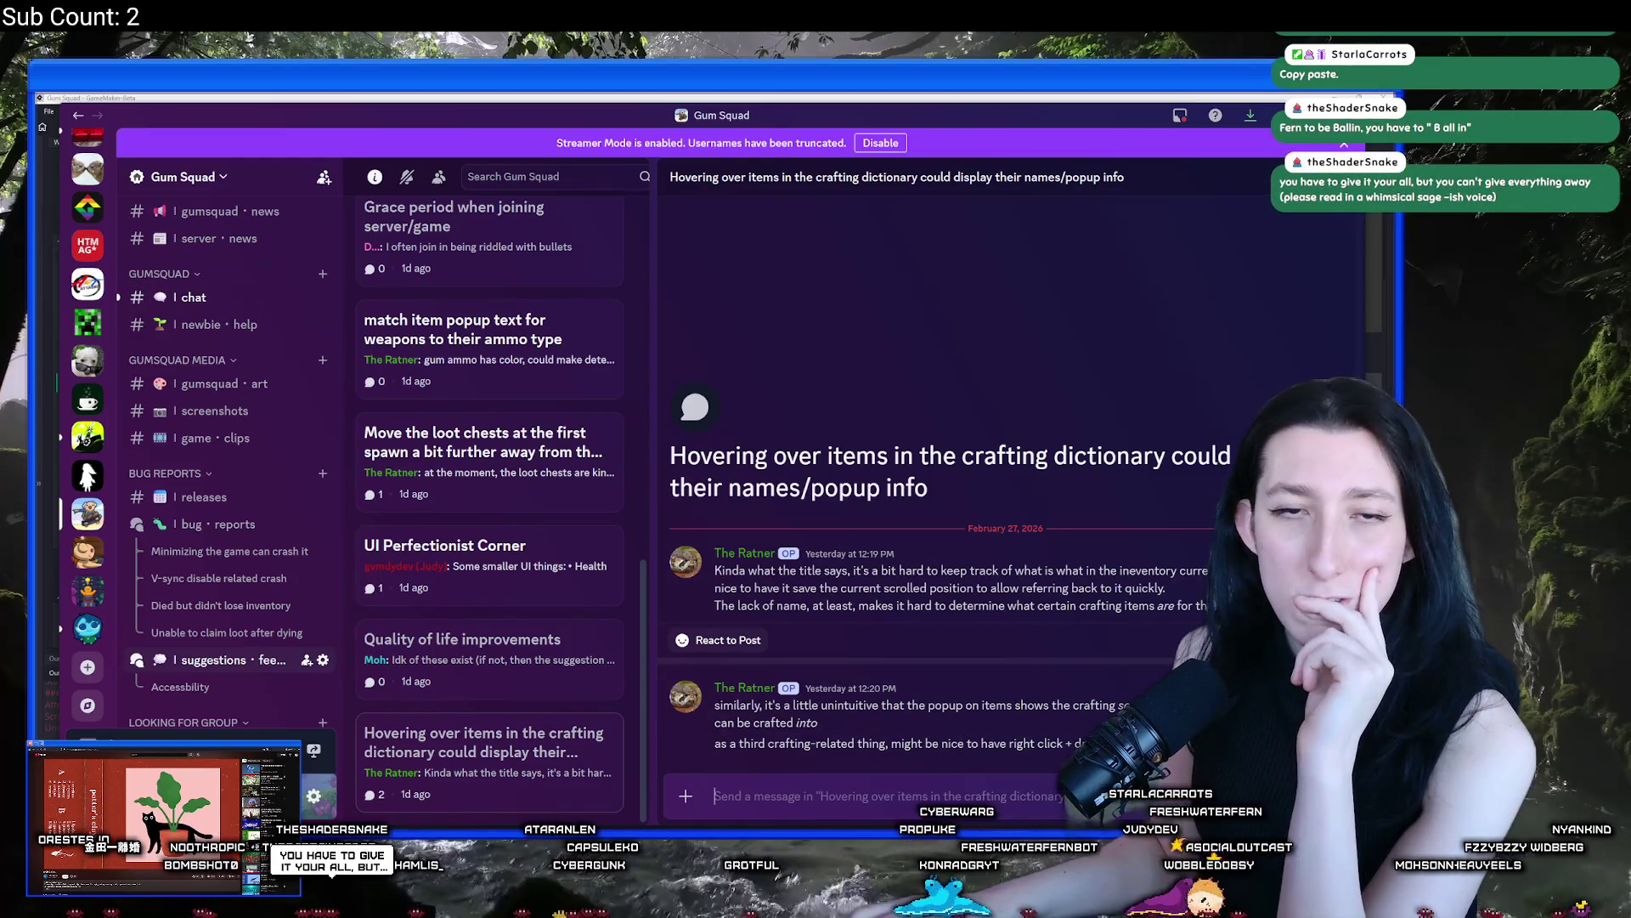
click(535, 433)
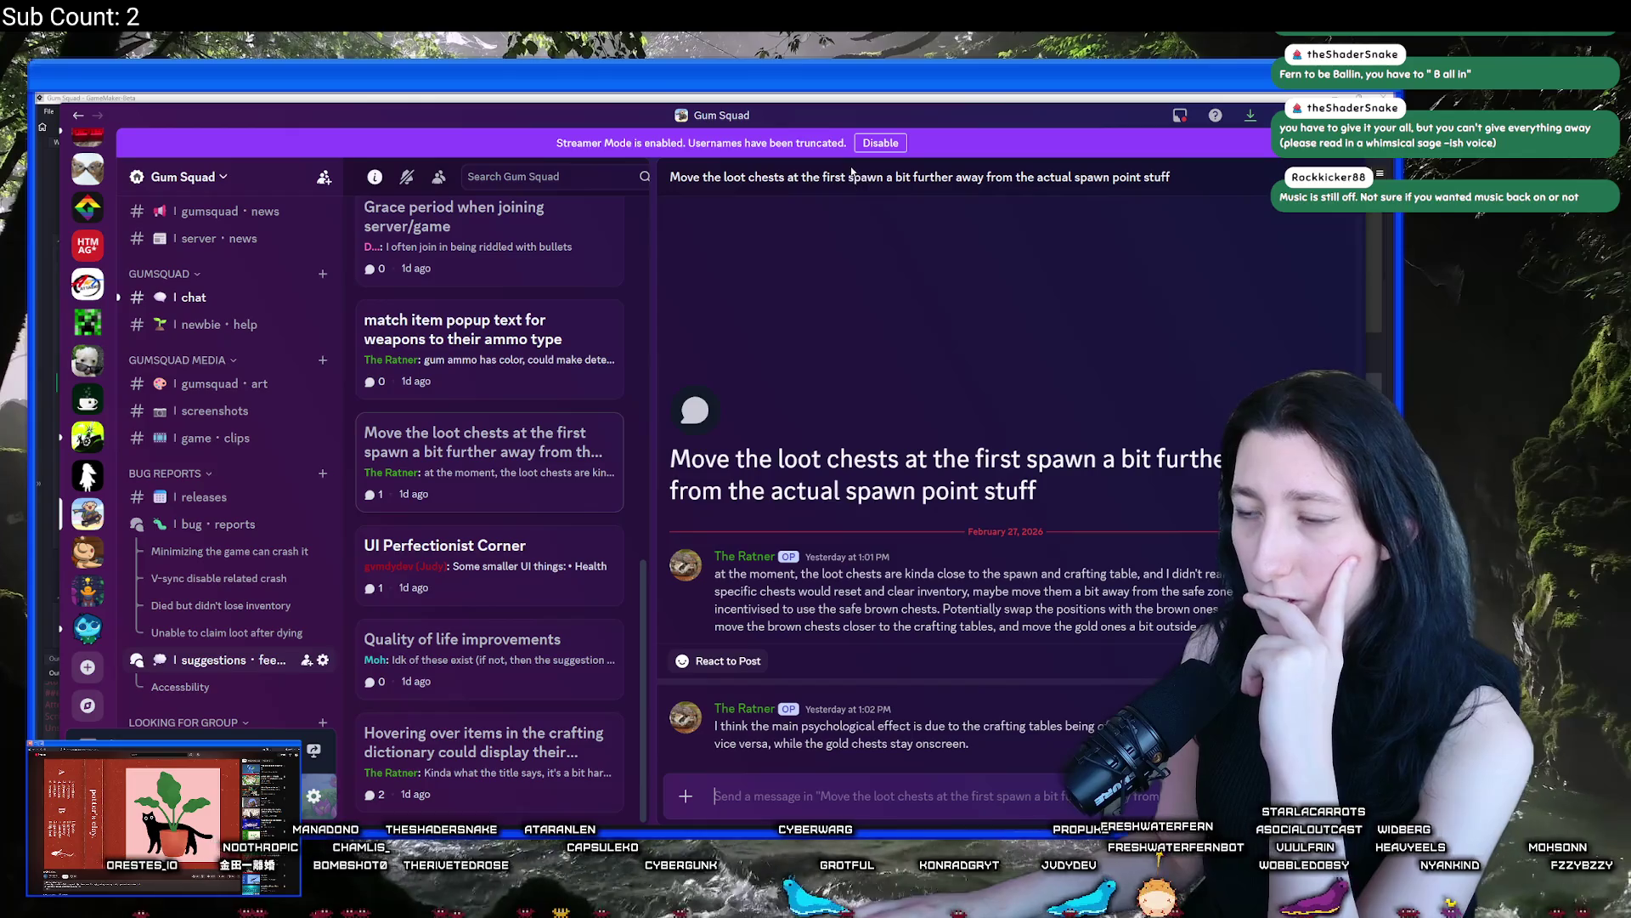
Bring the GameMaker window behind Discord back to the front
drag(943, 117, 819, 107)
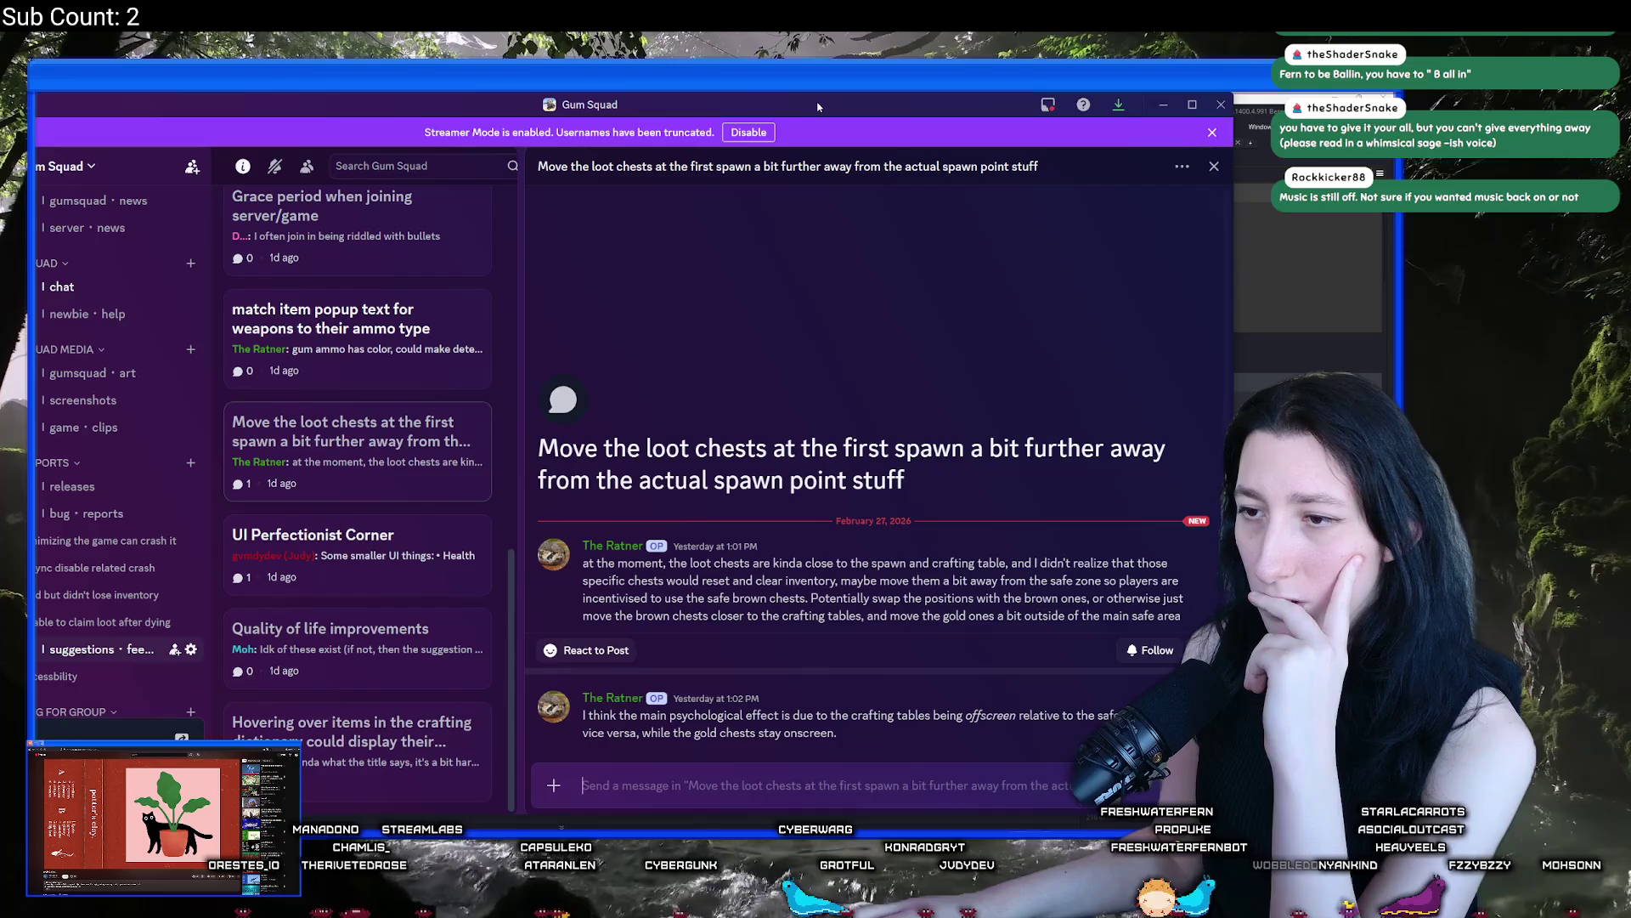
drag(818, 106, 907, 96)
click(907, 96)
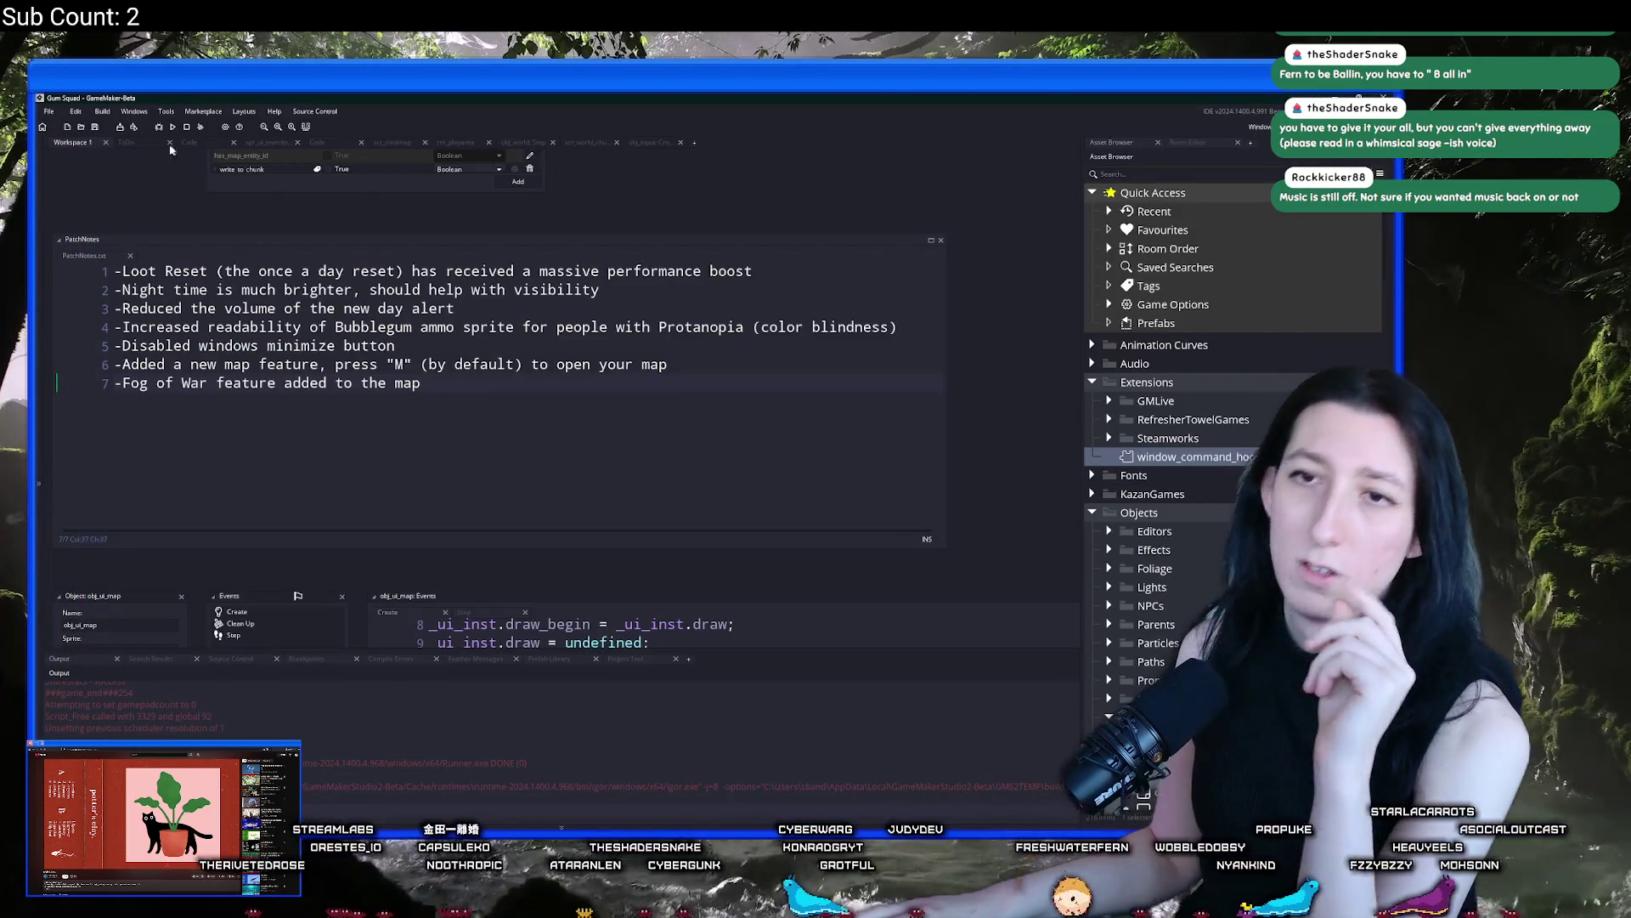
In rm_playarea, move the two bench instances on the Instances layer further right
click(455, 142)
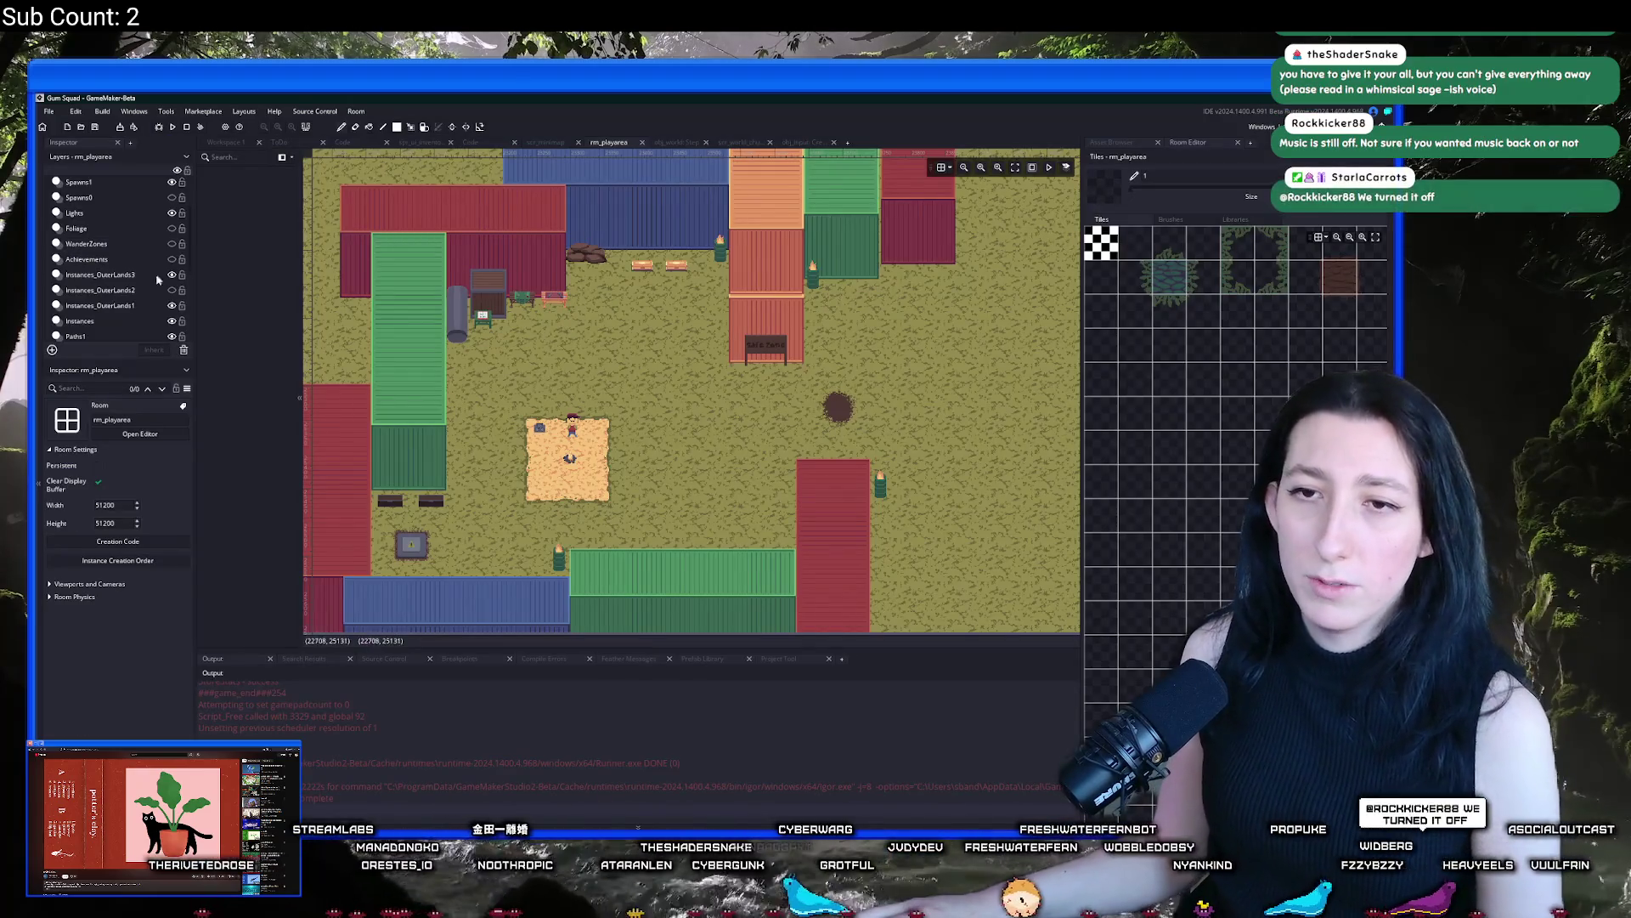
click(95, 321)
drag(588, 324, 548, 302)
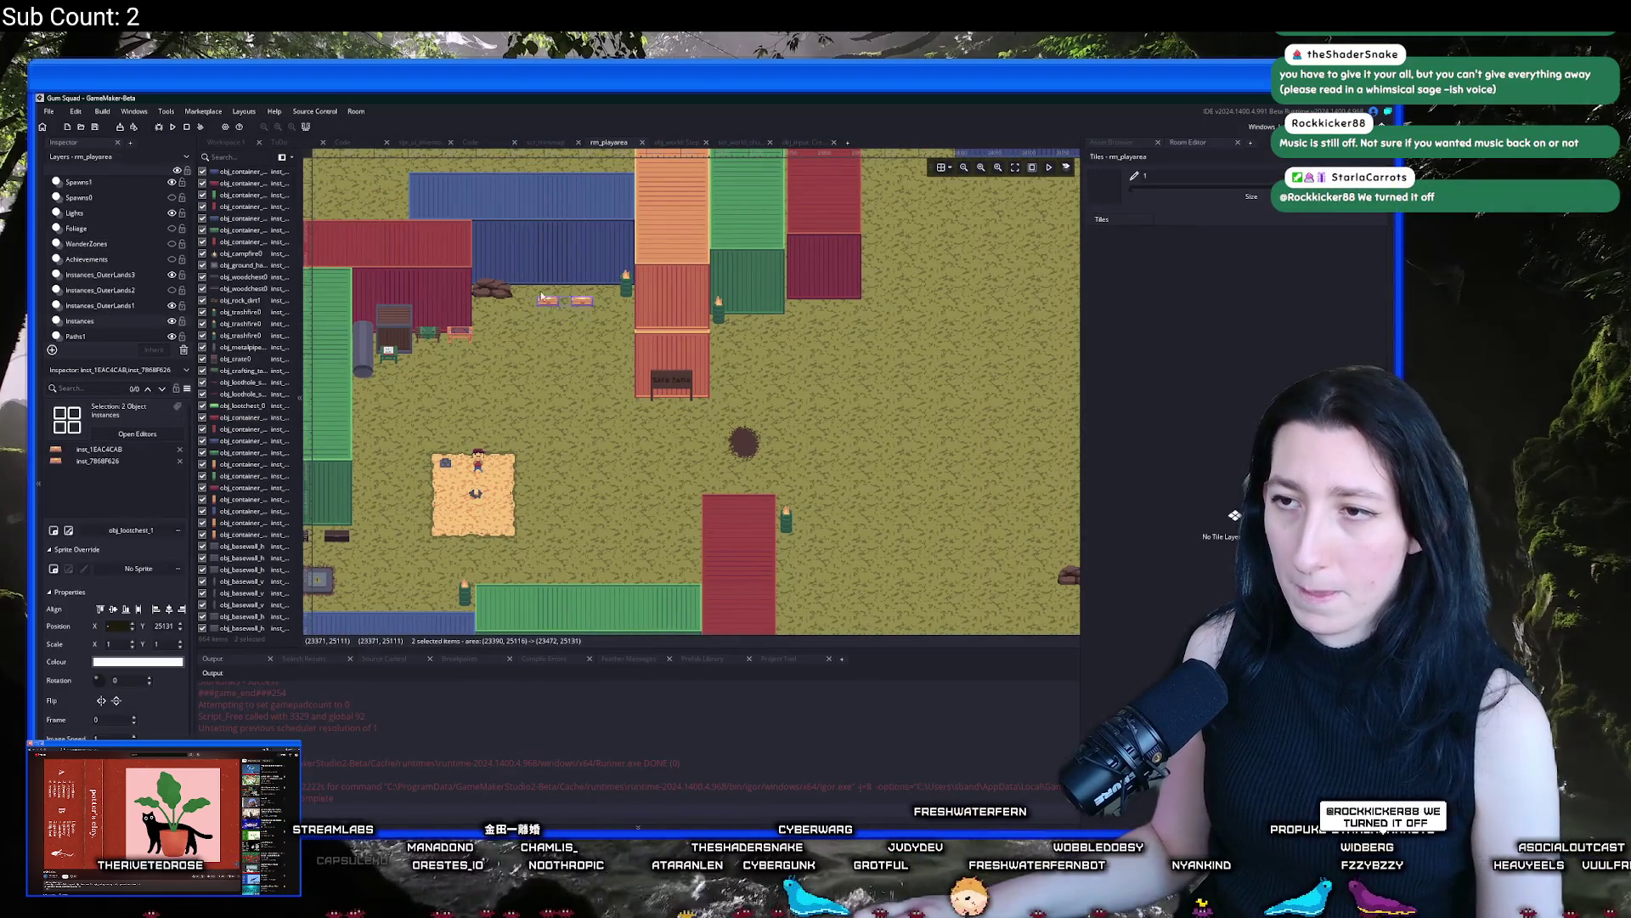
drag(522, 374, 790, 376)
scroll(778, 415, down, 1)
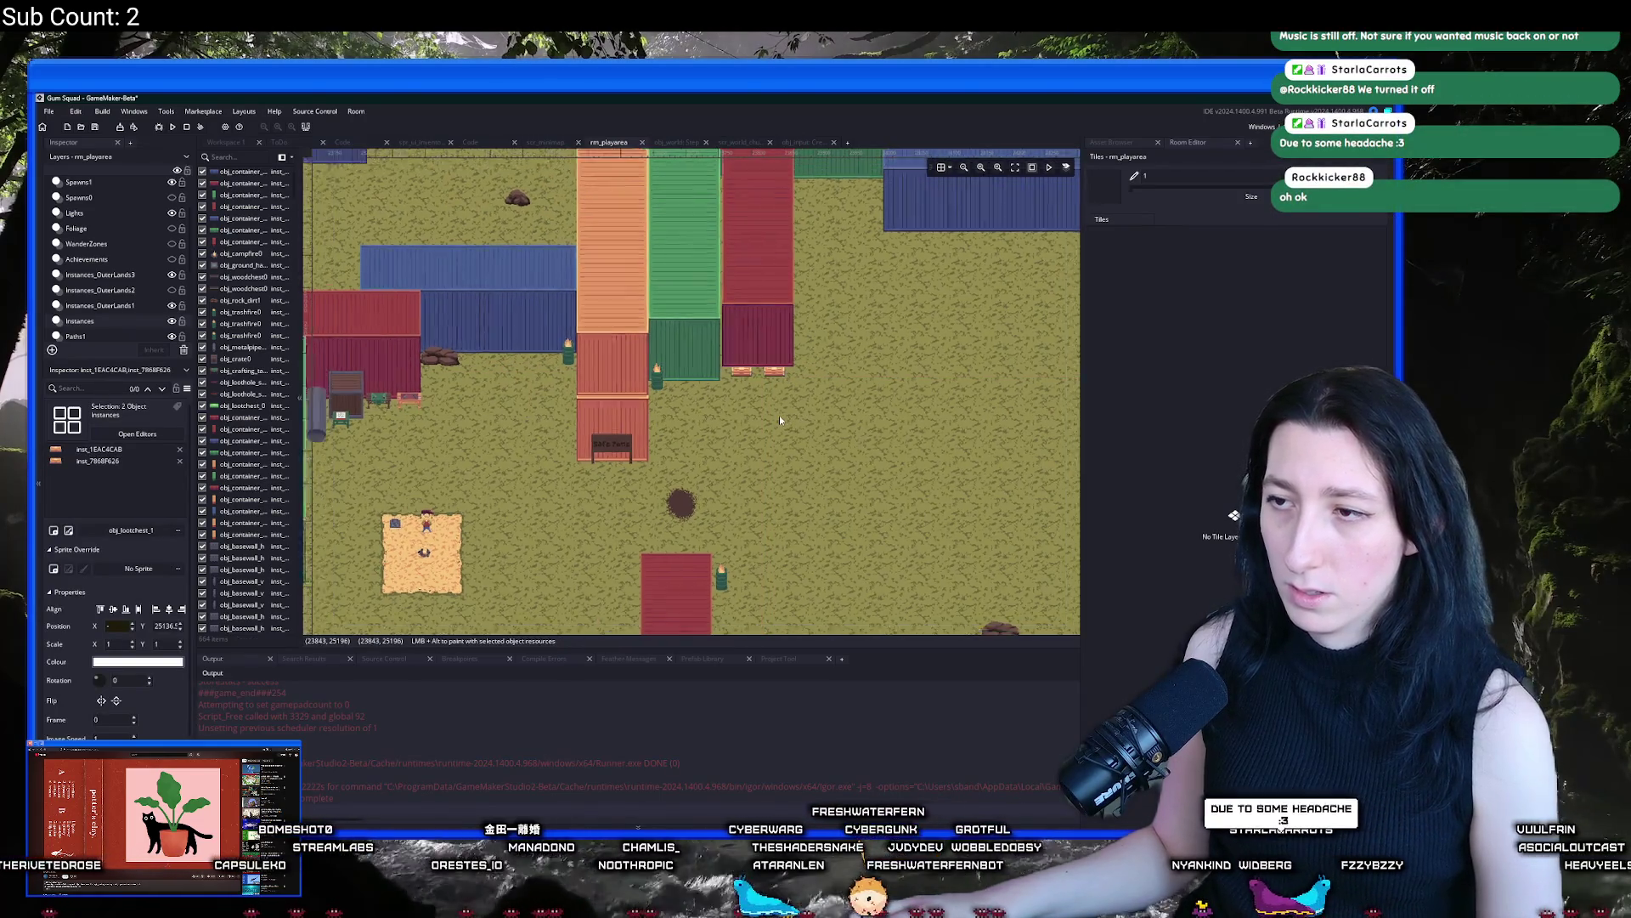
scroll(133, 286, down, 4)
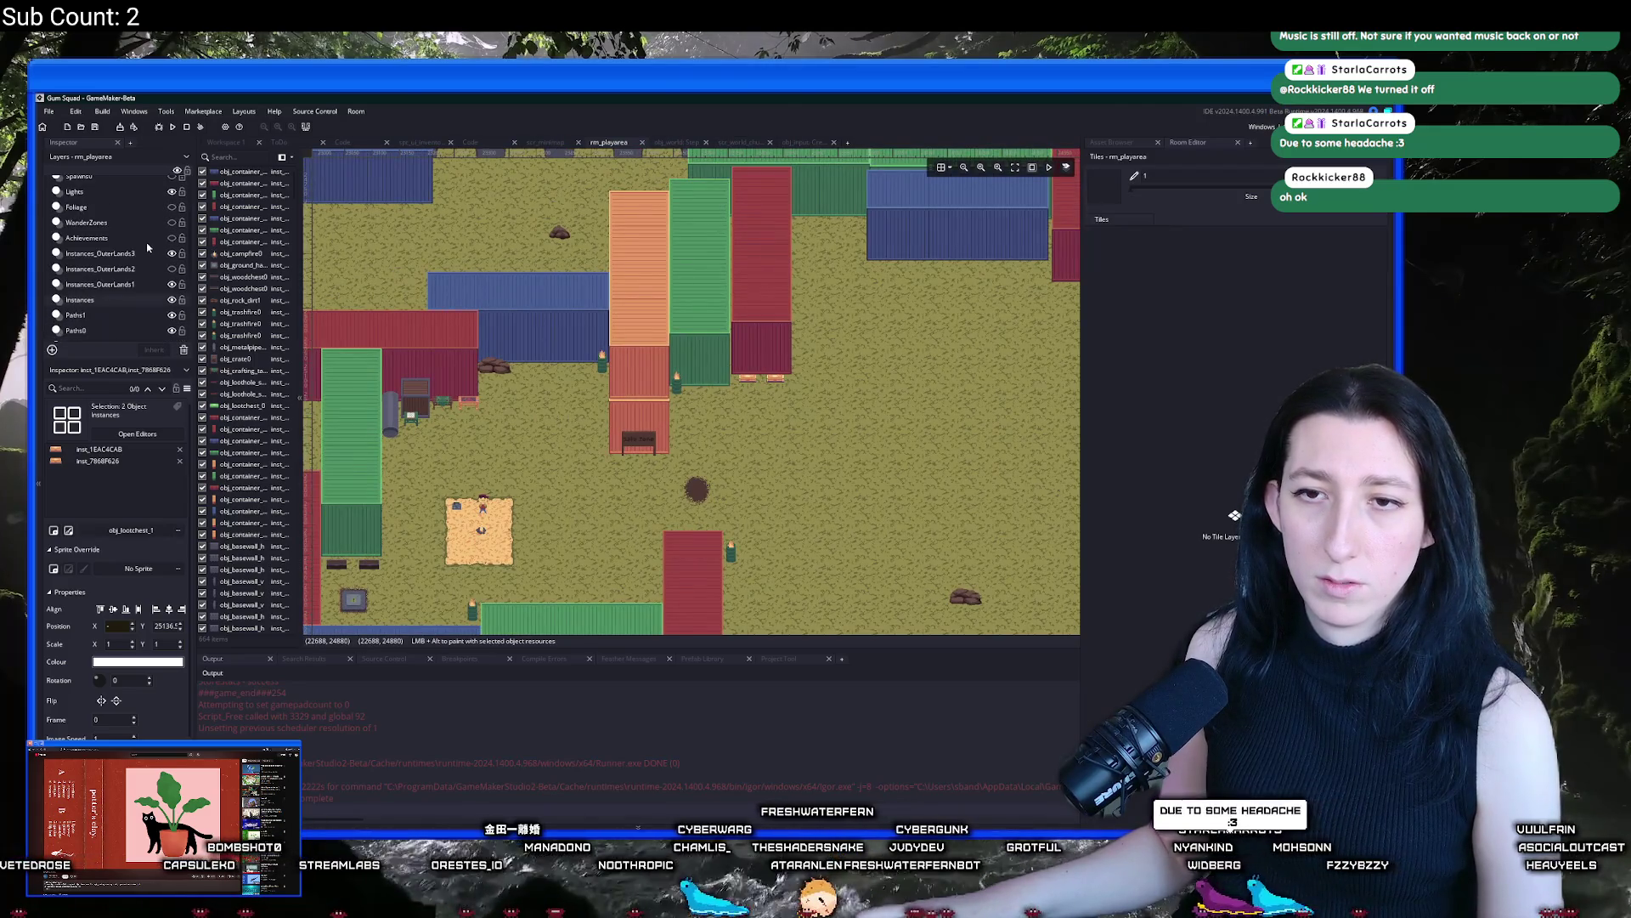
scroll(132, 286, up, 1)
On the LootZones layer, stretch the loot zone near the top wall to 107.9 by 87 scale
click(135, 281)
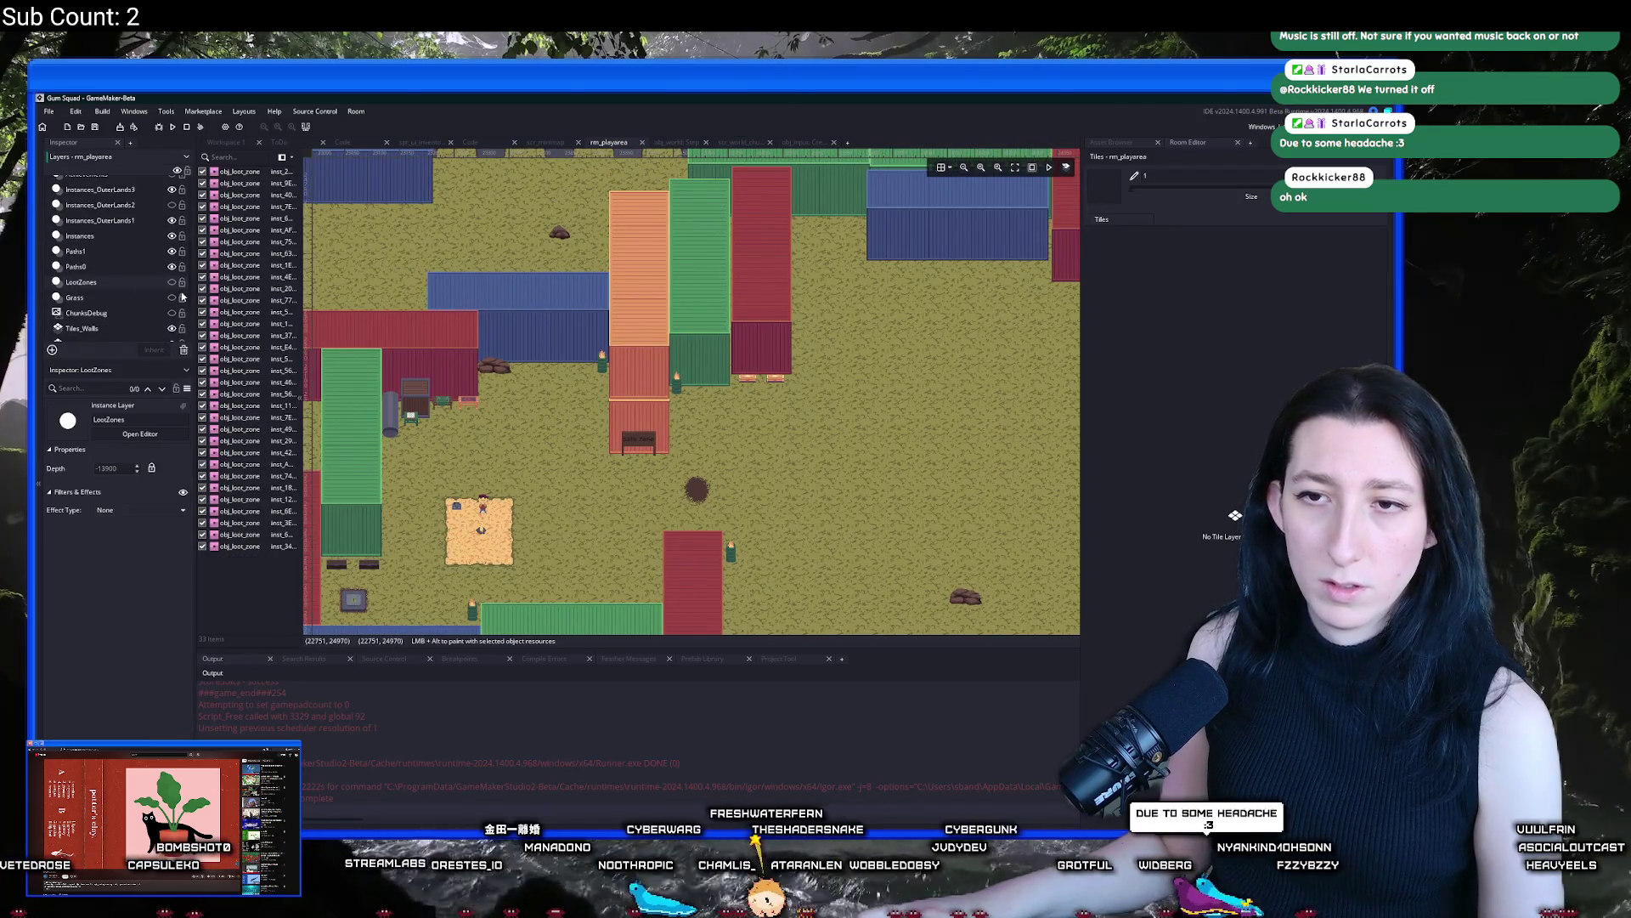
scroll(368, 298, down, 5)
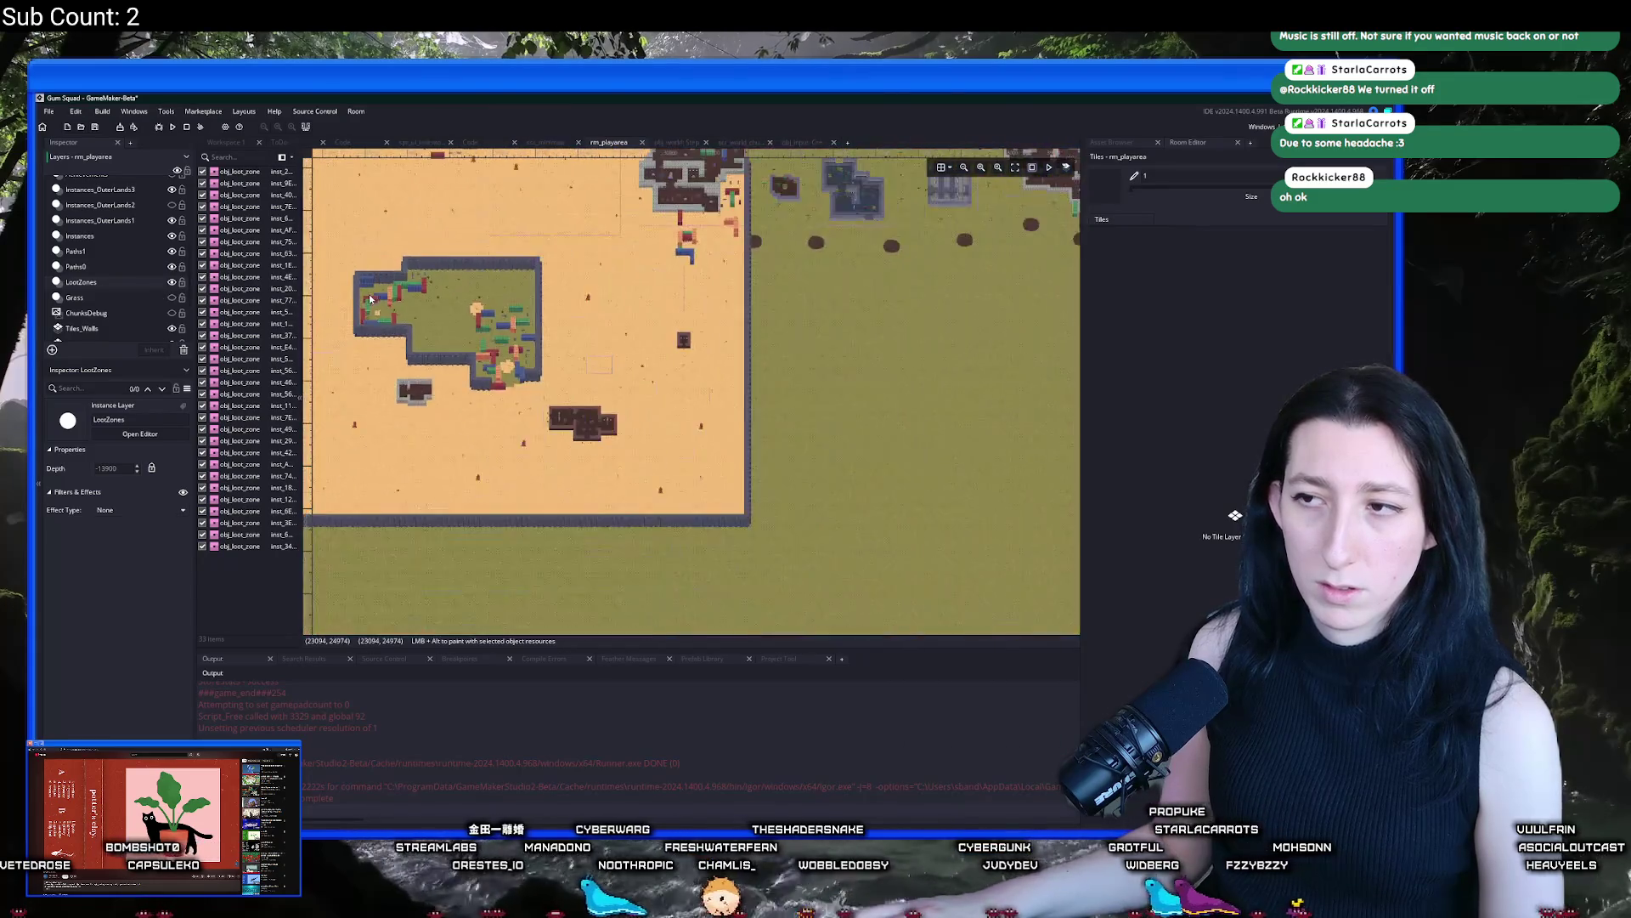
click(946, 450)
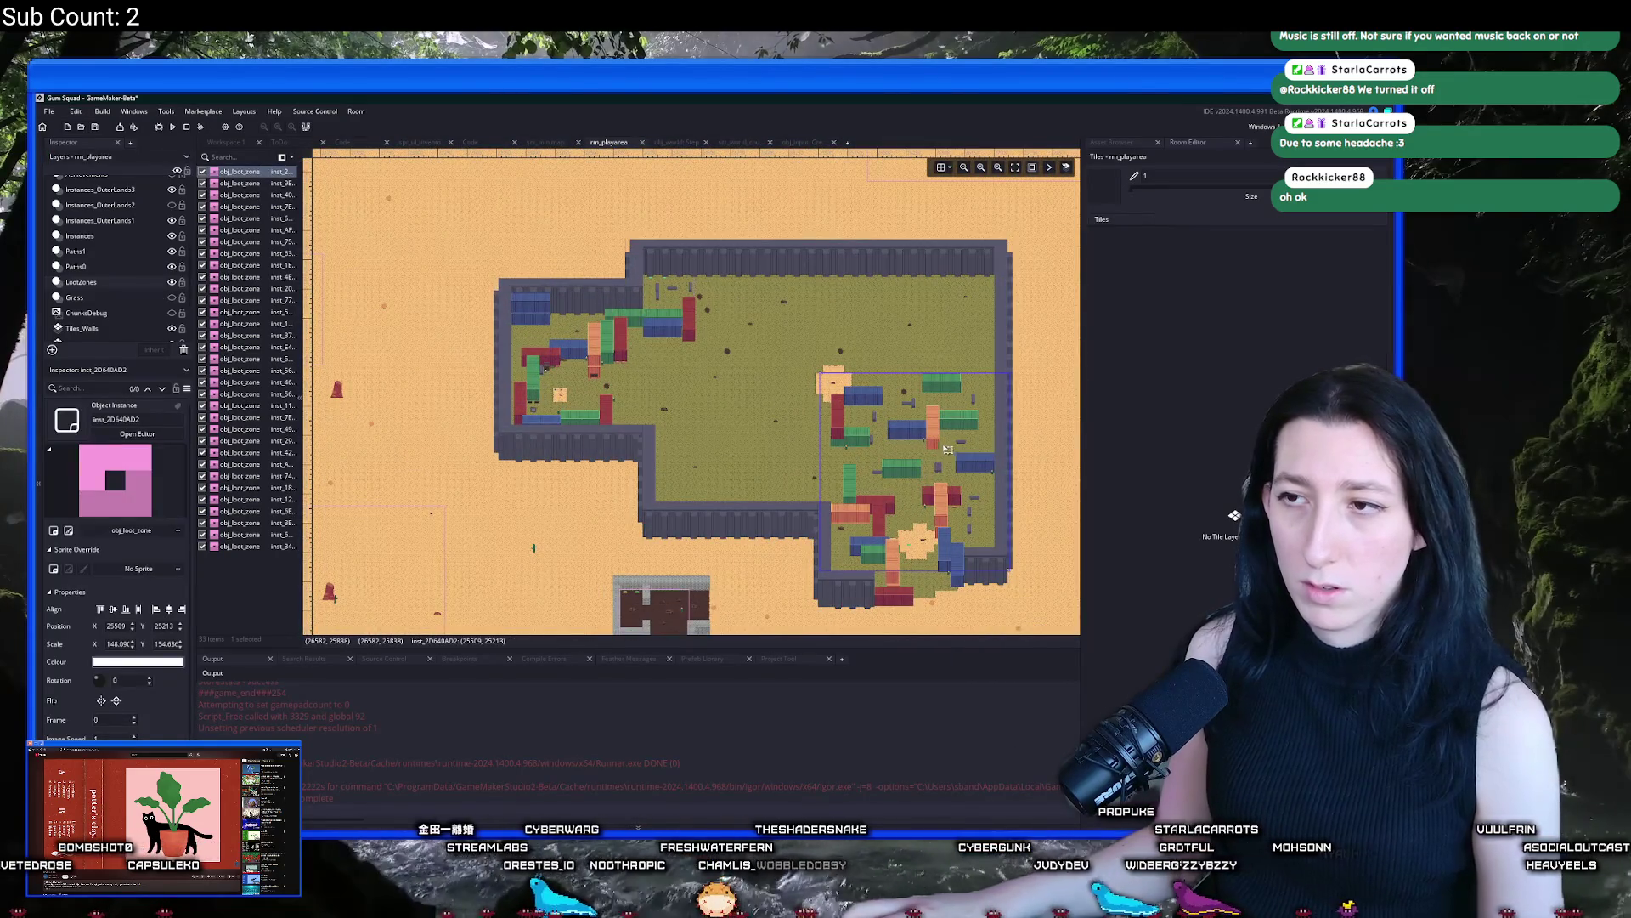
click(678, 298)
mouse_move(553, 352)
mouse_down()
mouse_move(519, 378)
mouse_move(594, 382)
mouse_move(604, 363)
mouse_up()
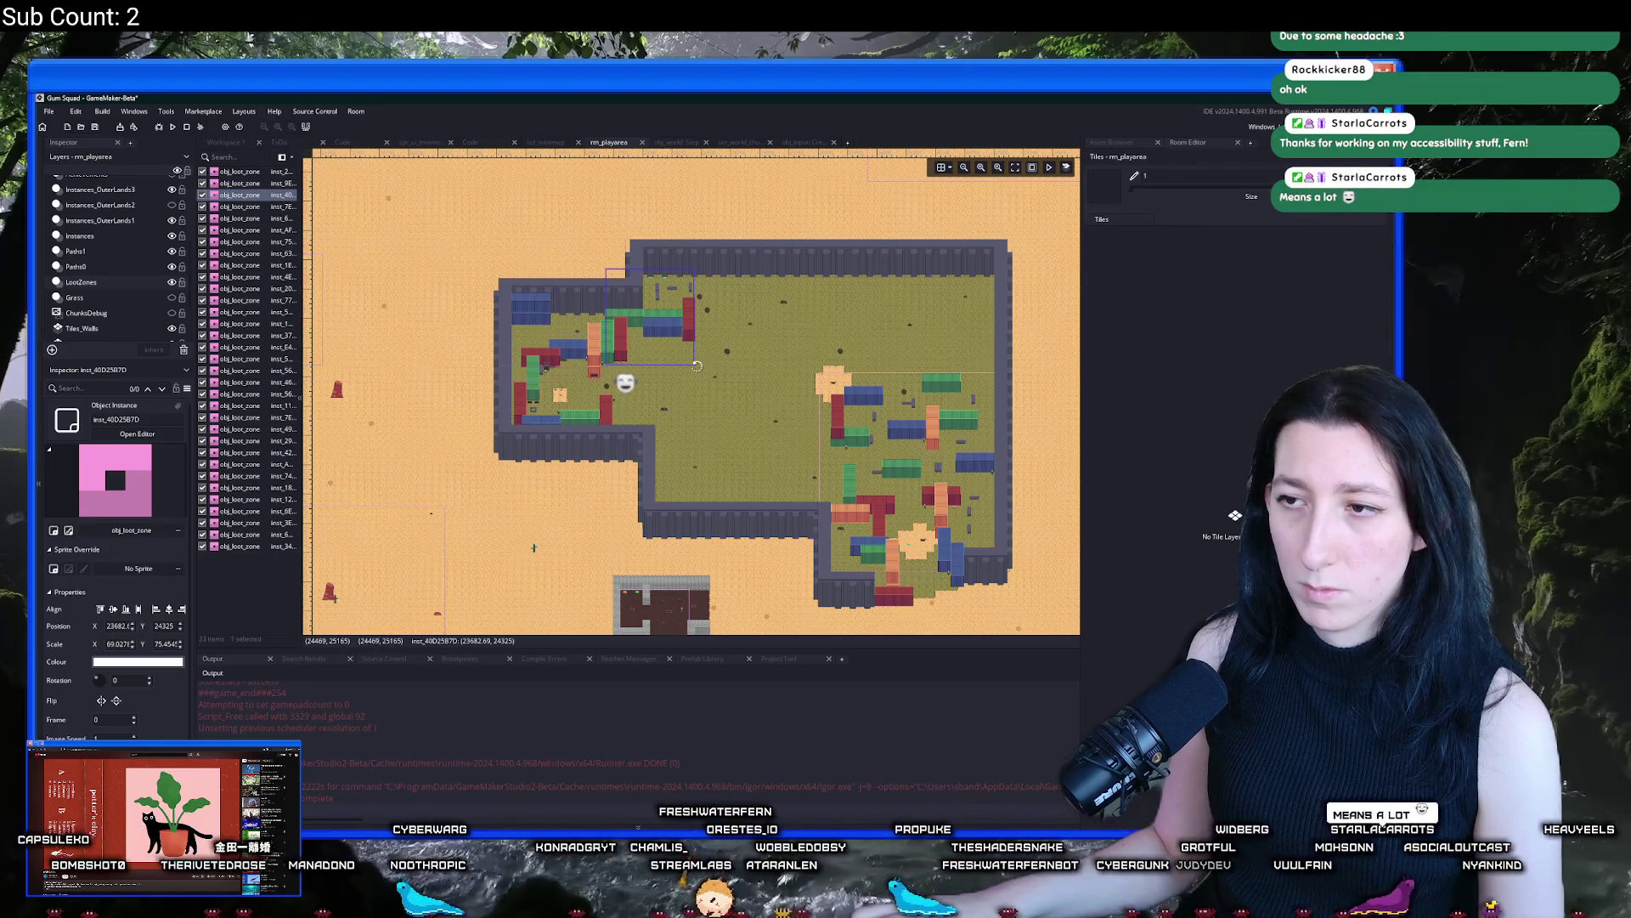
drag(694, 364, 743, 379)
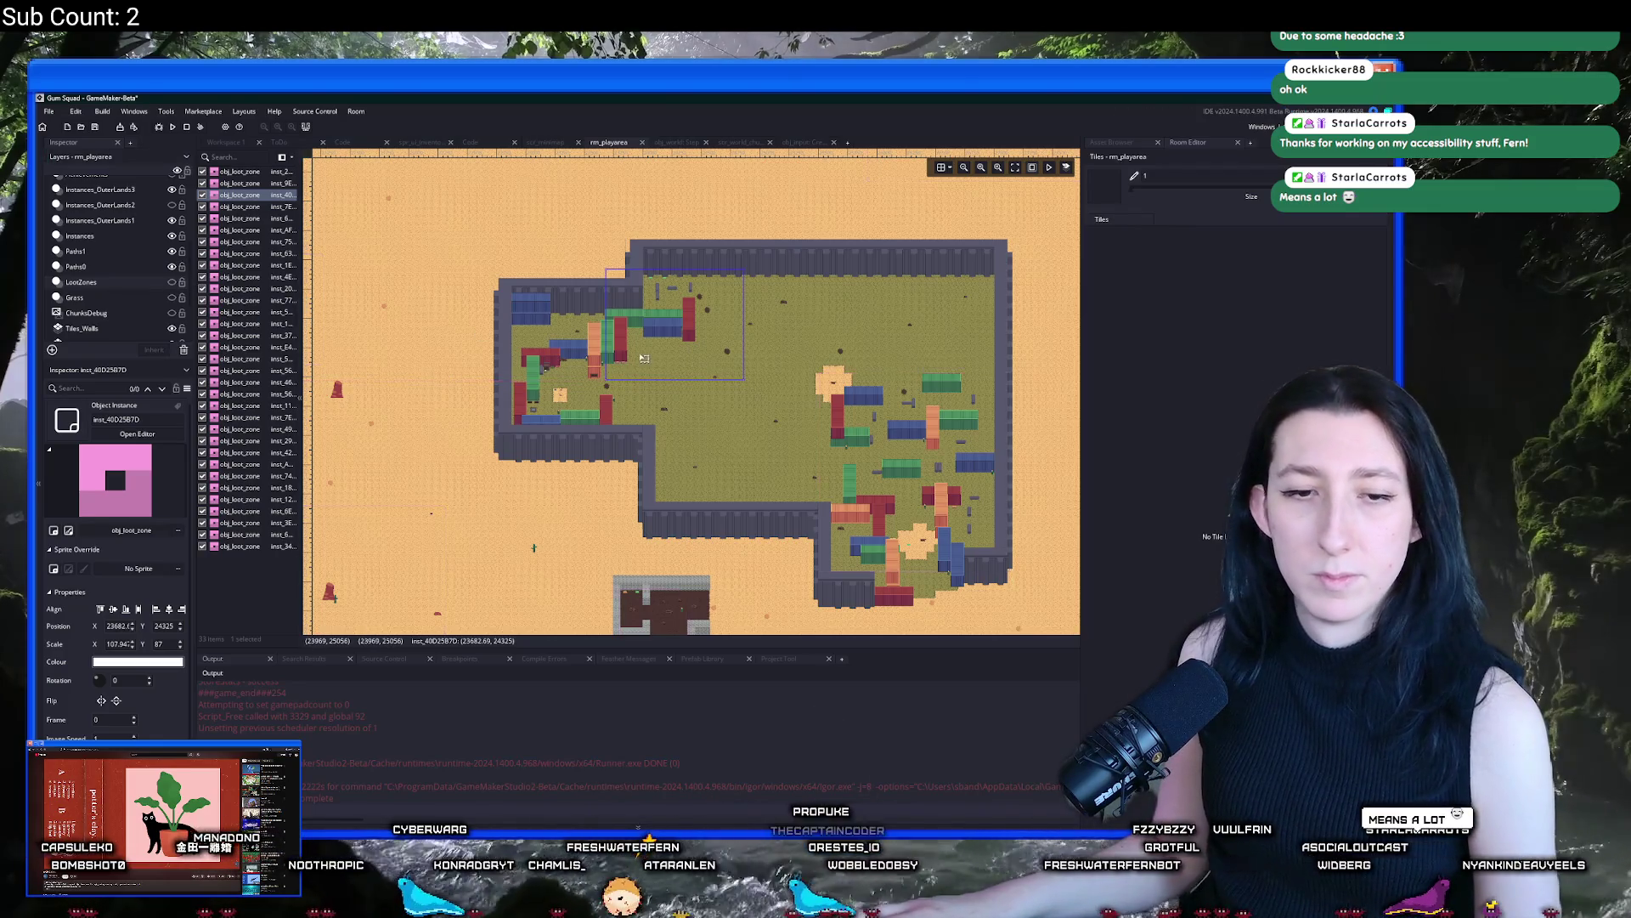
drag(684, 318, 609, 371)
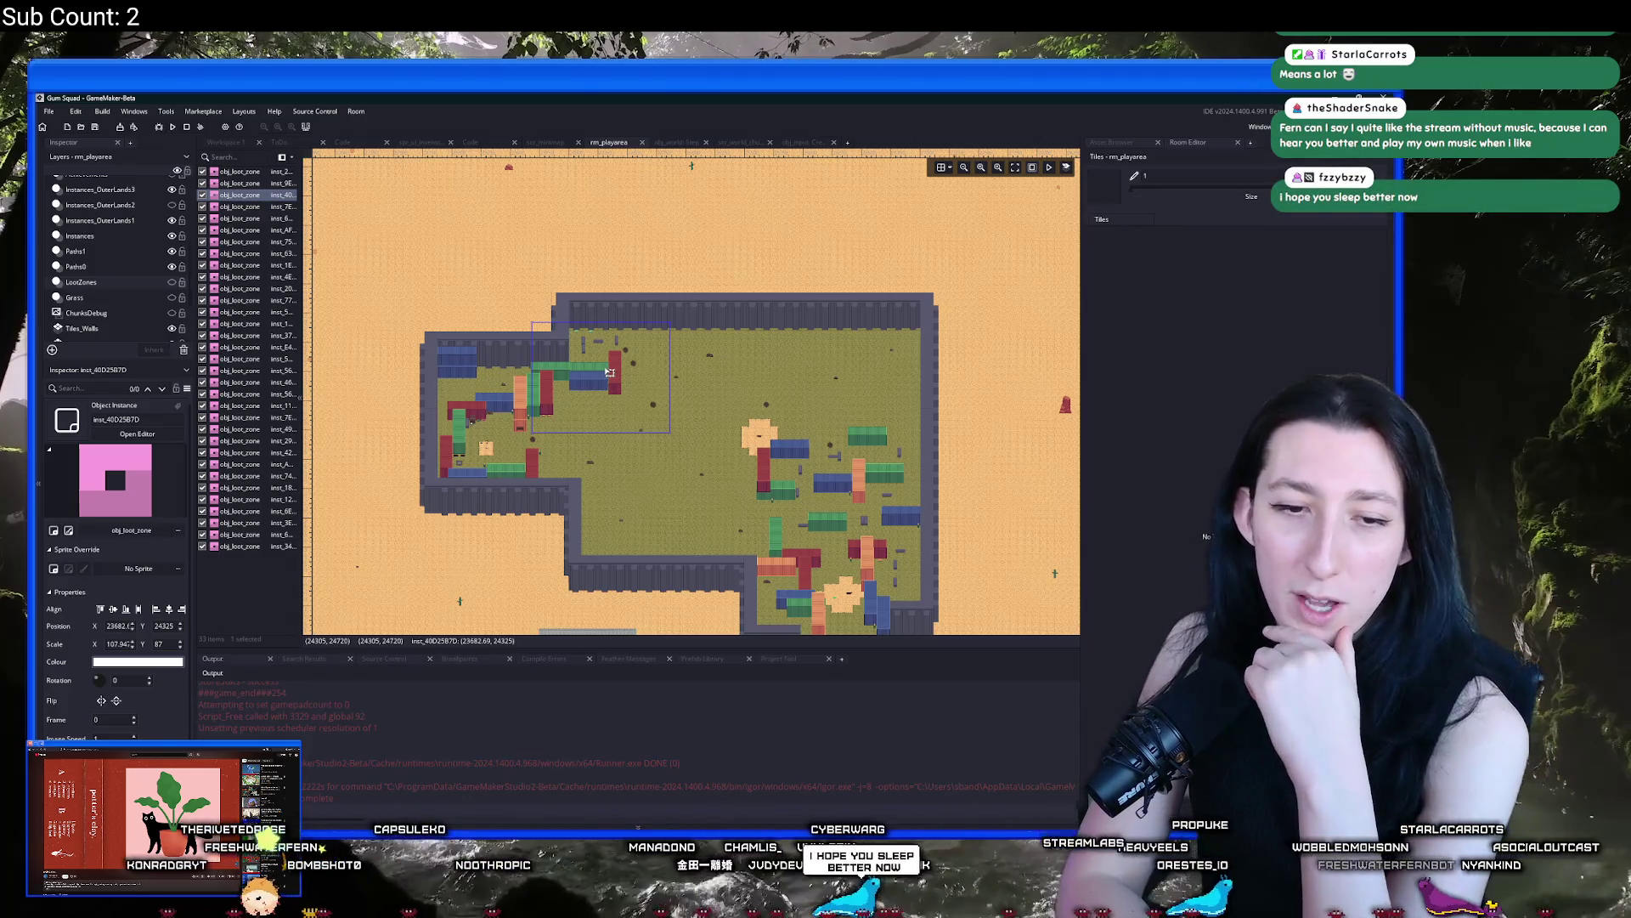
click(668, 466)
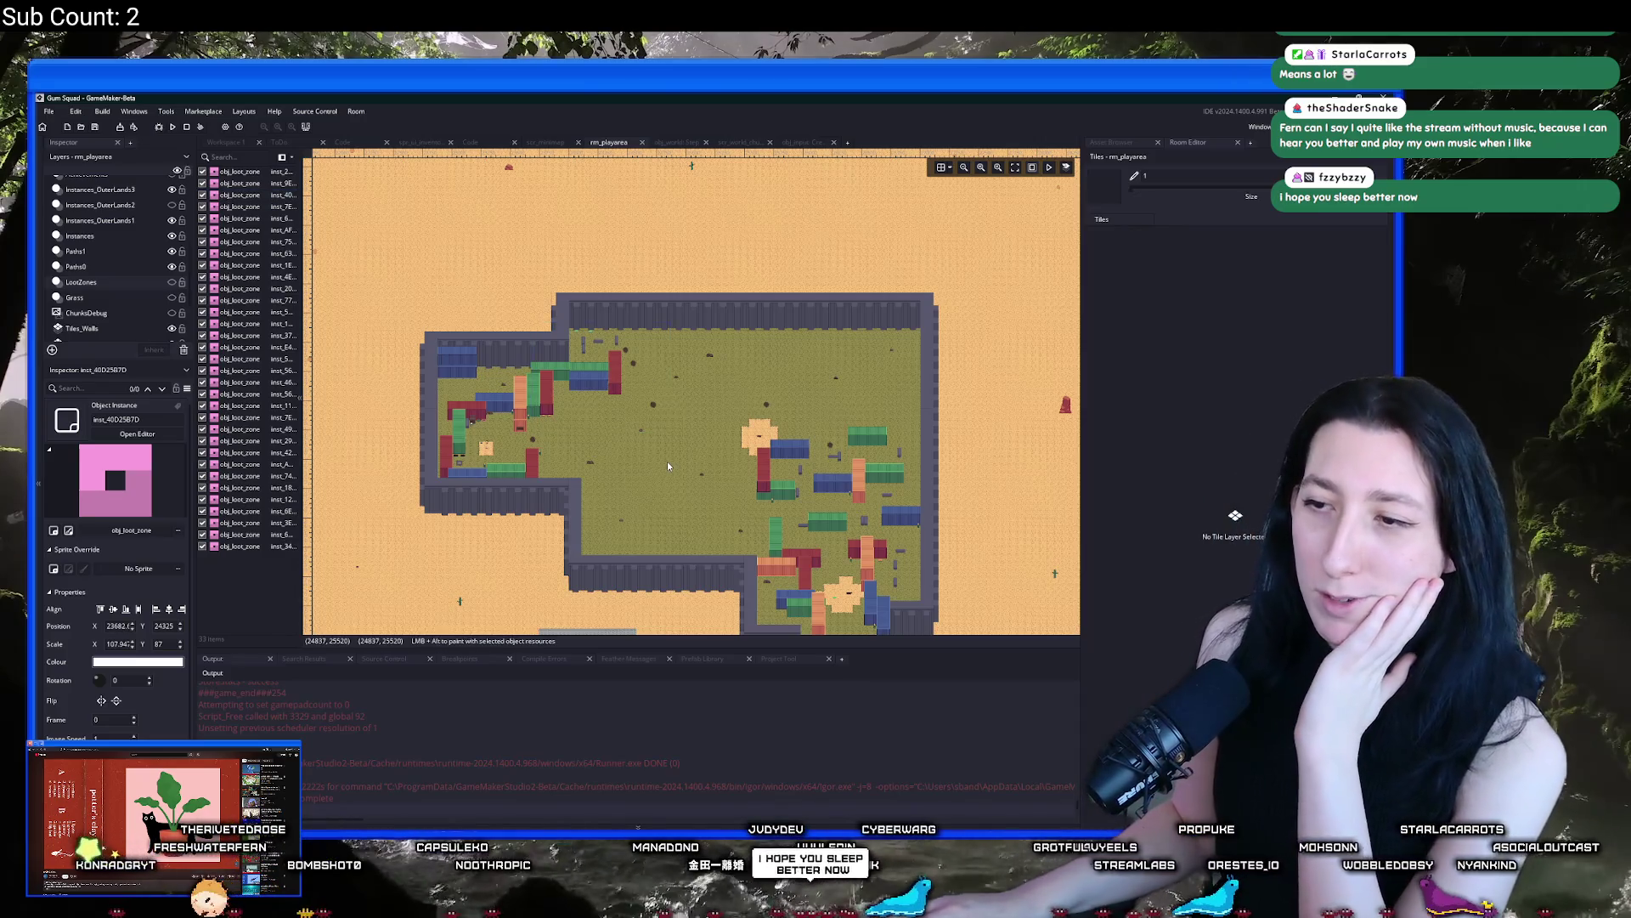
key(ctrl+t)
Search 'patch' and open the PatchNotes note showing its seven change entries
text(patch)
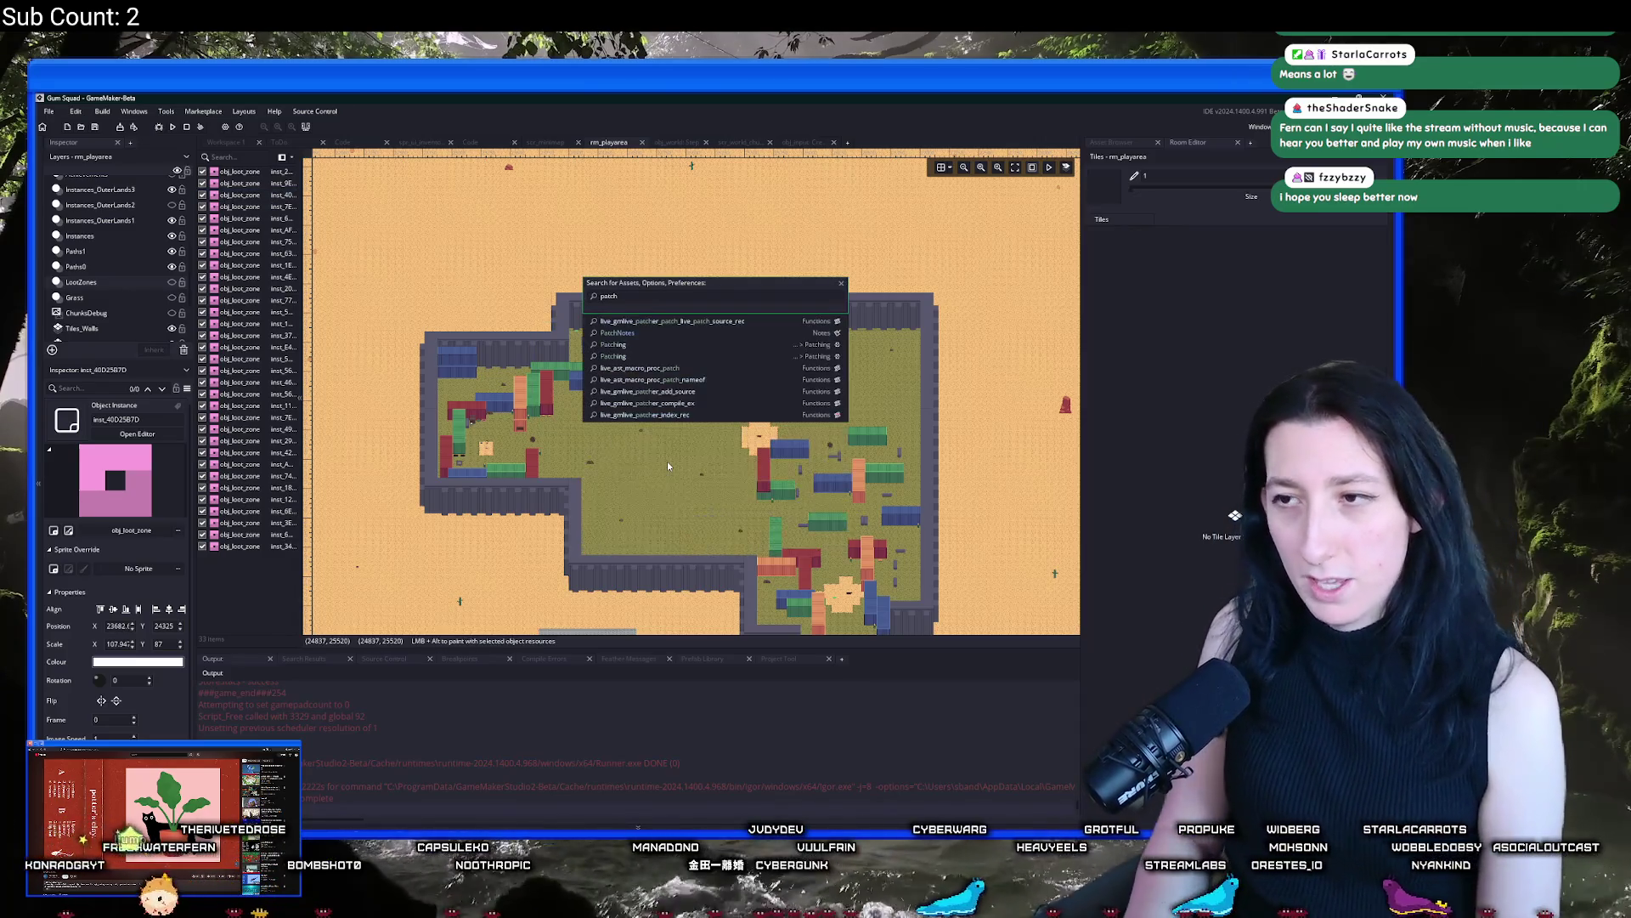
key(Up)
key(Return)
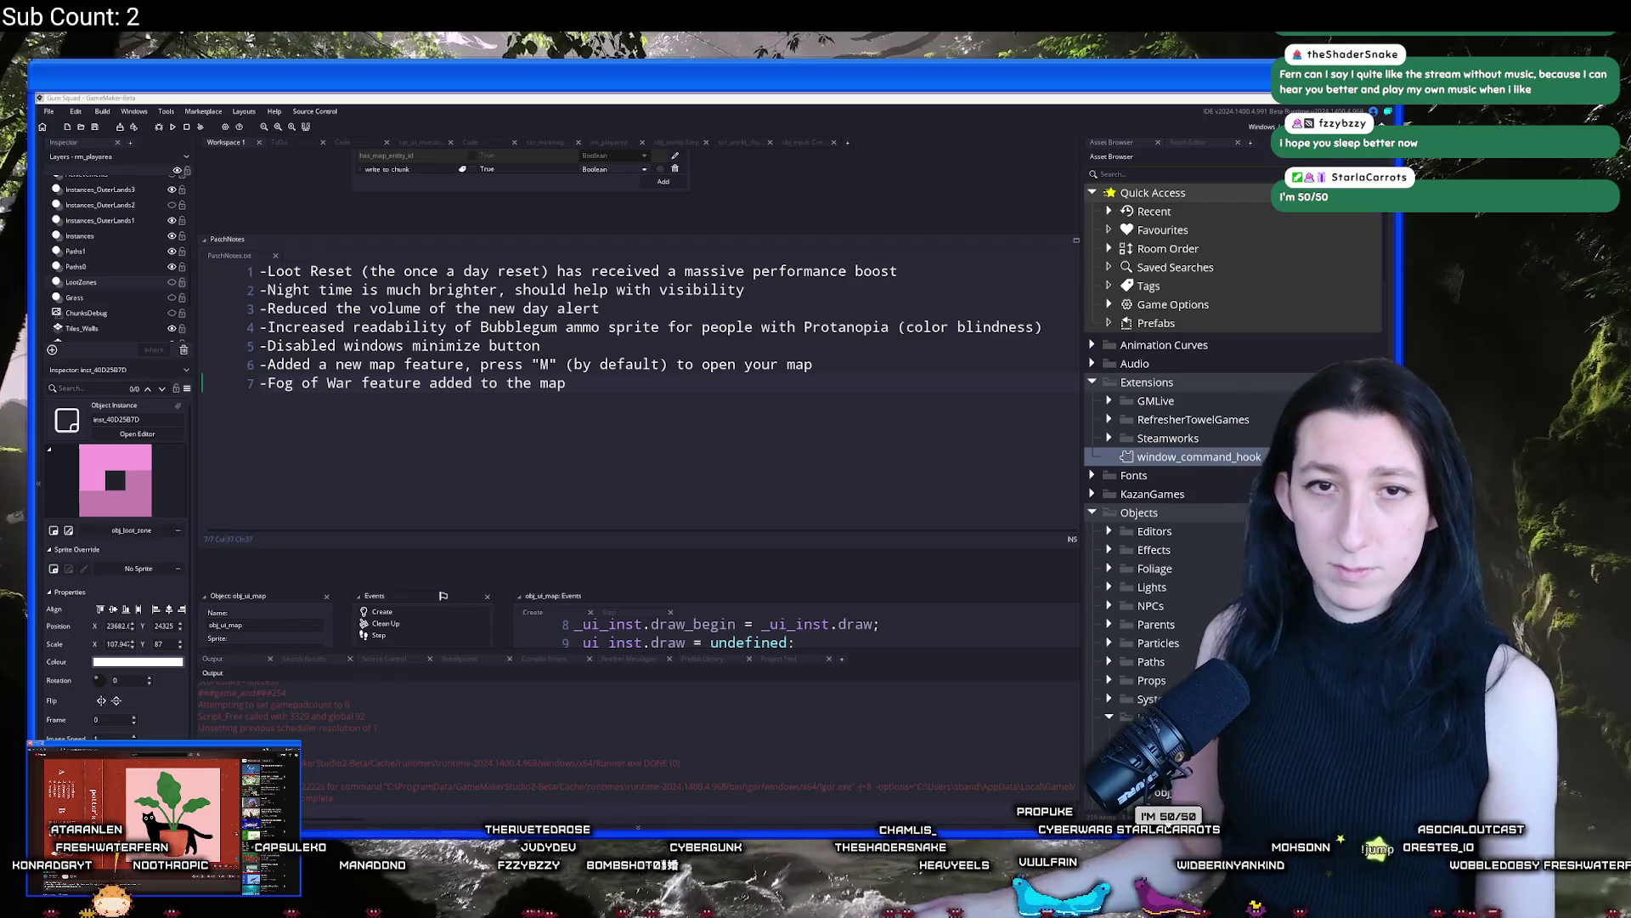
click(778, 543)
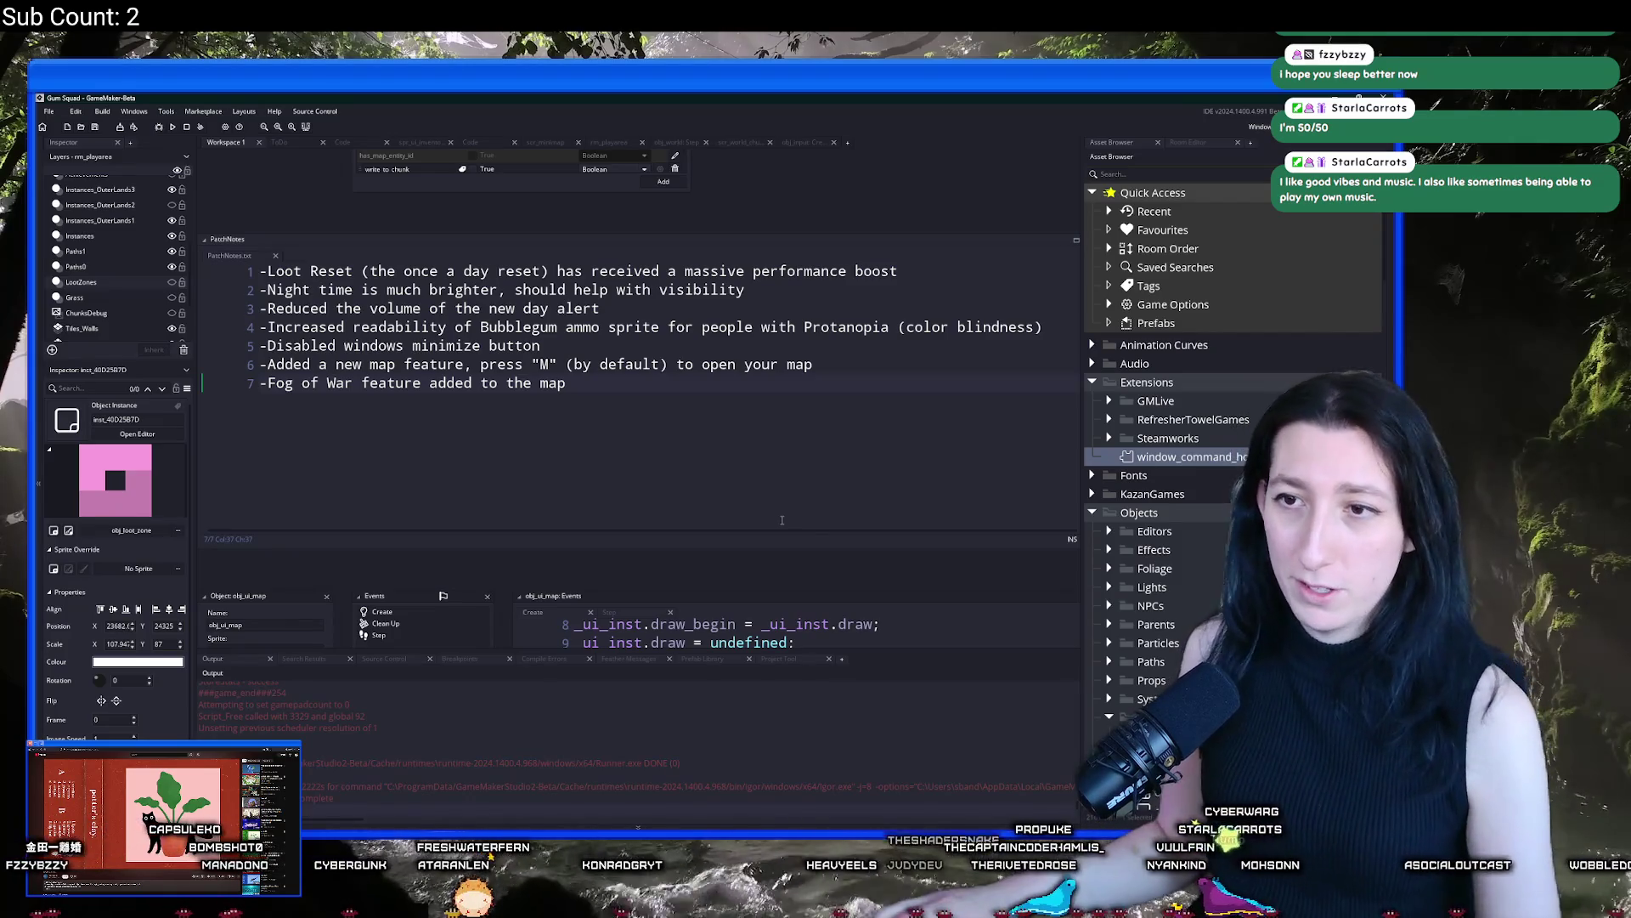
Add the line '-Moved loot chests in starting area out a little further to avoid confusion'
key(Return)
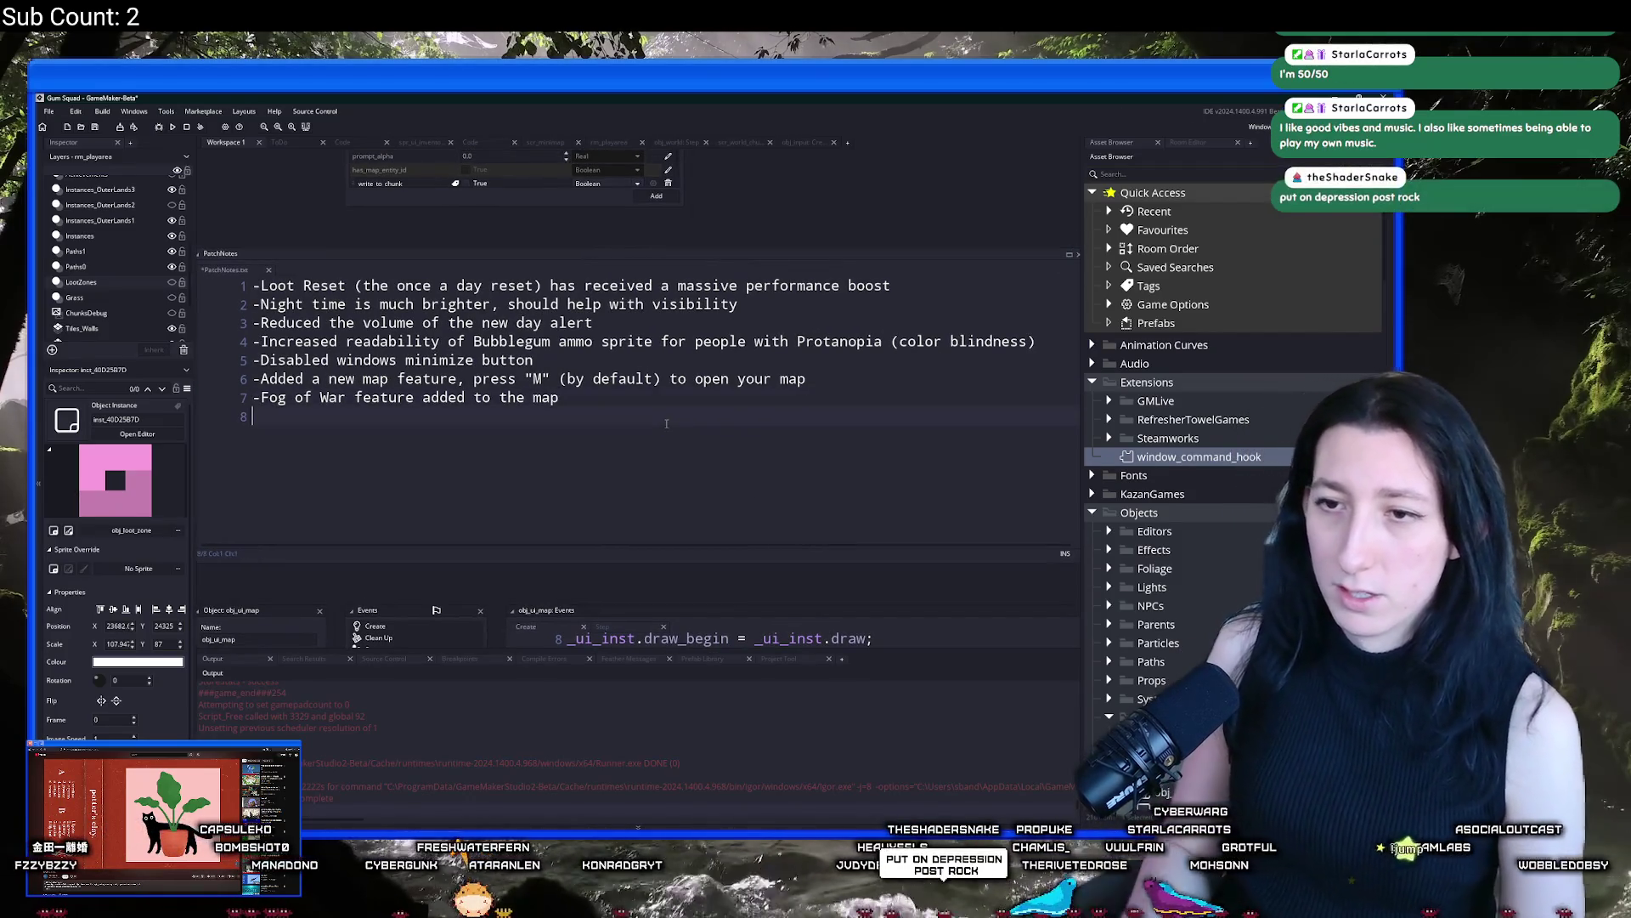
text(-Moved lo)
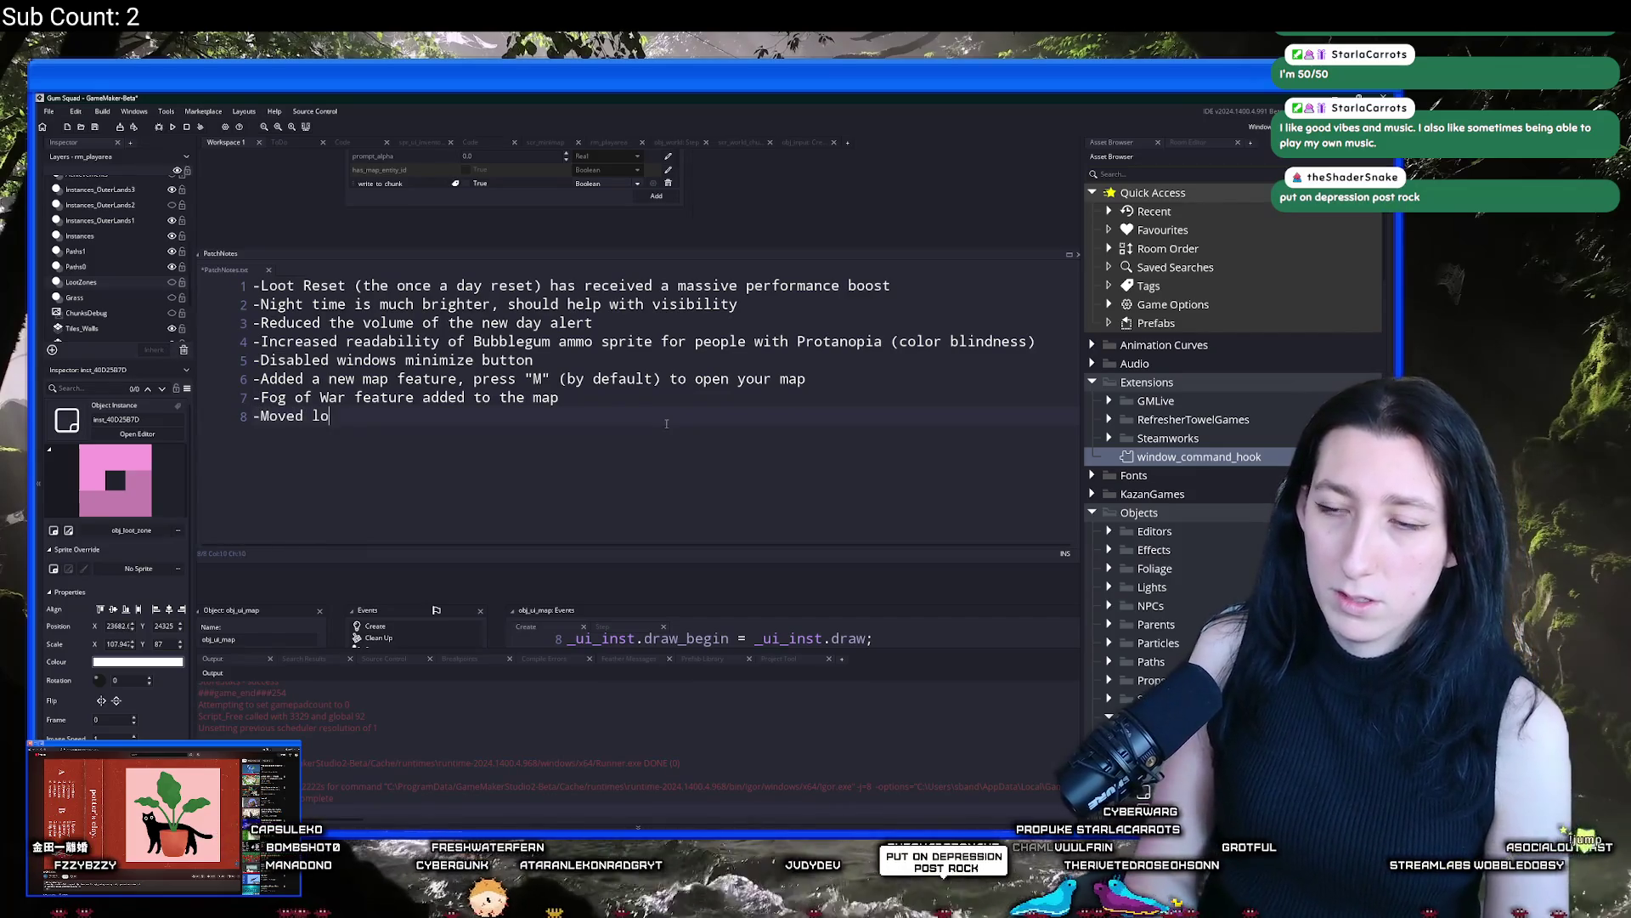
text(ot chests in starting area out a lil f)
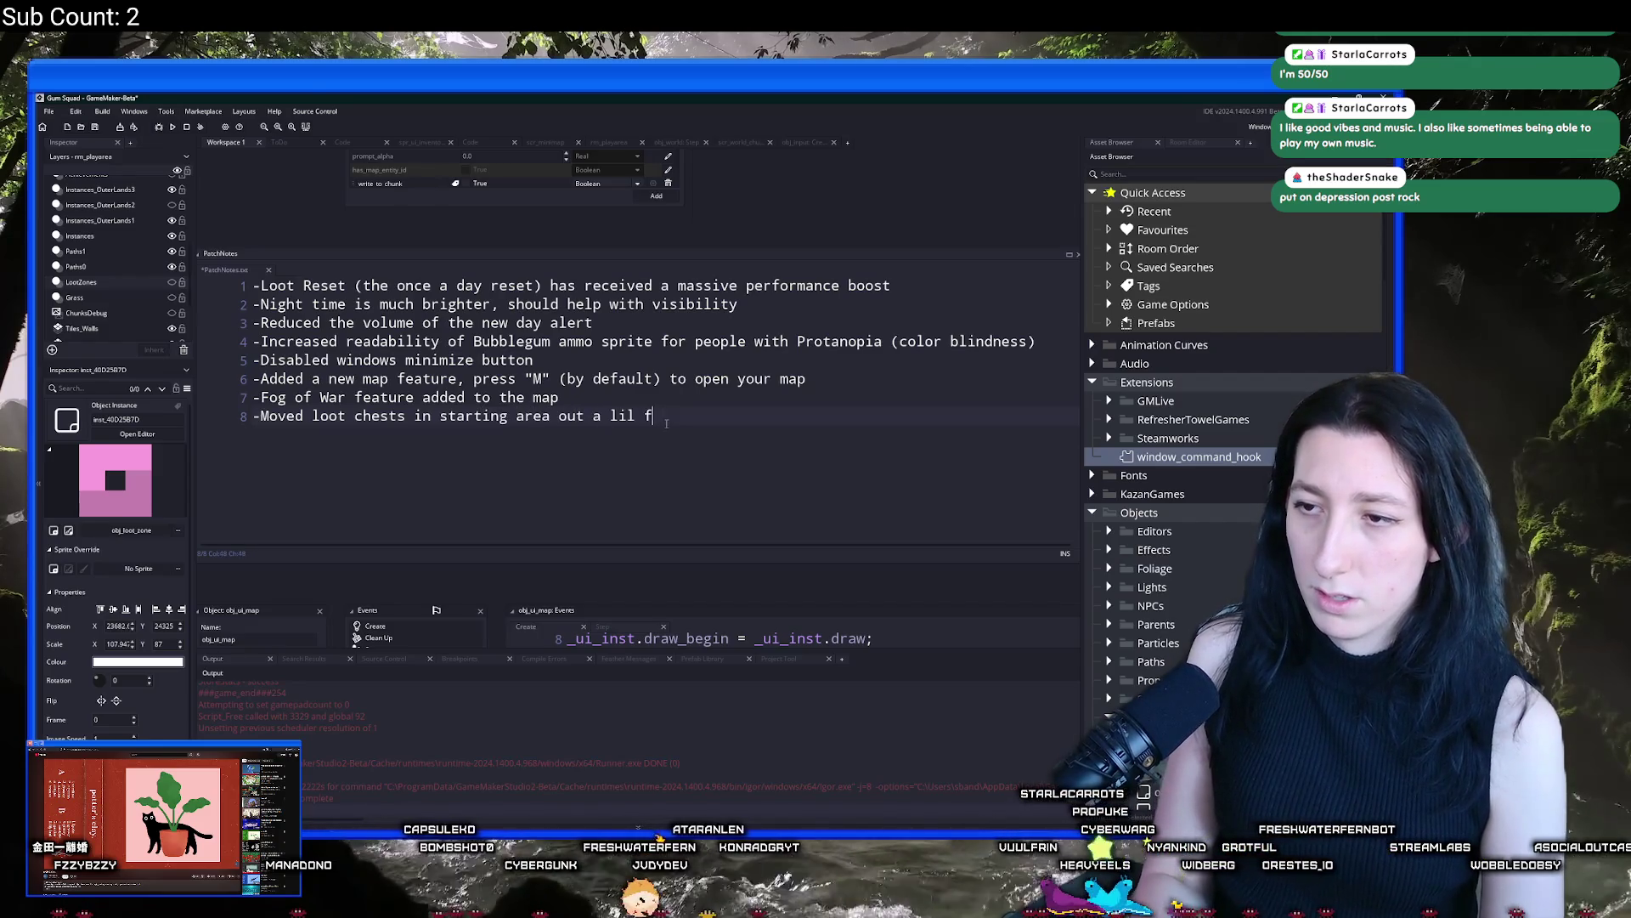
key(BackSpace)
key(BackSpace)
key(BackSpace)
text(ttle further )
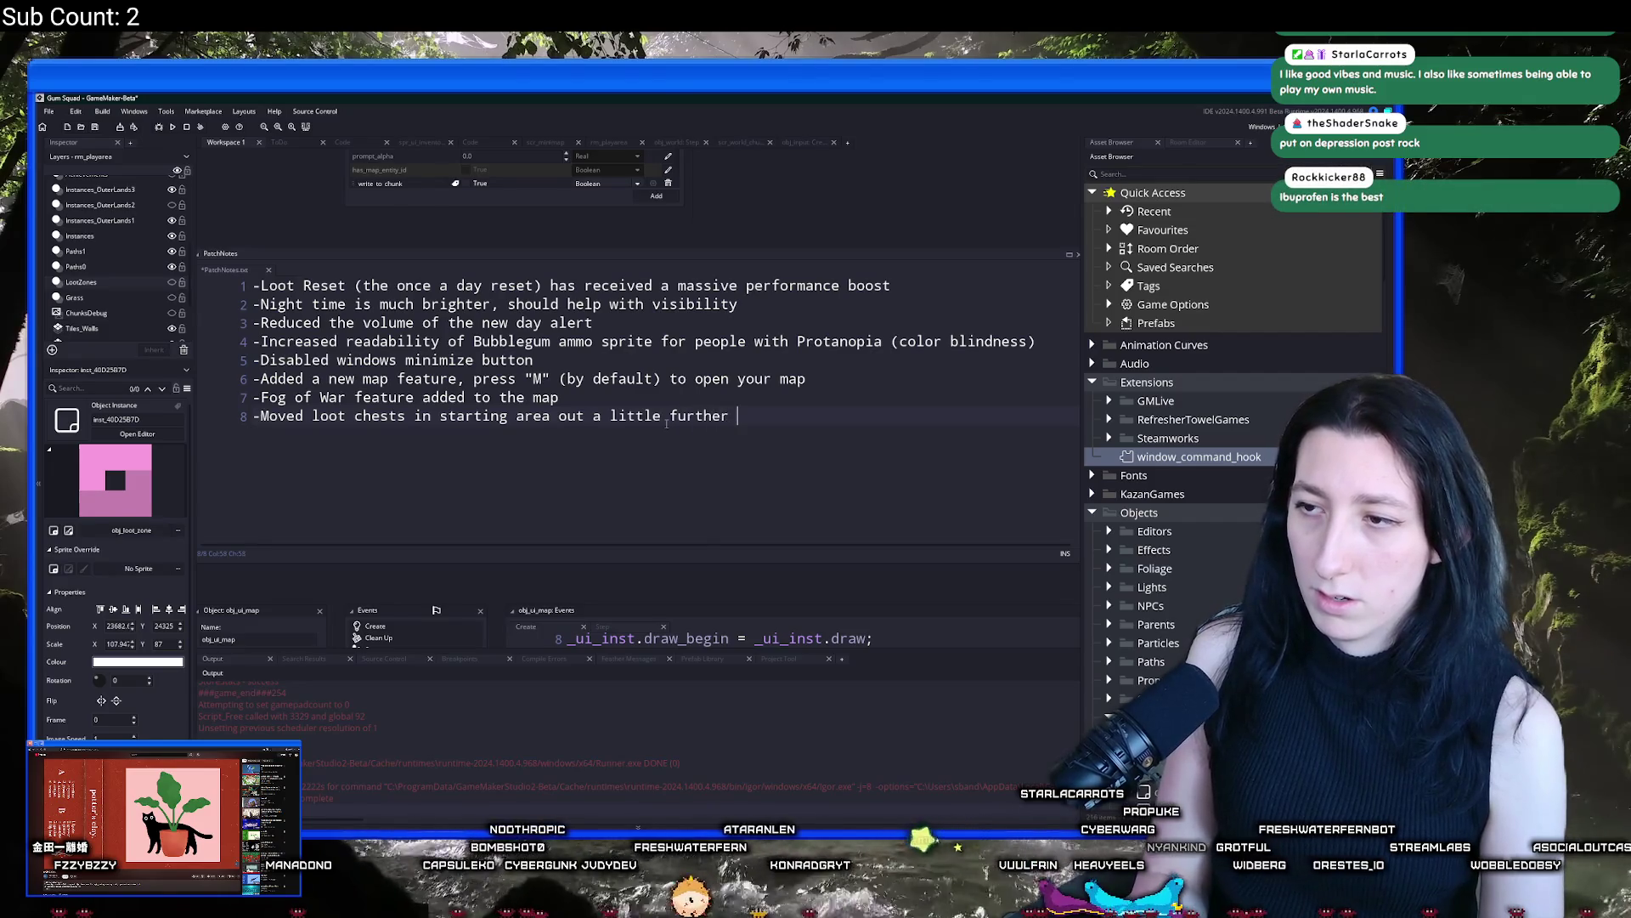
text(to avoid confusion)
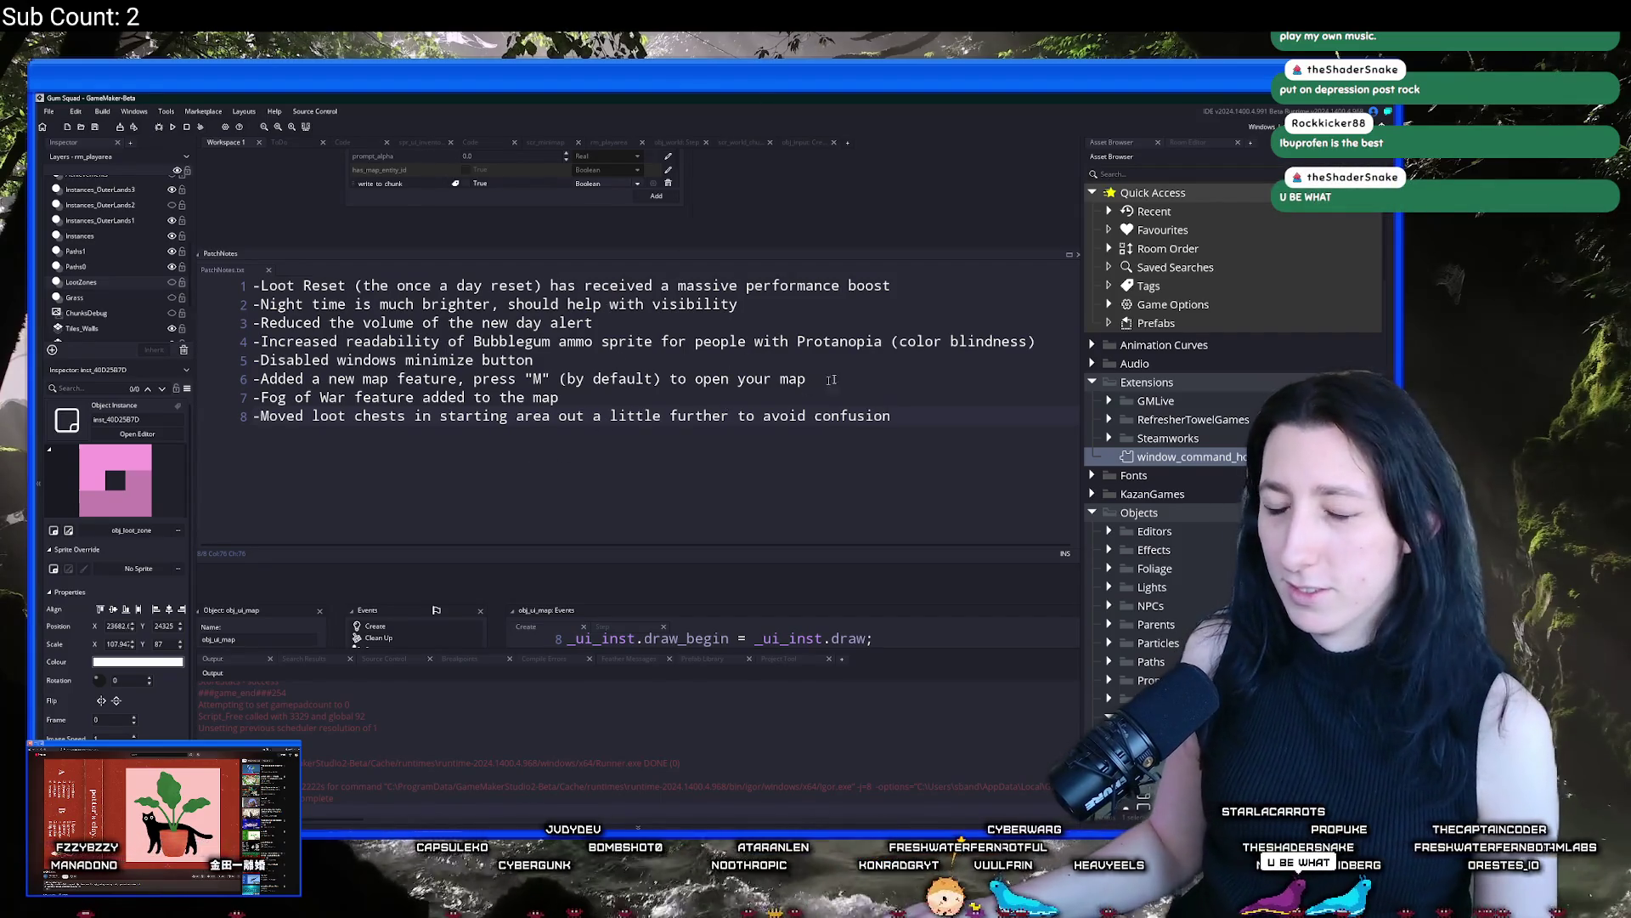
drag(832, 380, 834, 434)
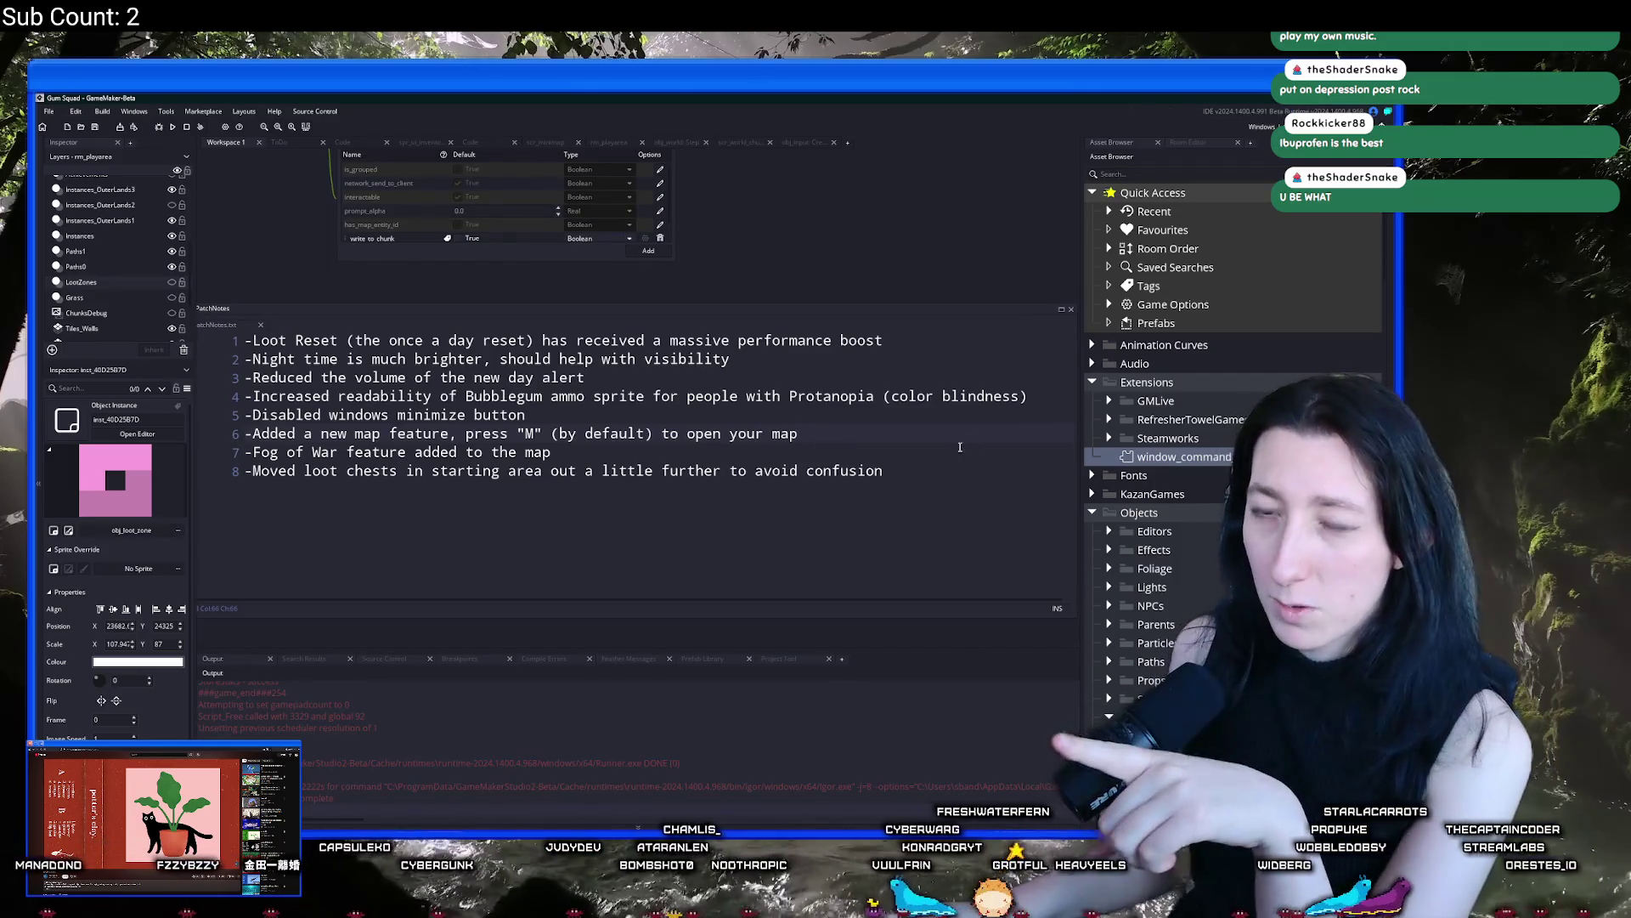
Select and review the eight patch note lines in the PatchNotes editor
mouse_move(947, 485)
mouse_down()
mouse_move(765, 469)
mouse_move(221, 332)
mouse_up()
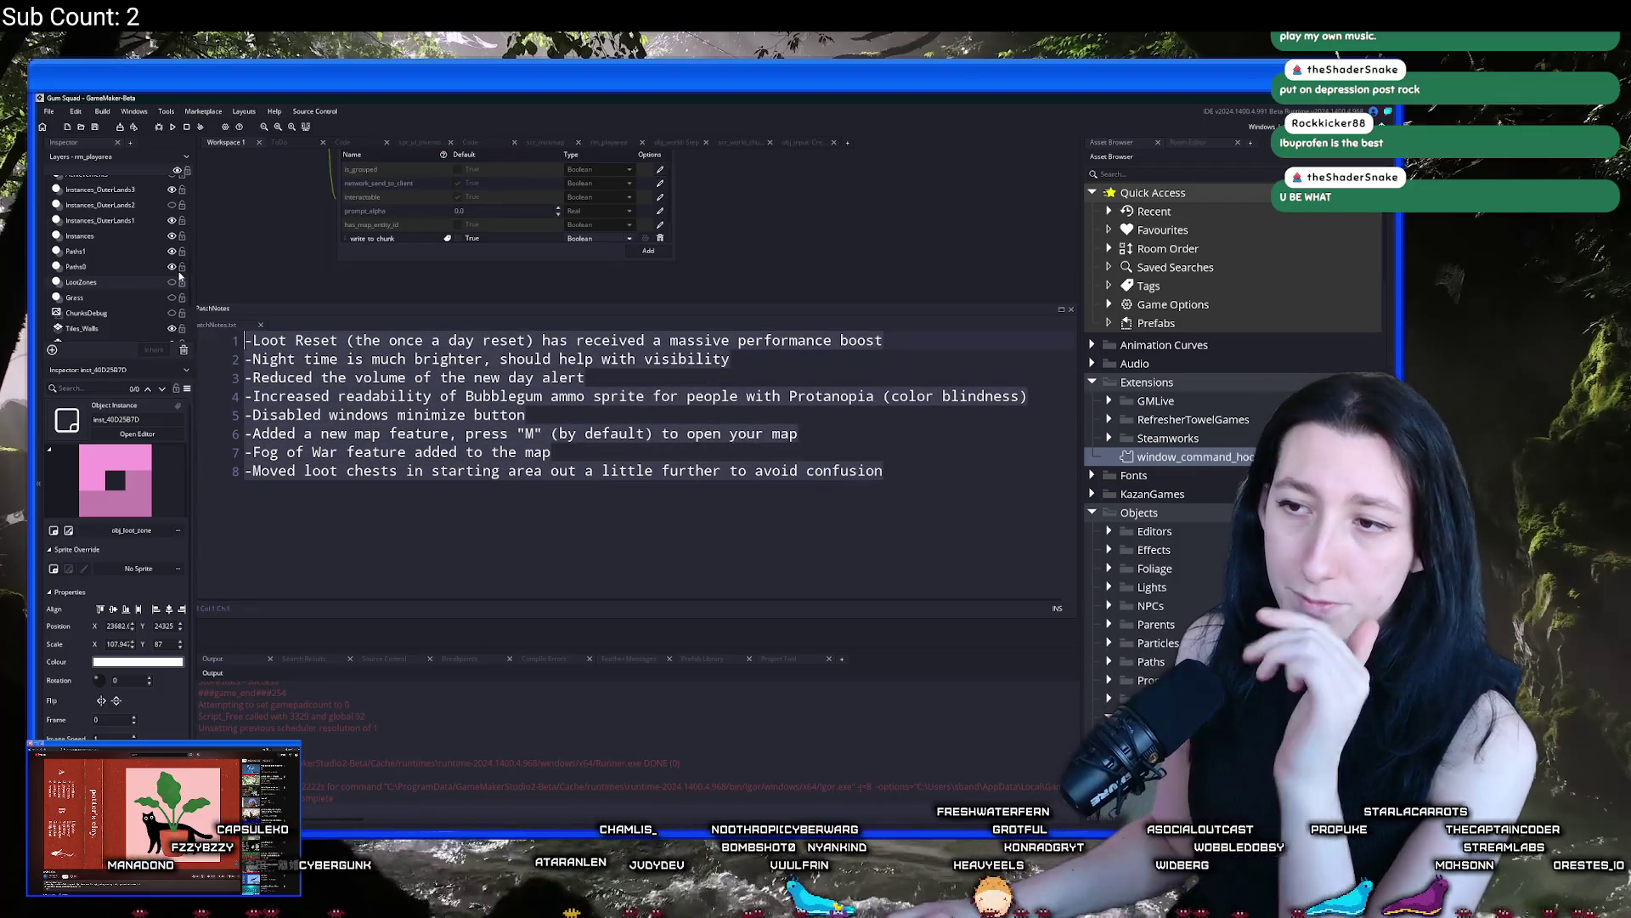
click(571, 420)
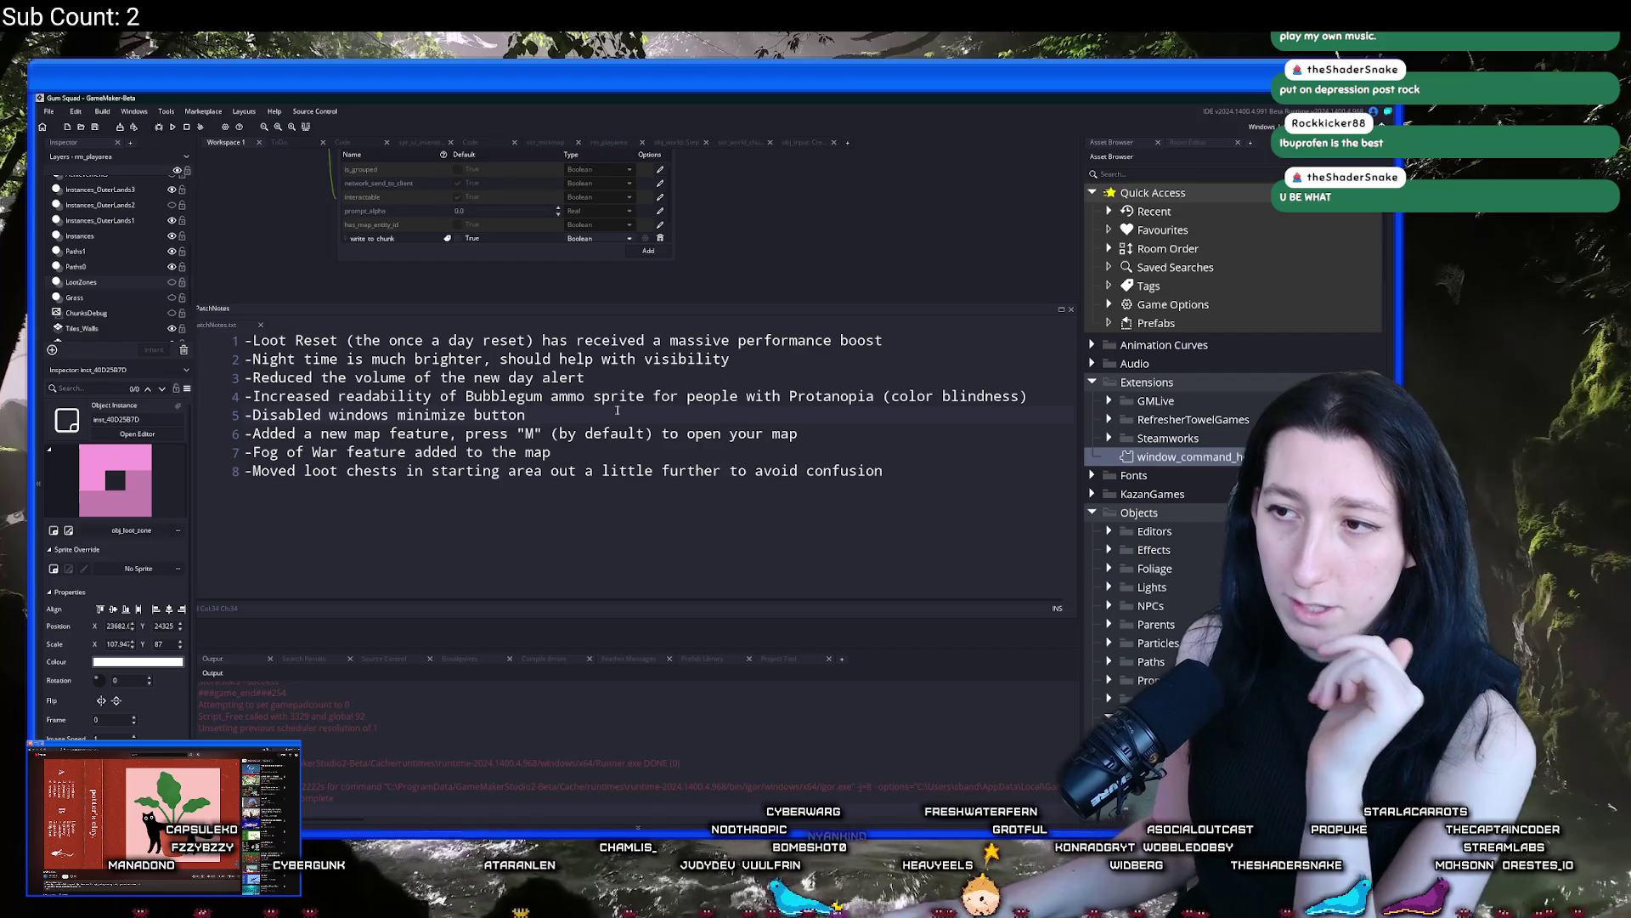
click(228, 419)
key(Down)
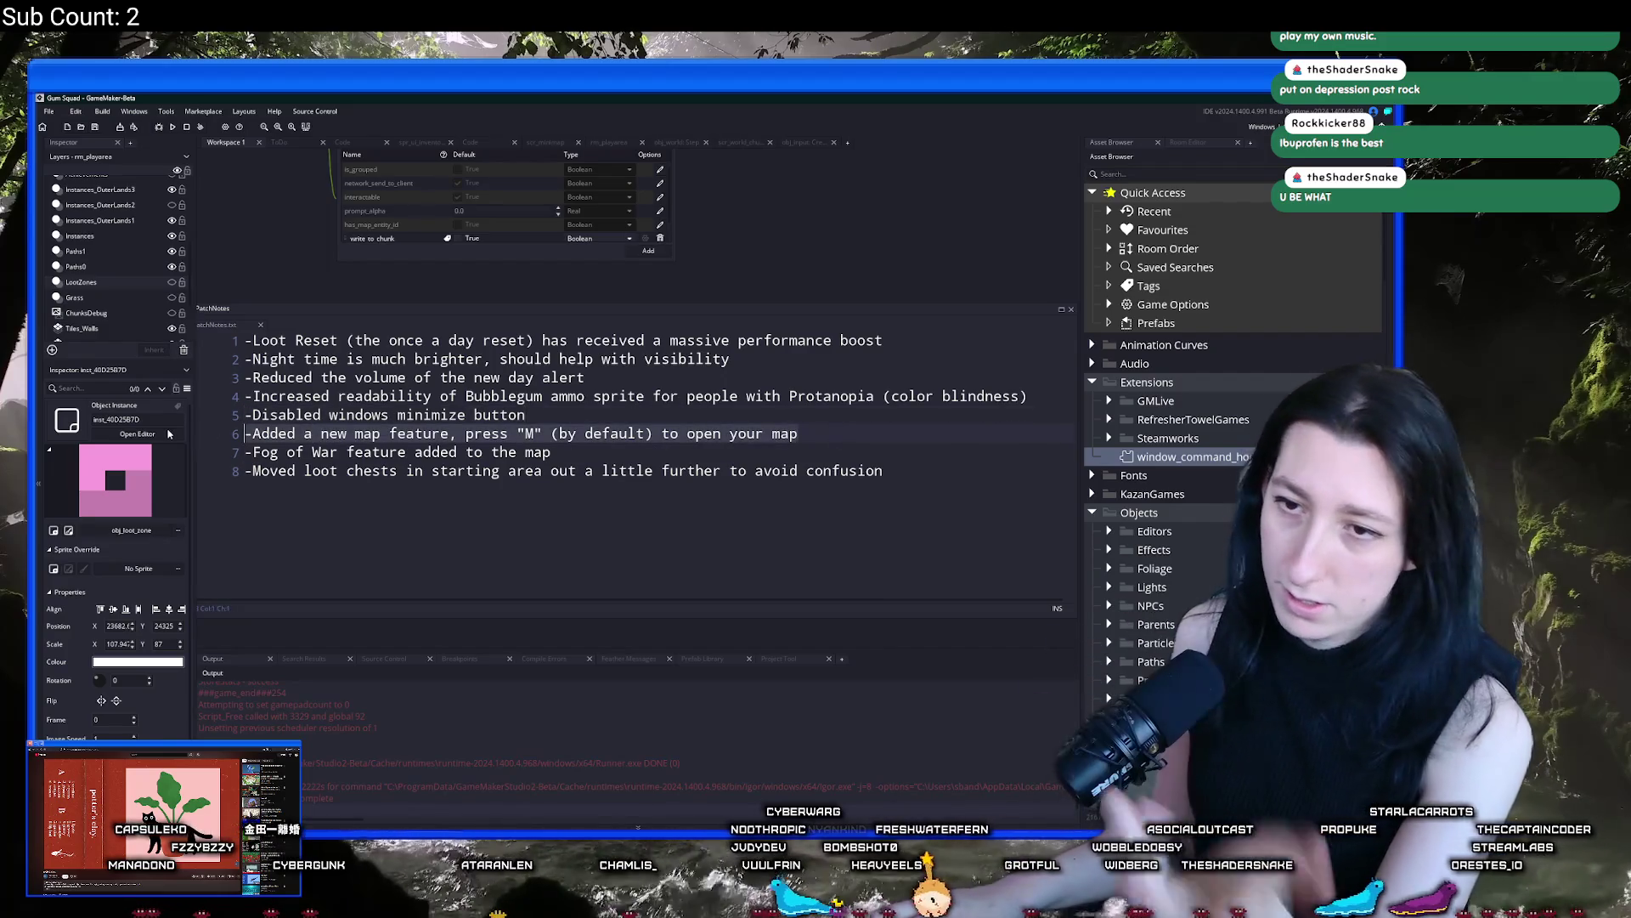
key(Down)
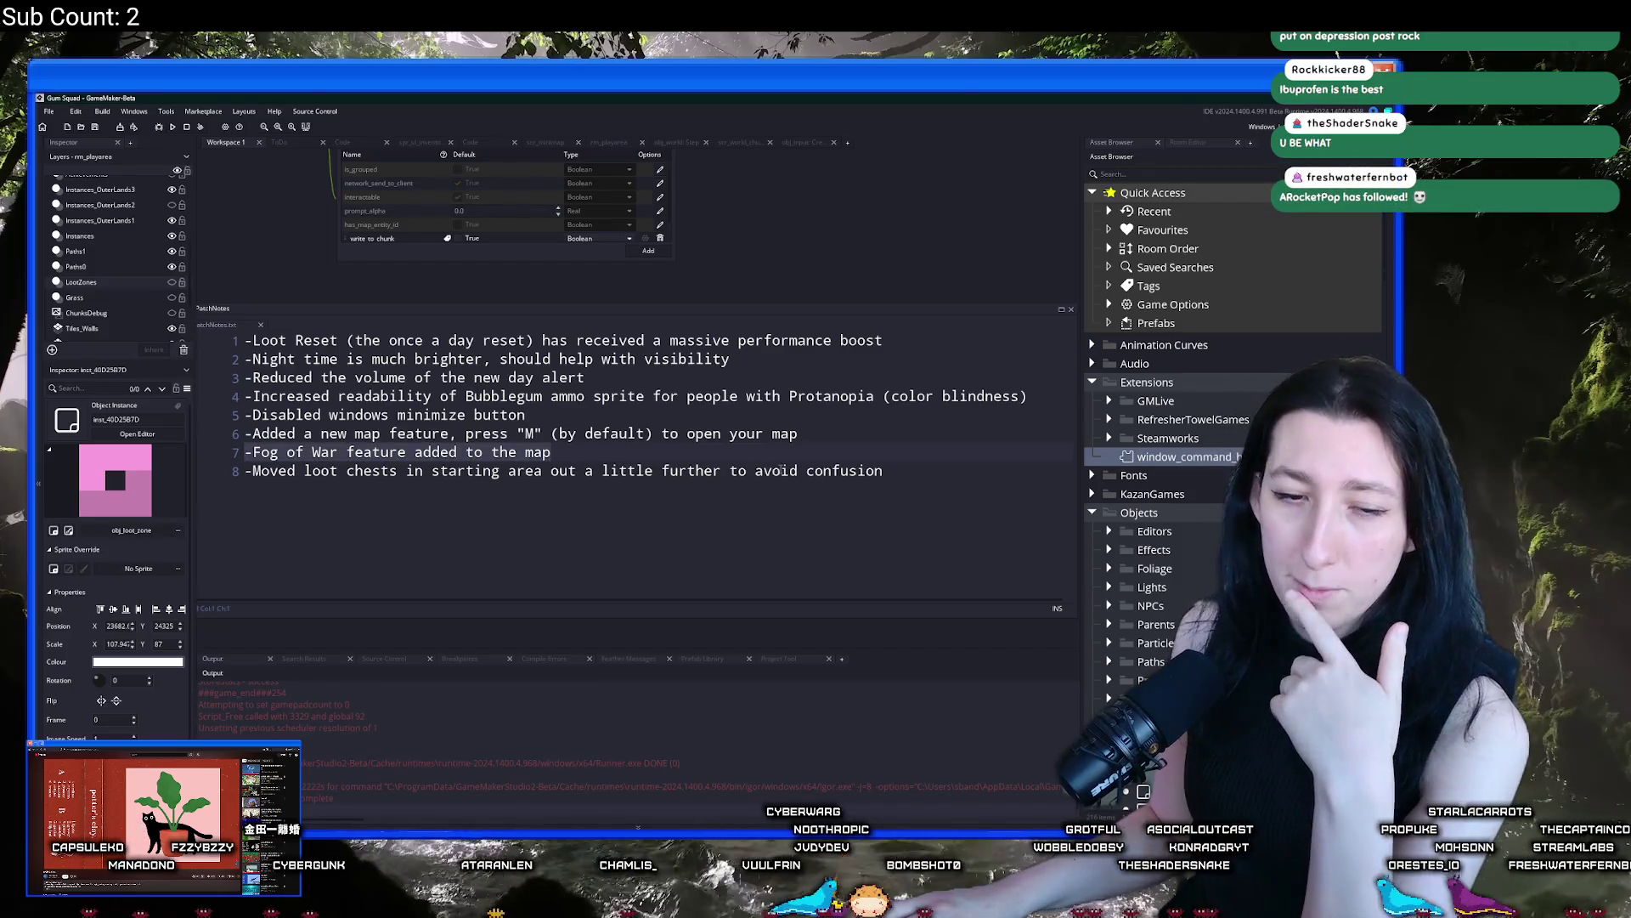
click(872, 358)
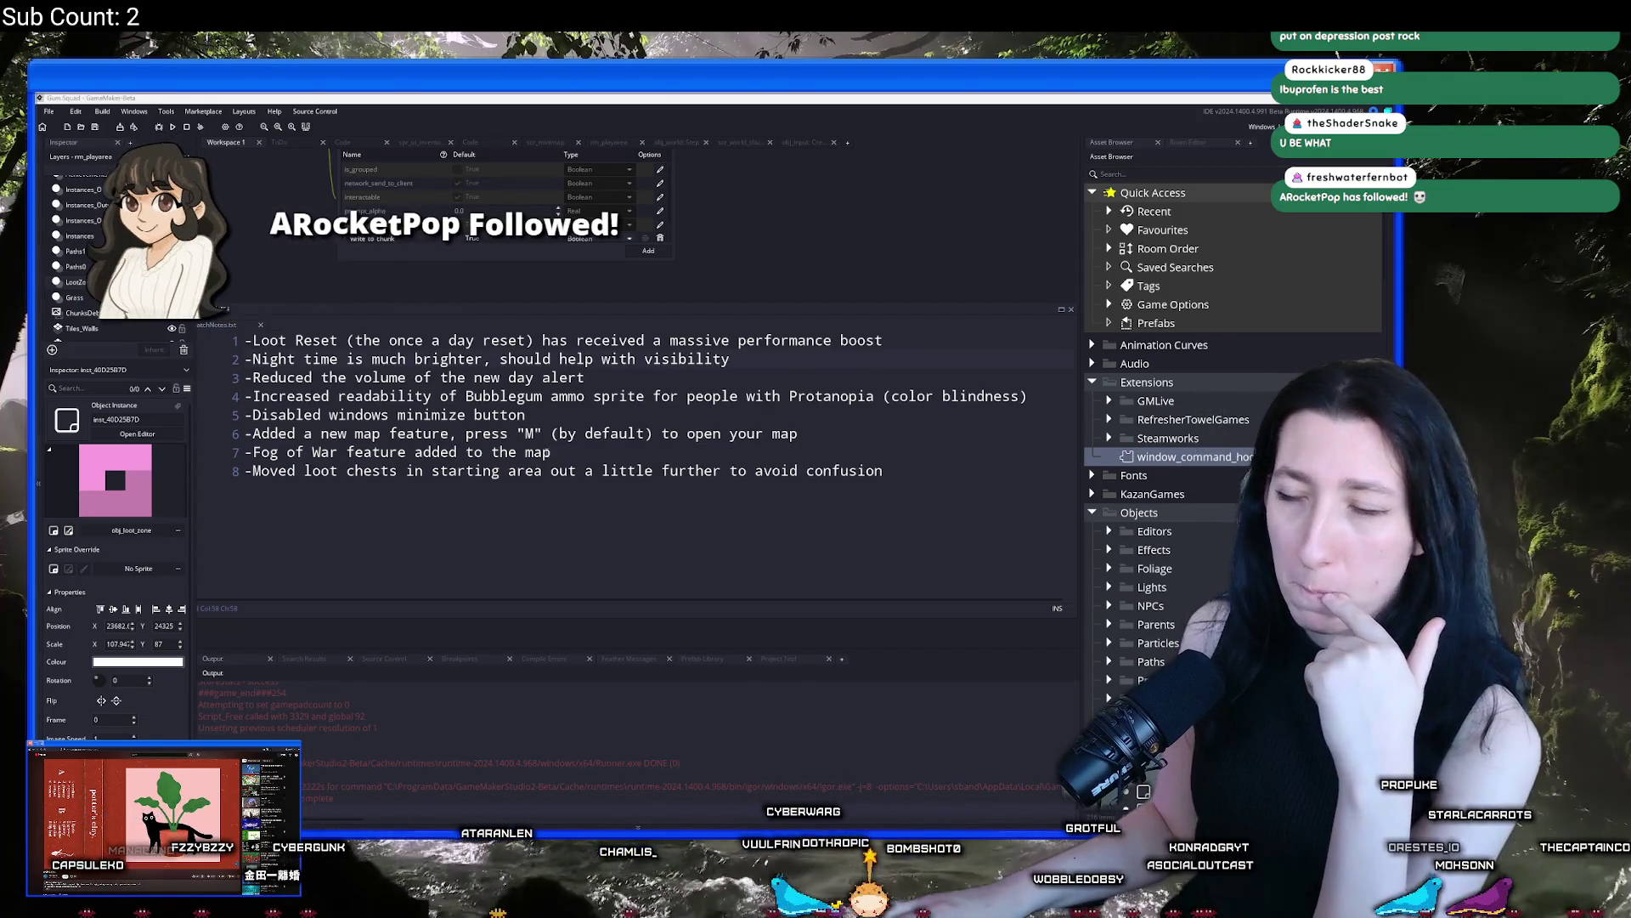
click(903, 476)
scroll(902, 476, down, 3)
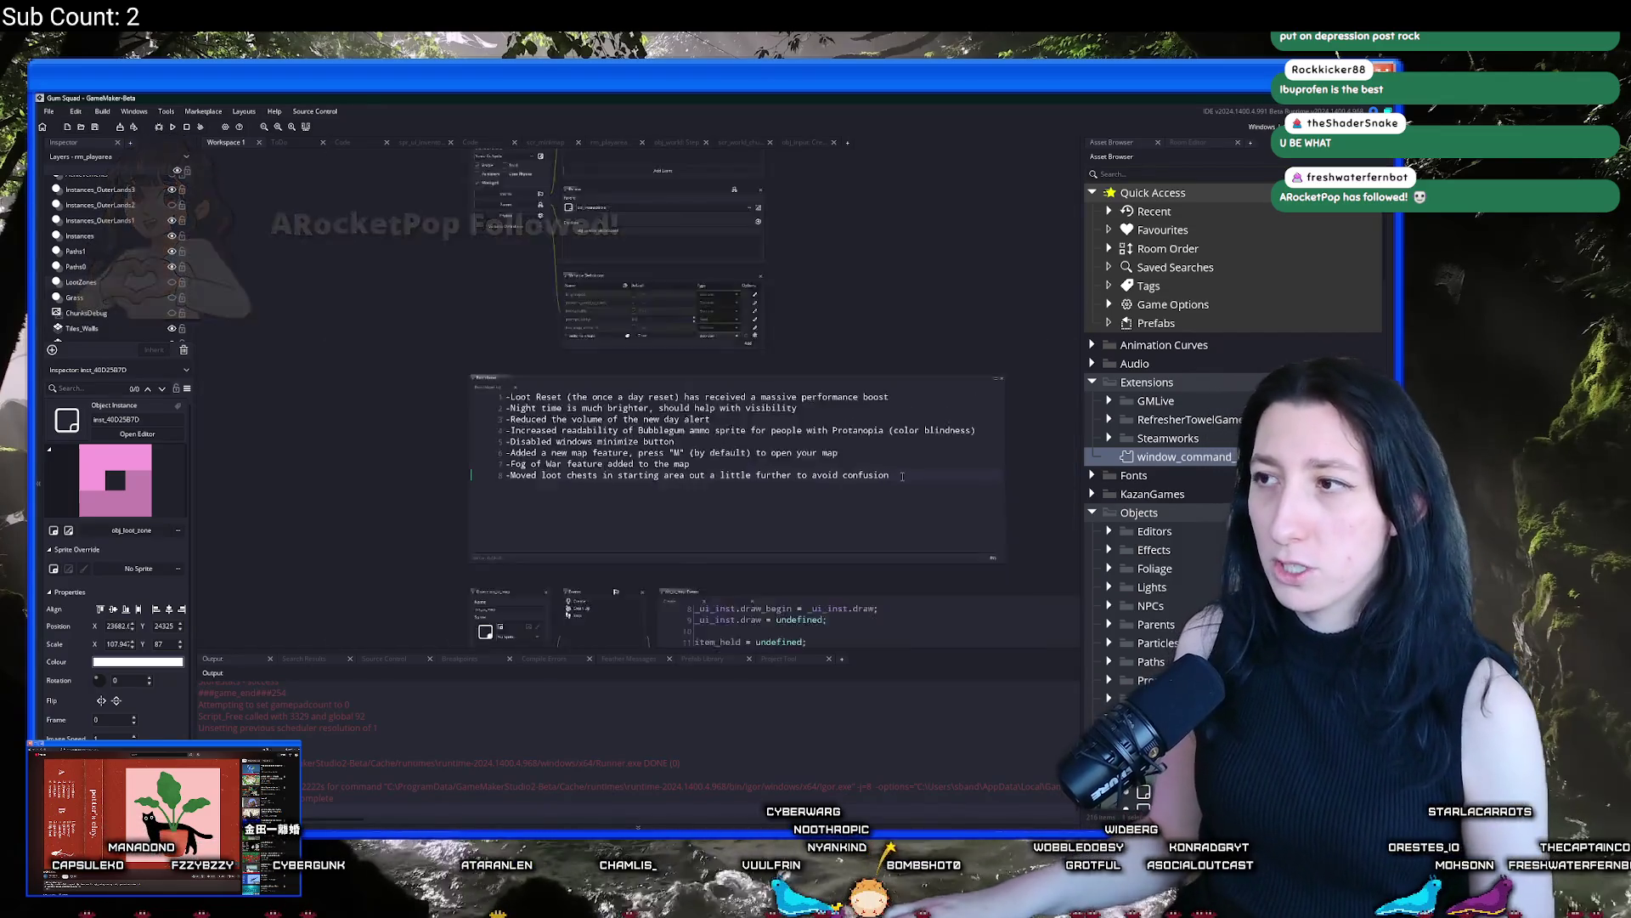
Find and open the scr_macros script via the '_macros' asset search, docking it in the workspace
scroll(902, 476, down, 2)
key(ctrl+t)
text(scr_macros)
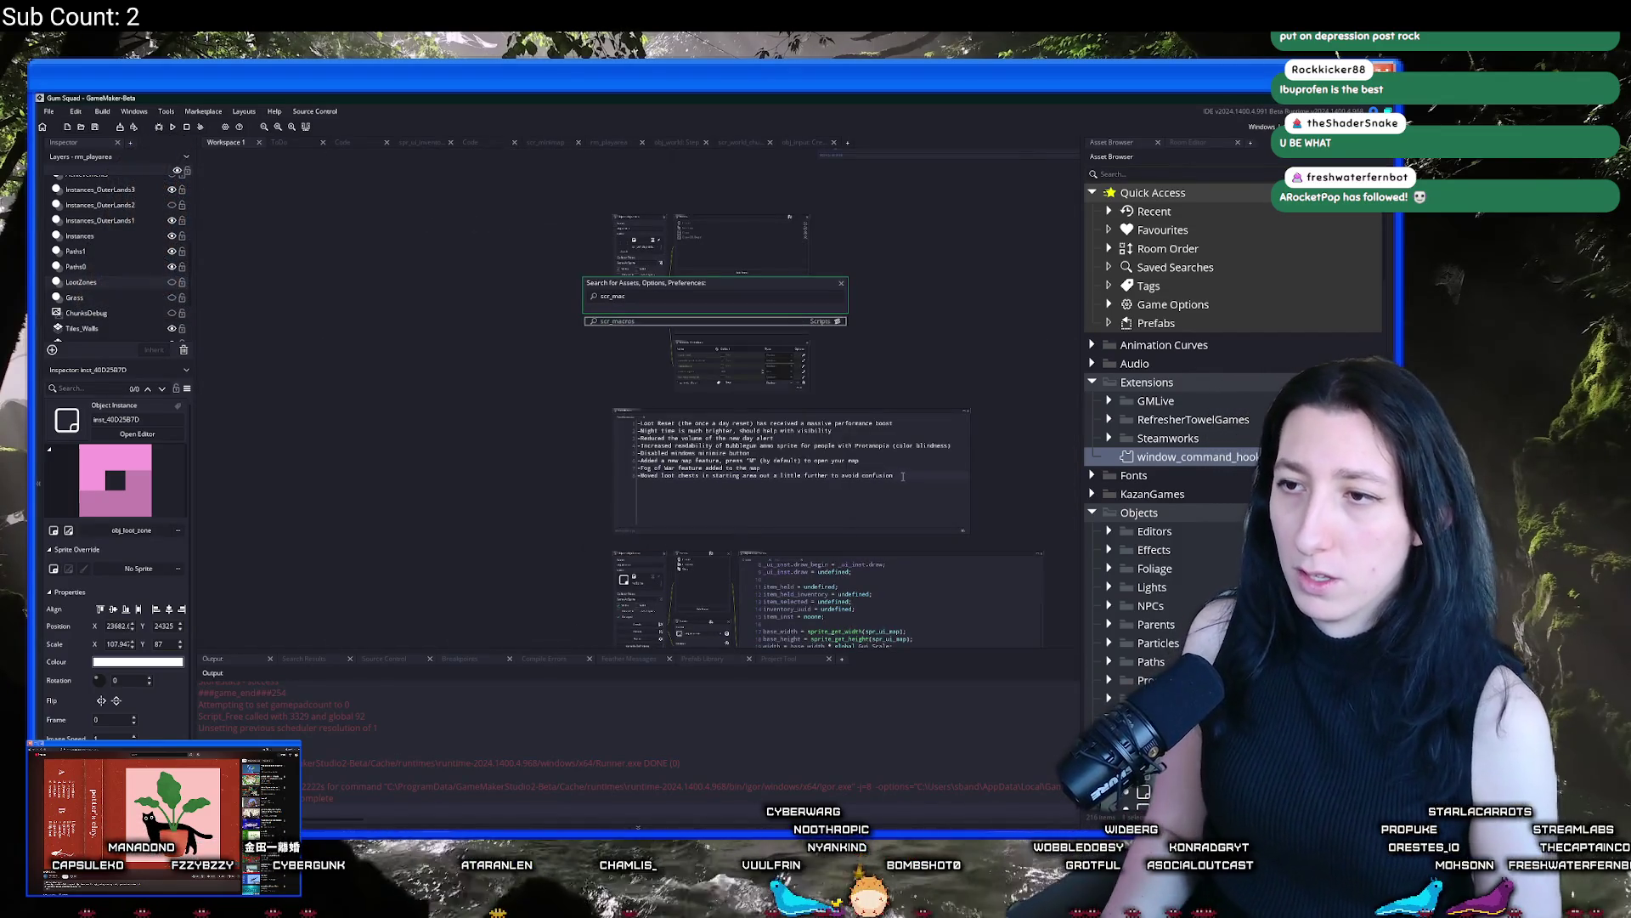
key(Return)
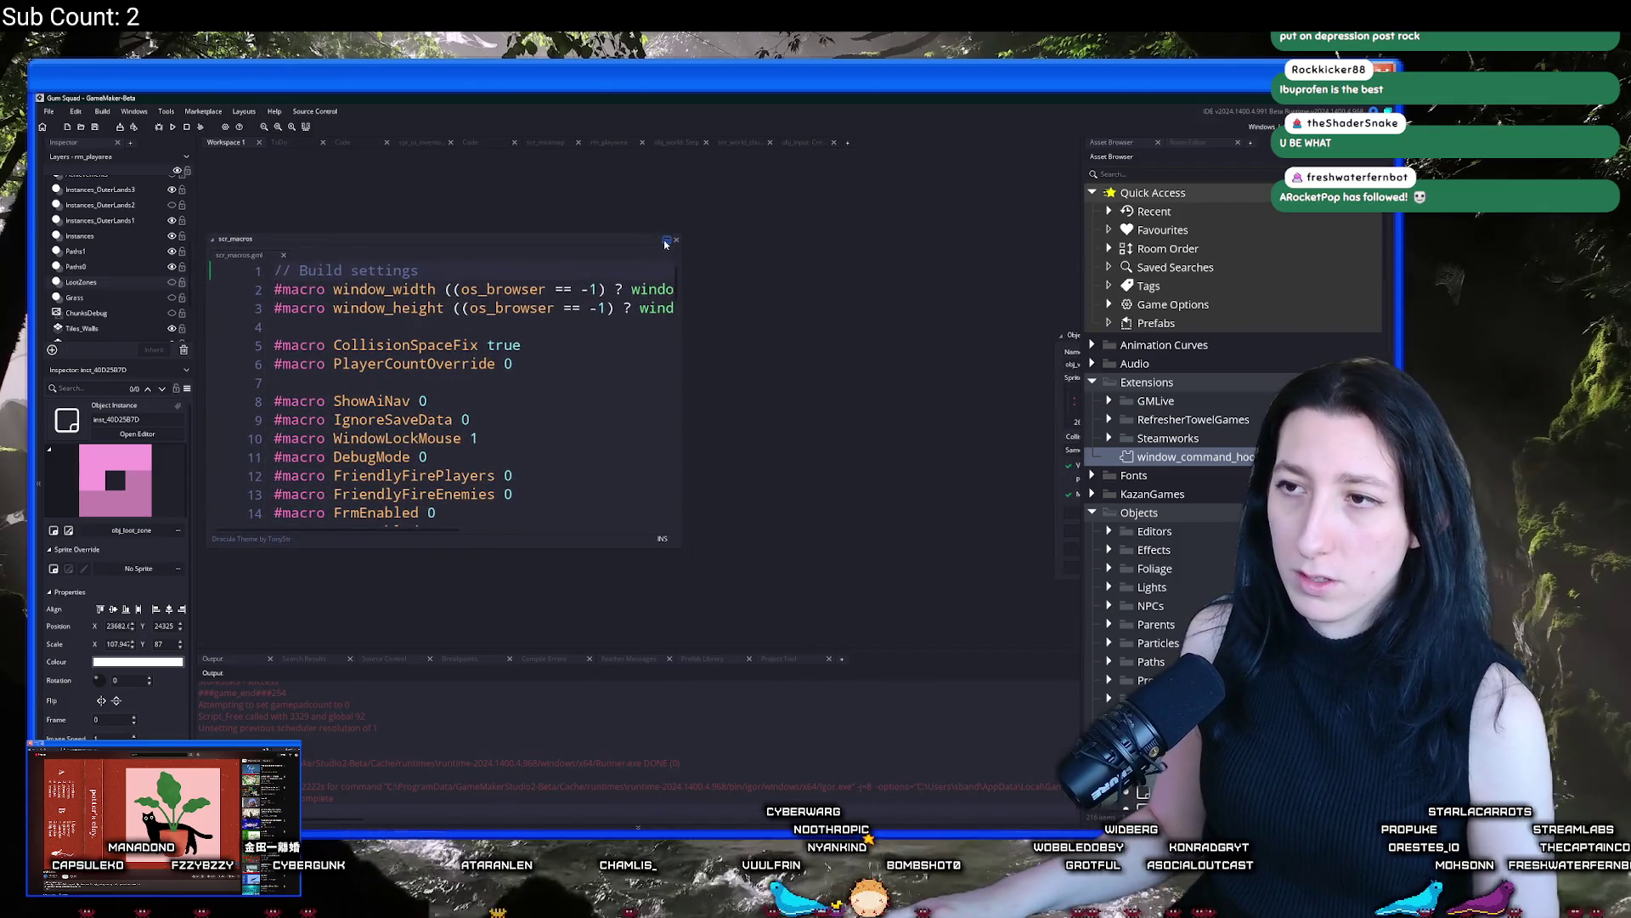
click(667, 242)
click(585, 324)
scroll(552, 425, down, 2)
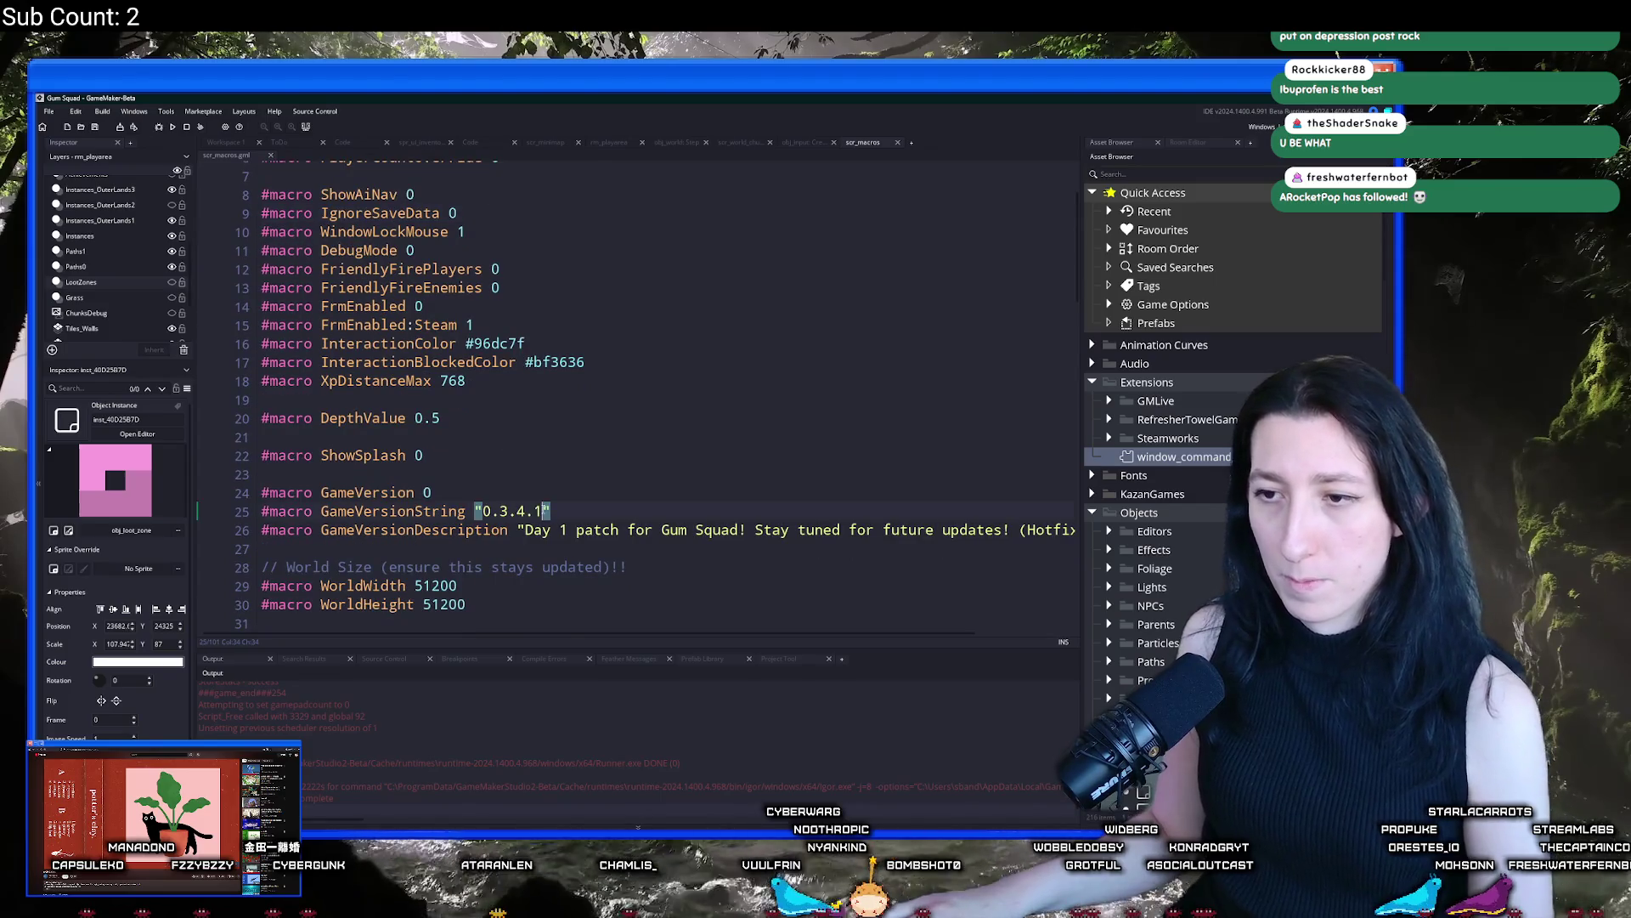
text(0)
Delete ' (Hotfix #1)' from the Day 2 patch description and set ShowSplash to 1
click(568, 529)
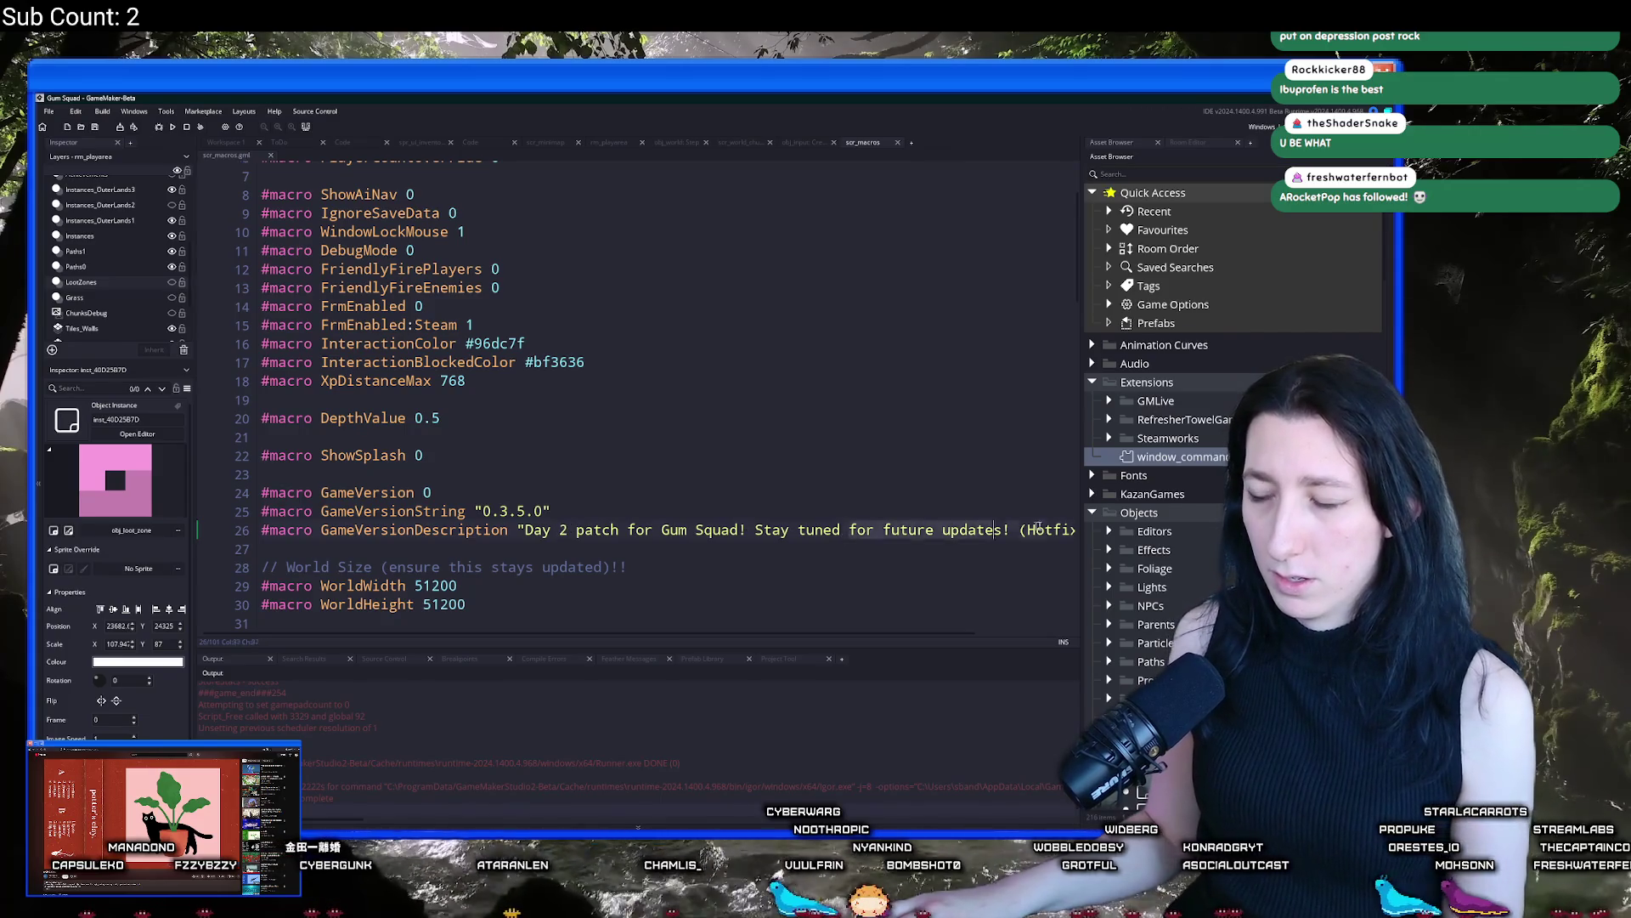
key(End)
click(908, 529)
key(shift+End)
key(Delete)
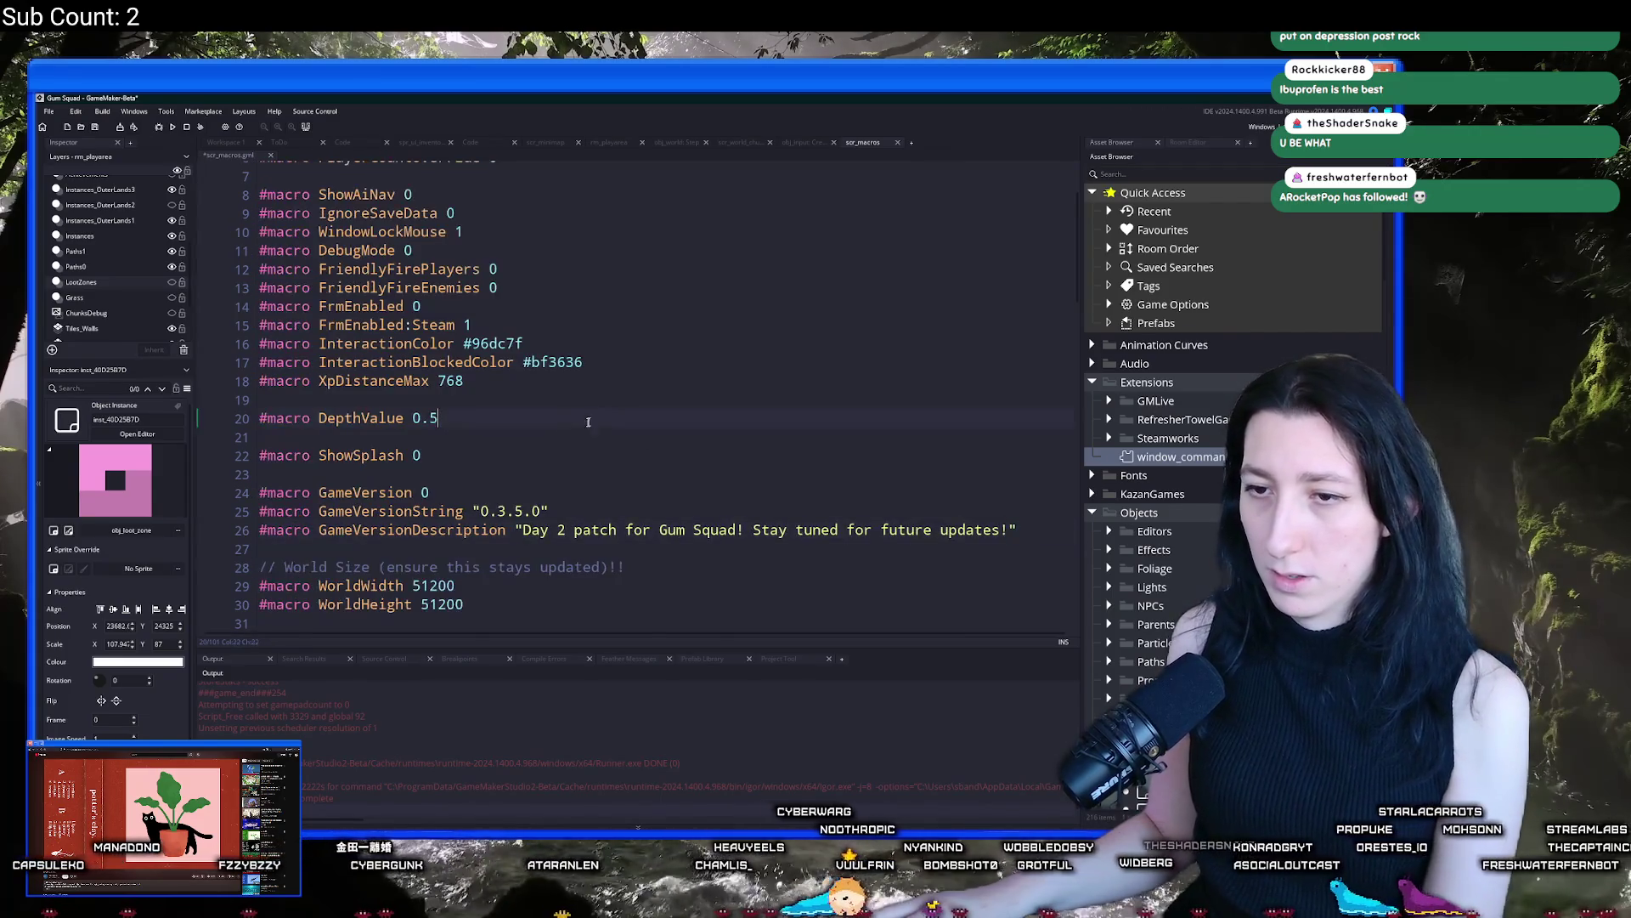
double_click(419, 455)
text(1)
click(510, 422)
scroll(510, 422, up, 2)
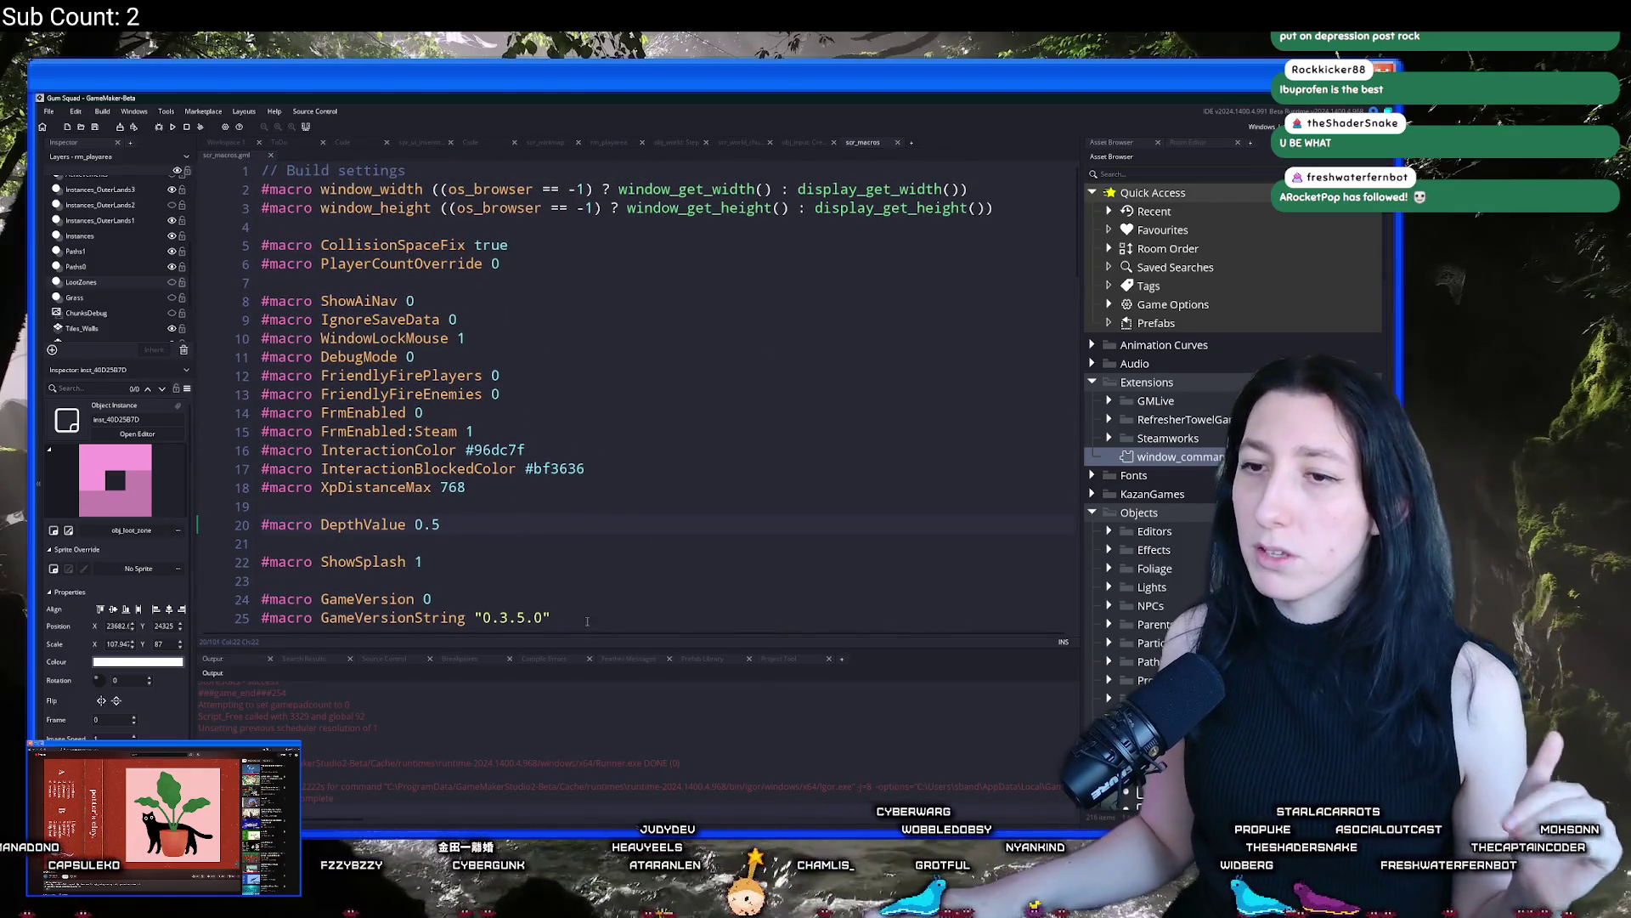
key(alt+Tab)
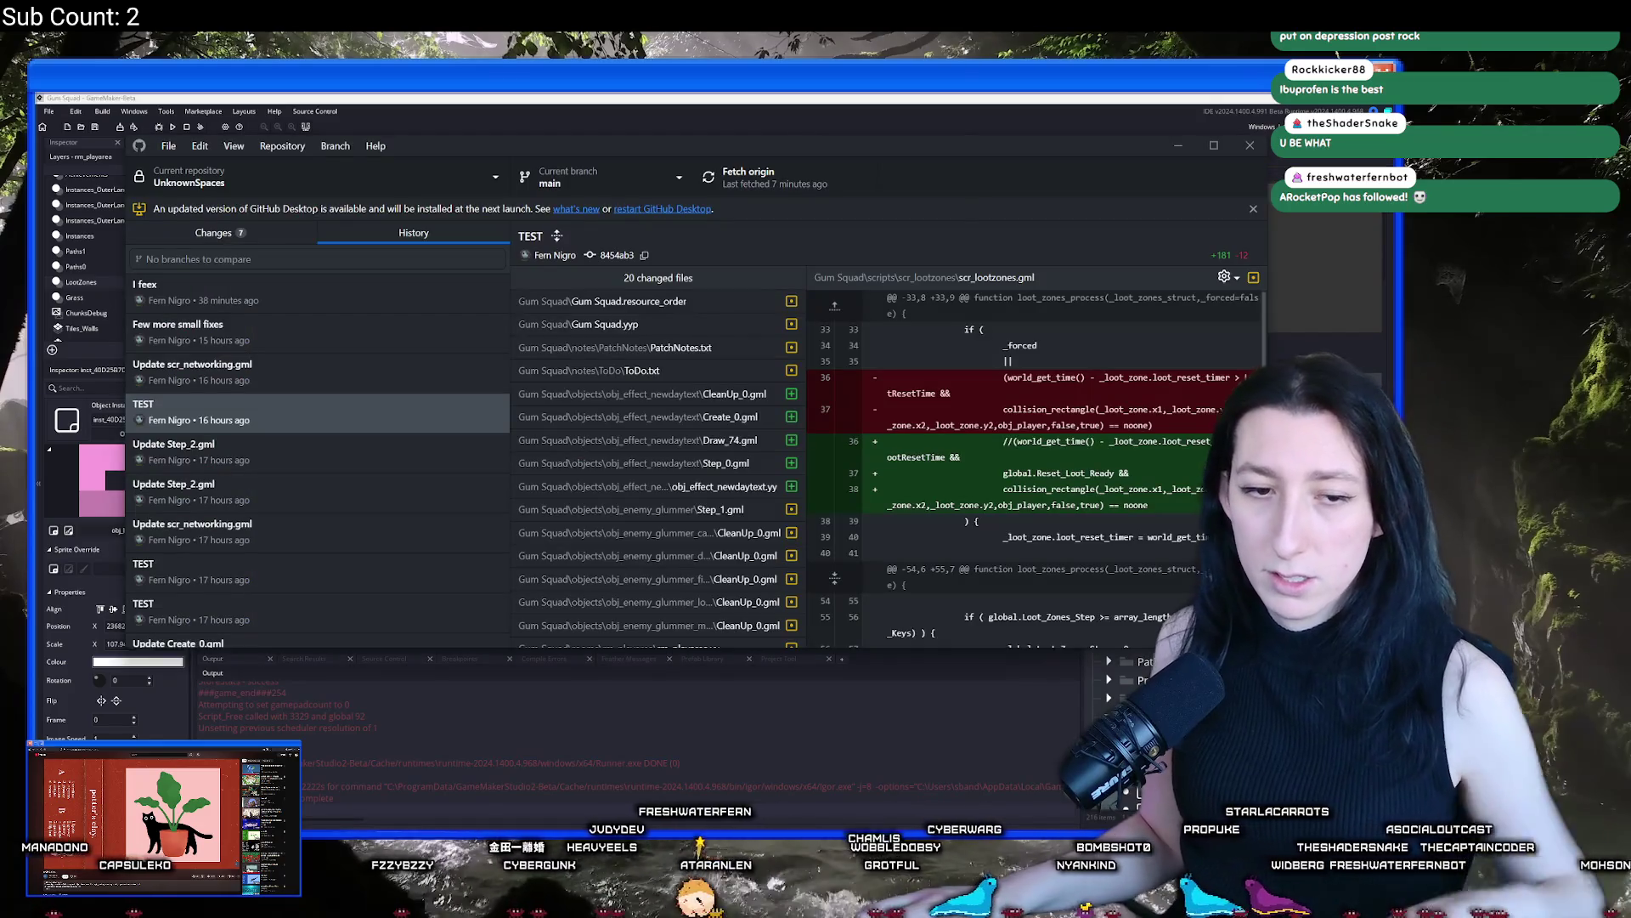
Review the scr_minimap.gml and scr_macros.gml diffs in the Changes list
click(208, 233)
click(263, 442)
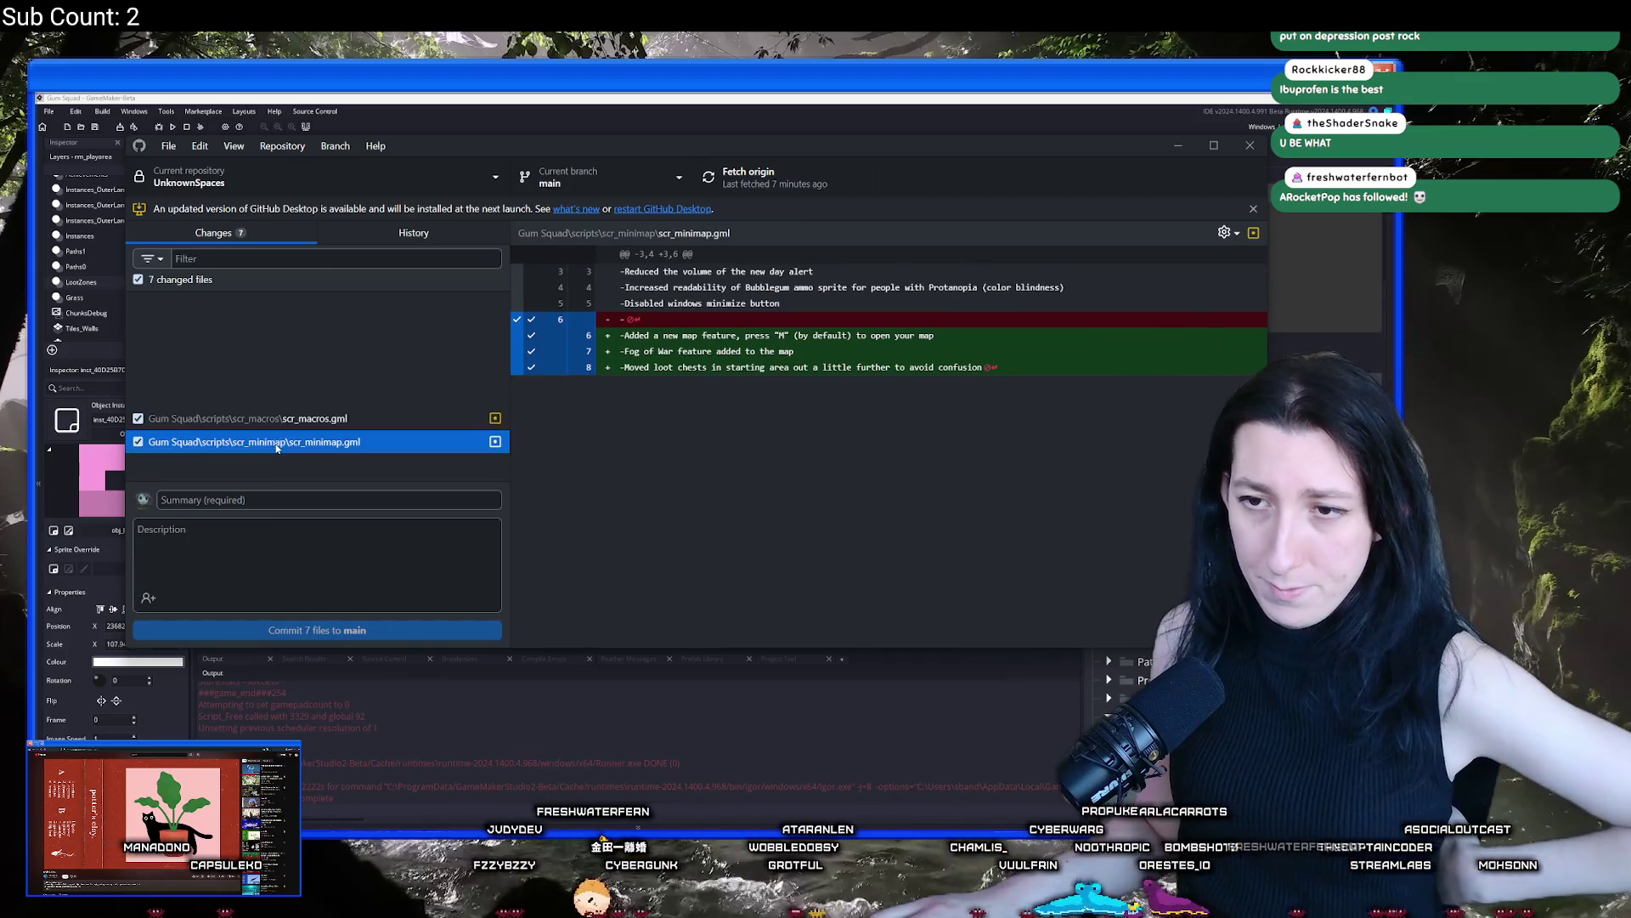
click(285, 418)
click(289, 440)
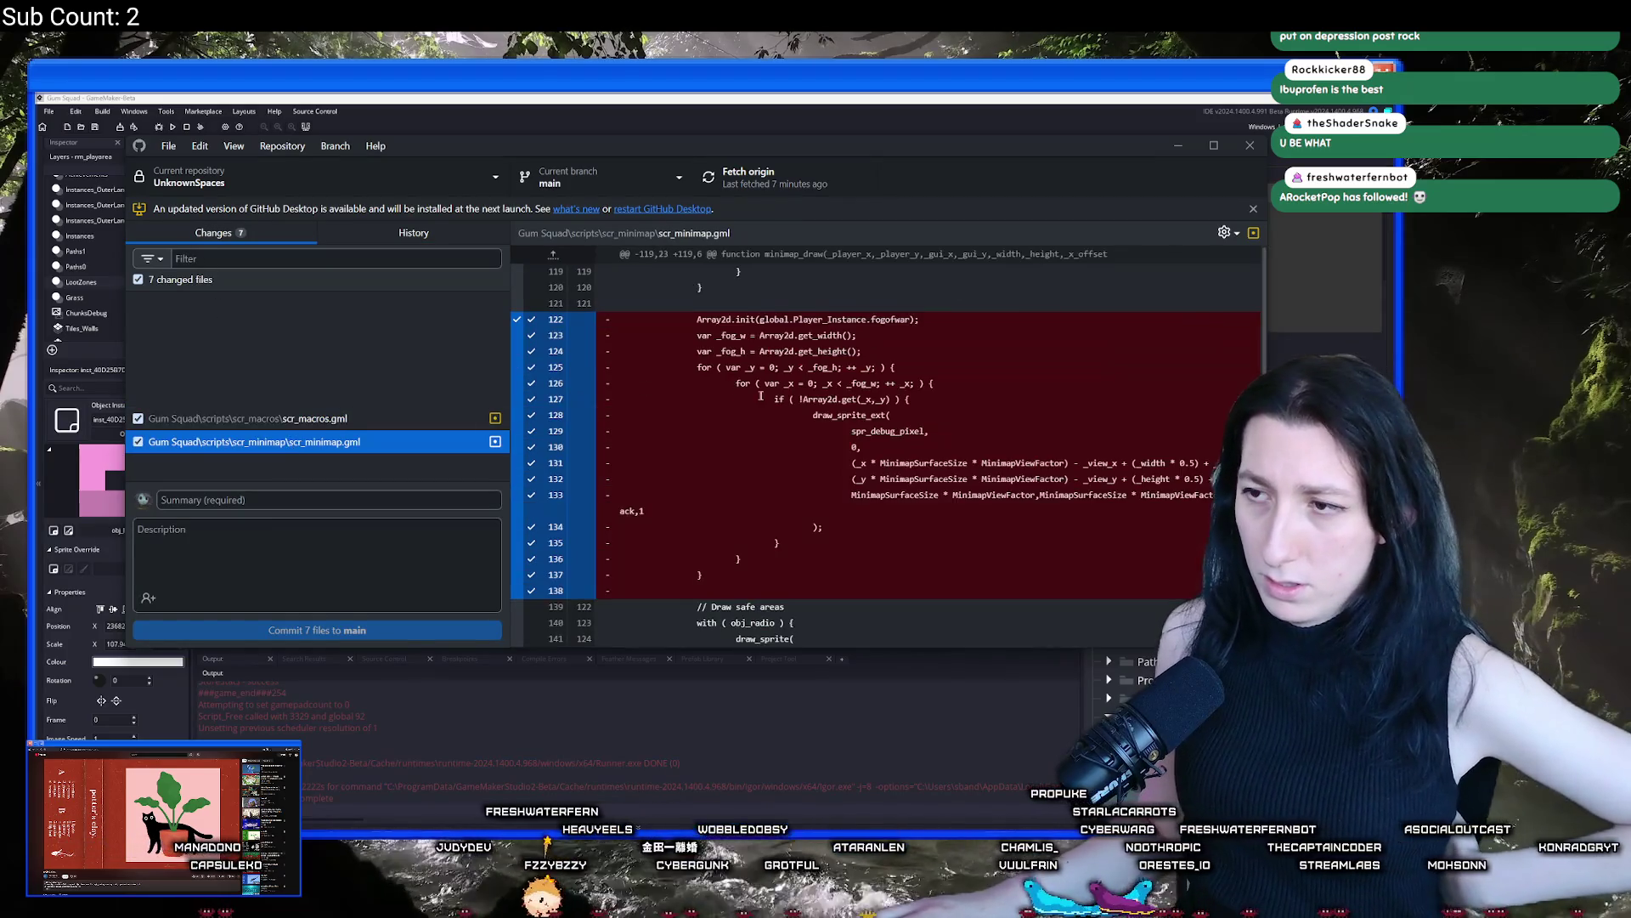
Commit the seven changed files to main with summary 'Minimap' and push to origin
click(244, 495)
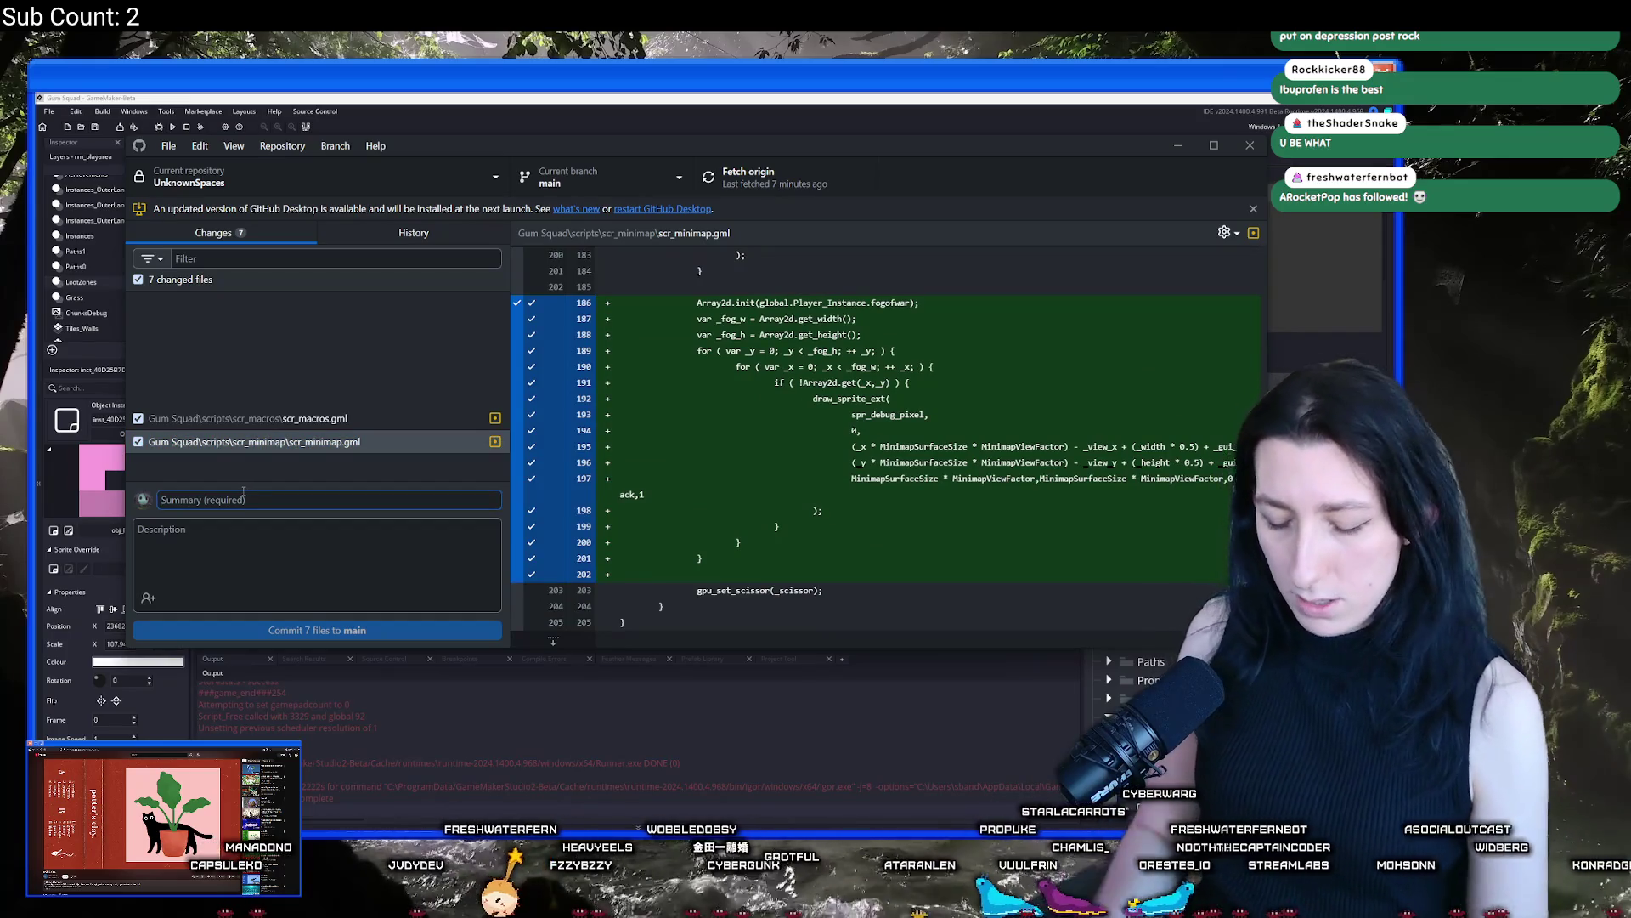
text(Minimap and more)
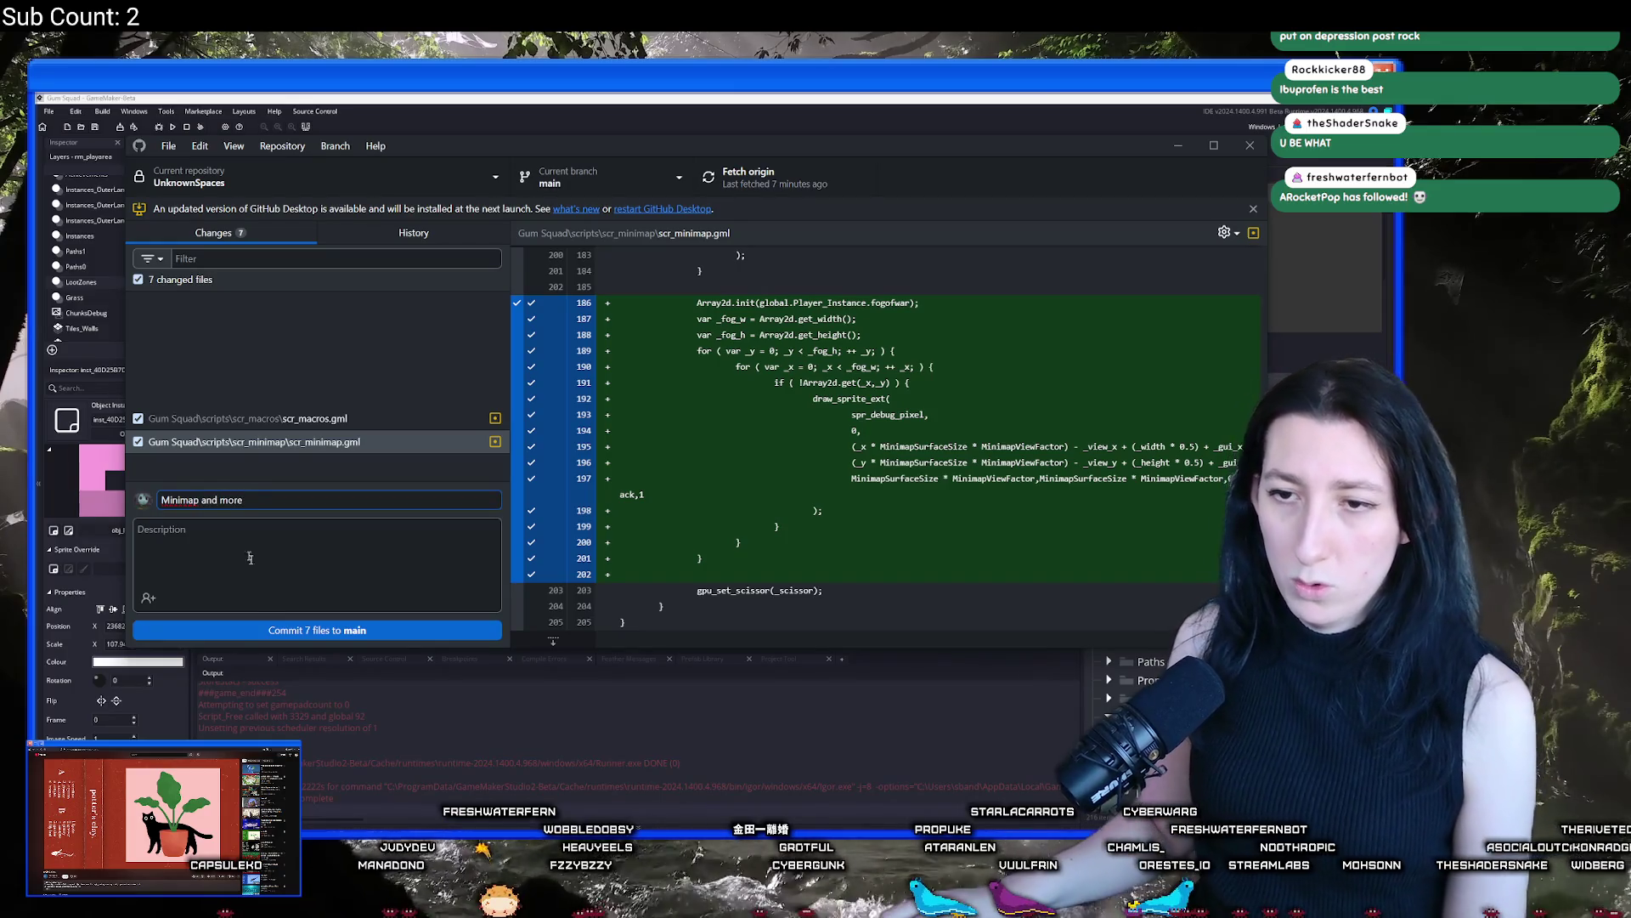
click(291, 631)
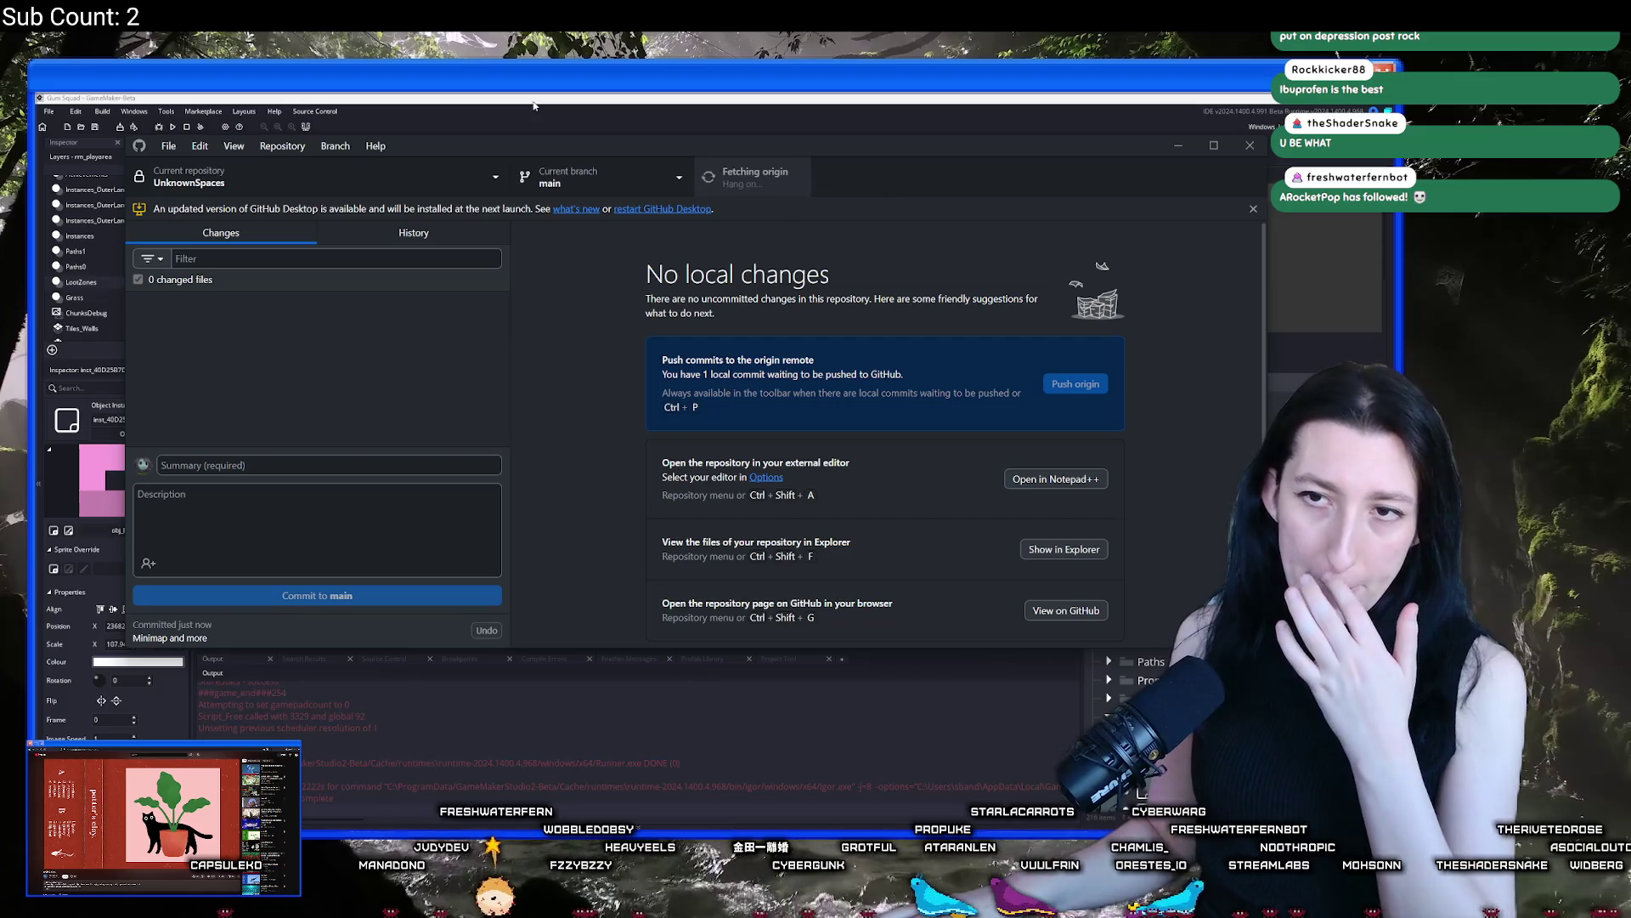
key(ctrl+p)
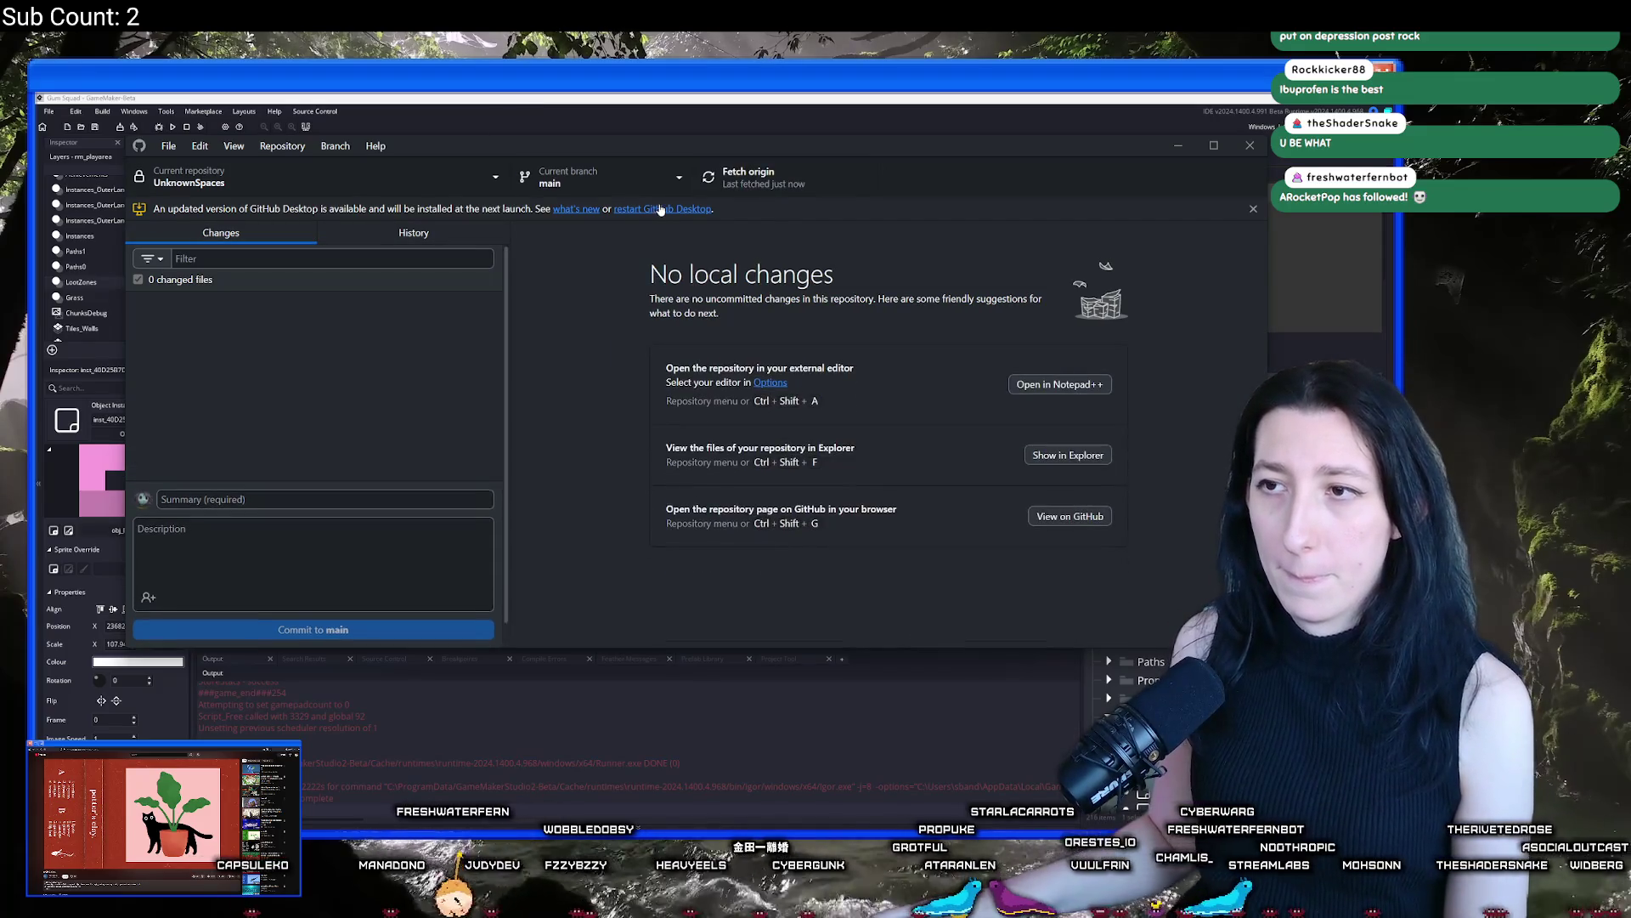
Back in GameMaker, build and run the game with F5
key(alt+Tab)
click(580, 291)
key(F5)
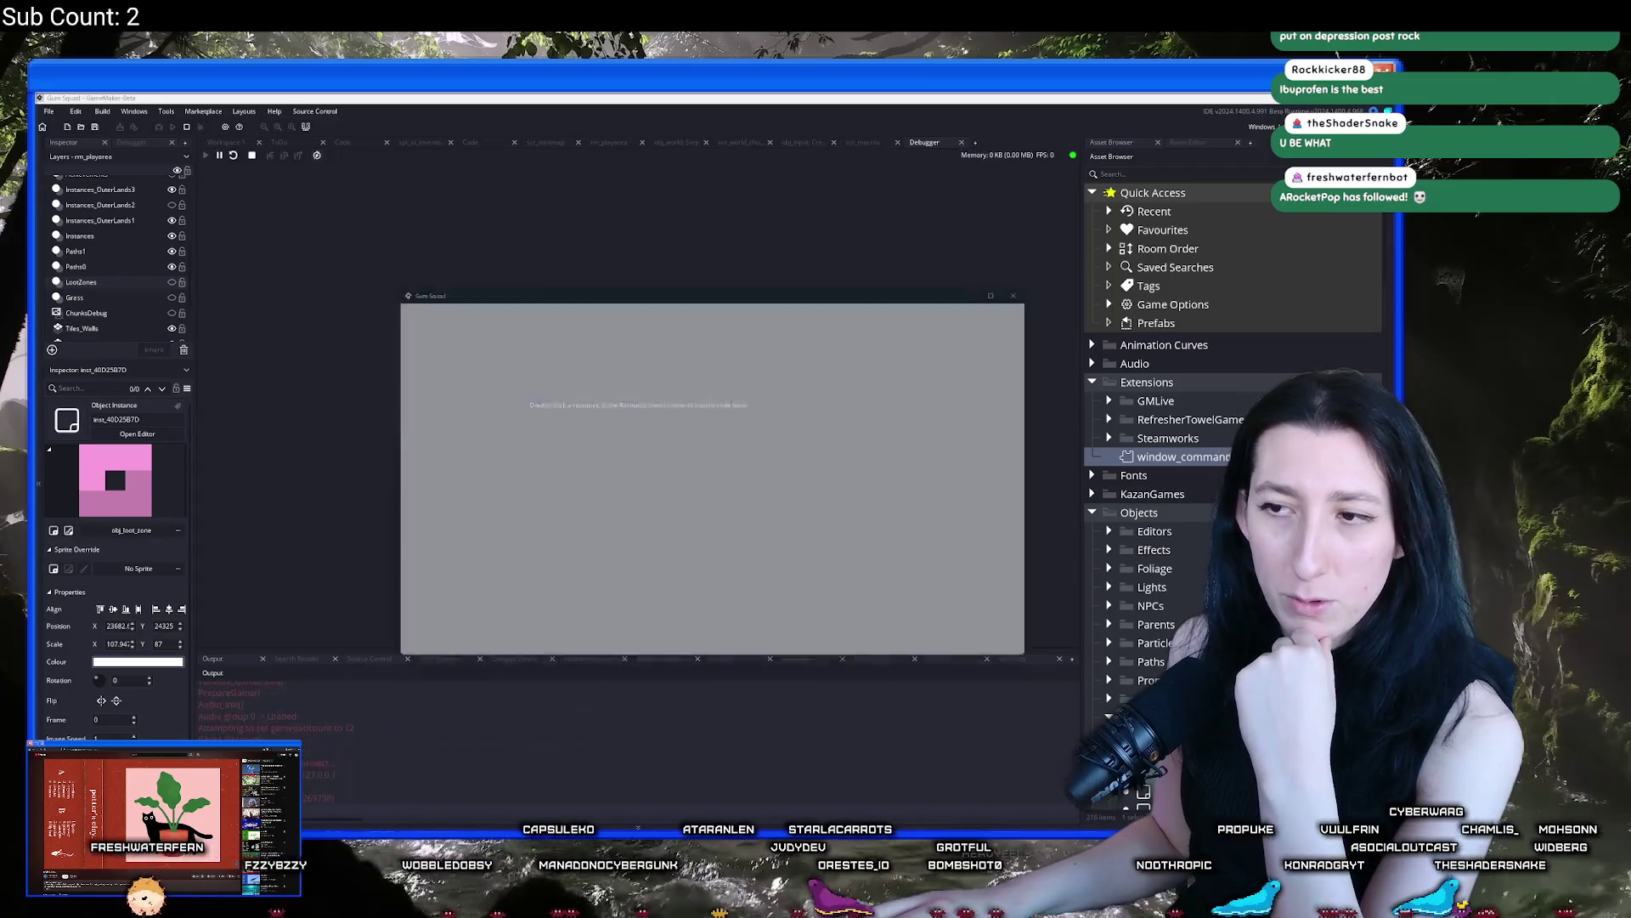
Start a new world and lobby in the game, begin profiling, and open the in-game map
click(705, 456)
click(698, 564)
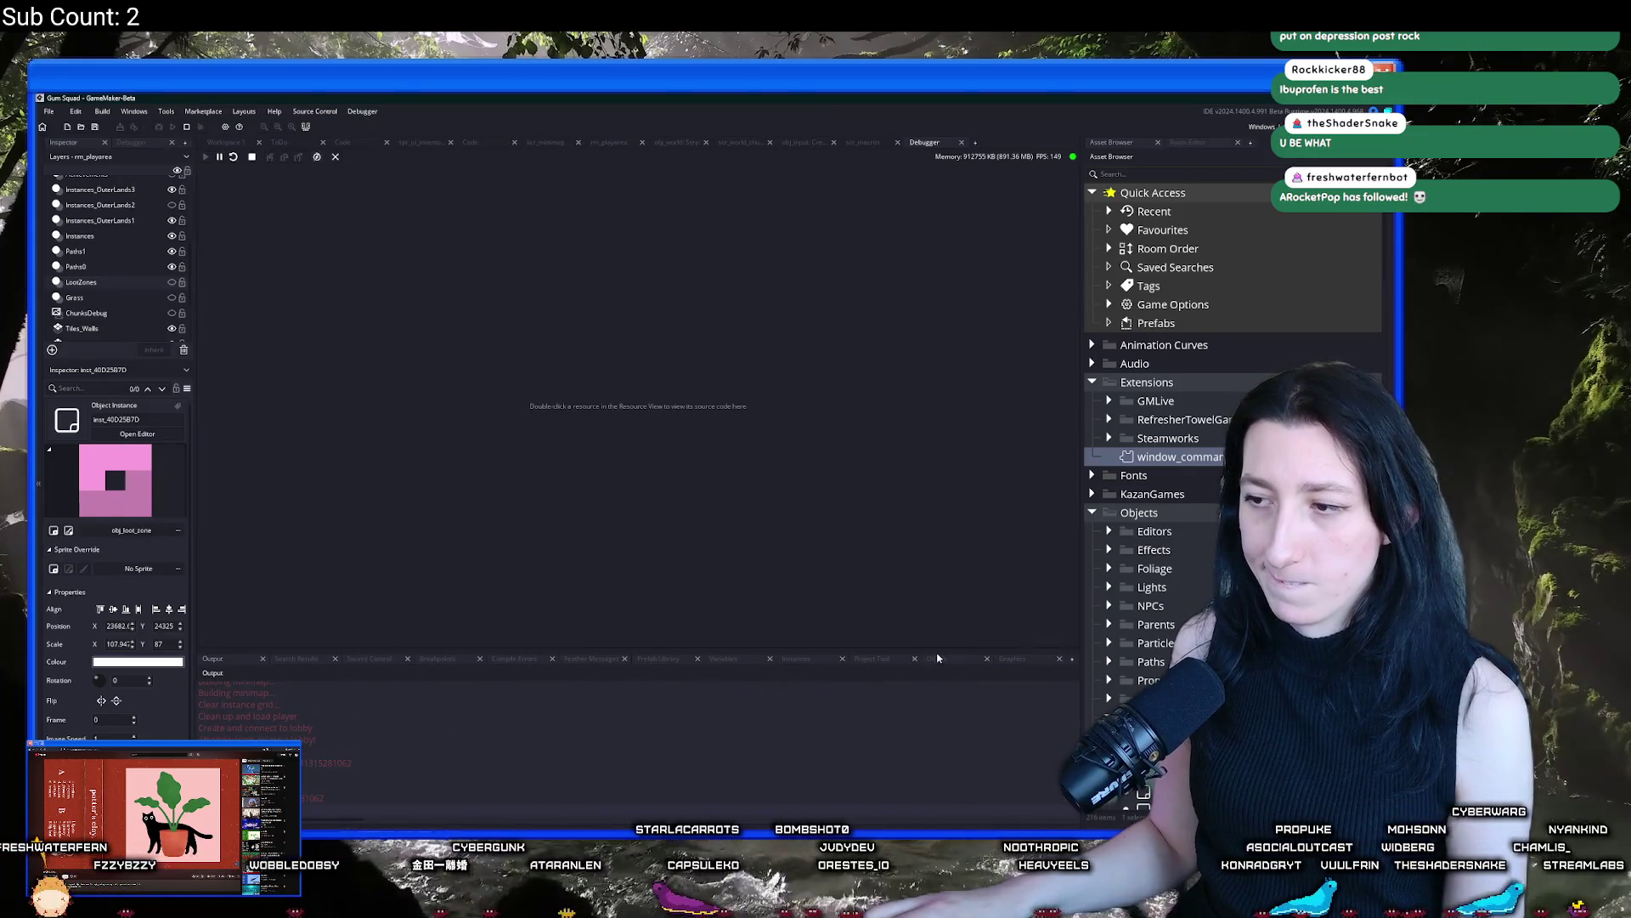
click(232, 687)
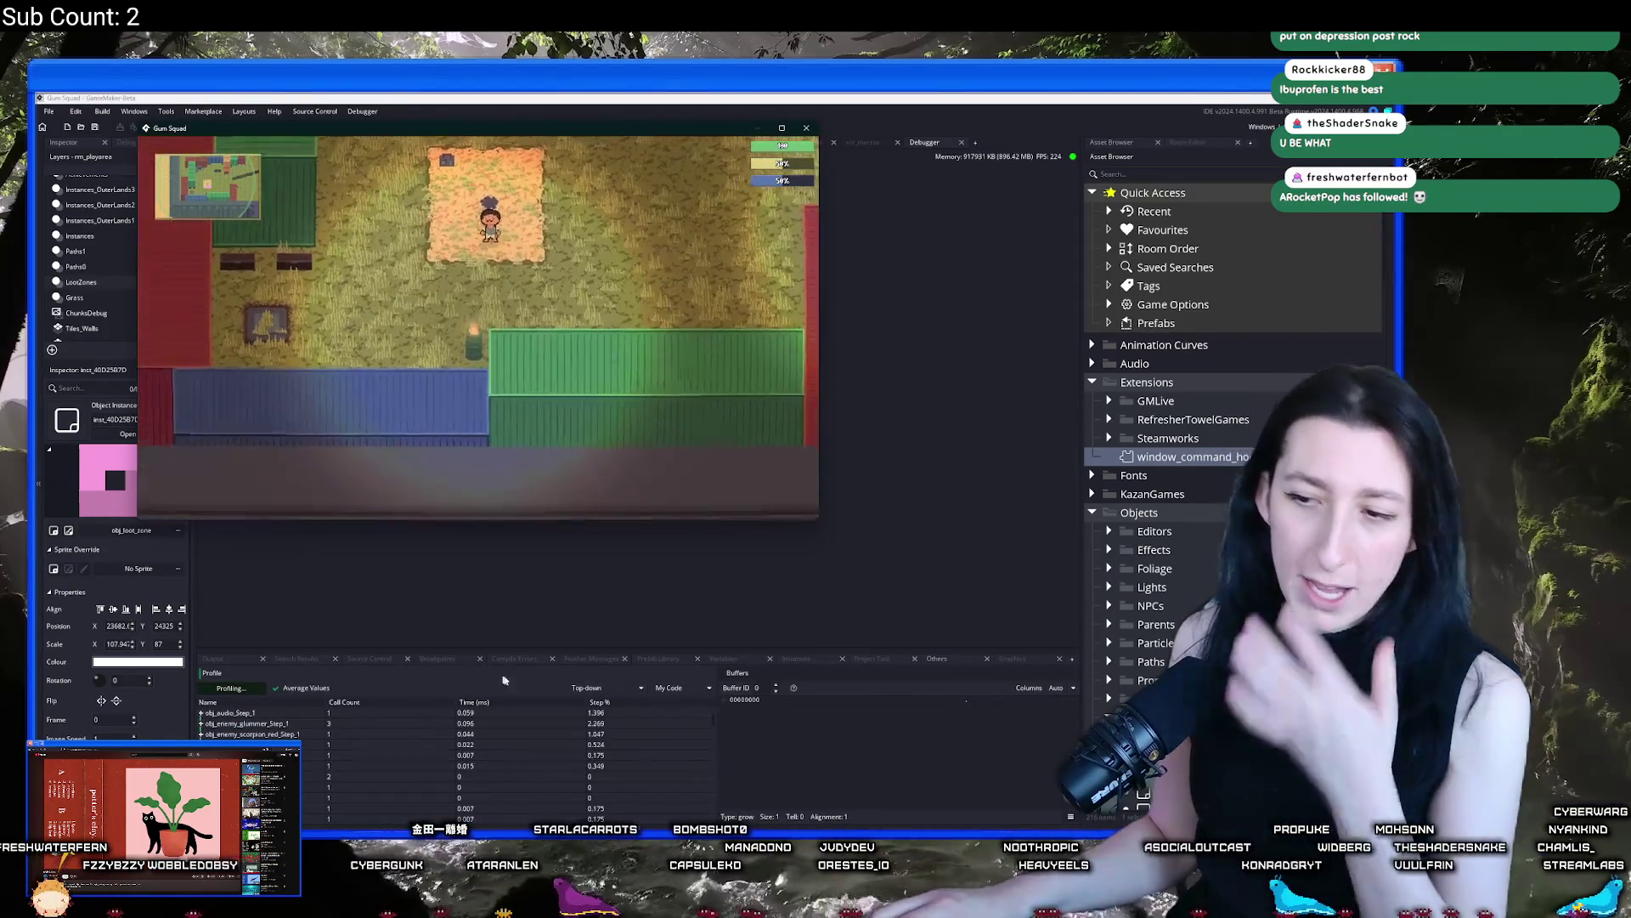
key(m)
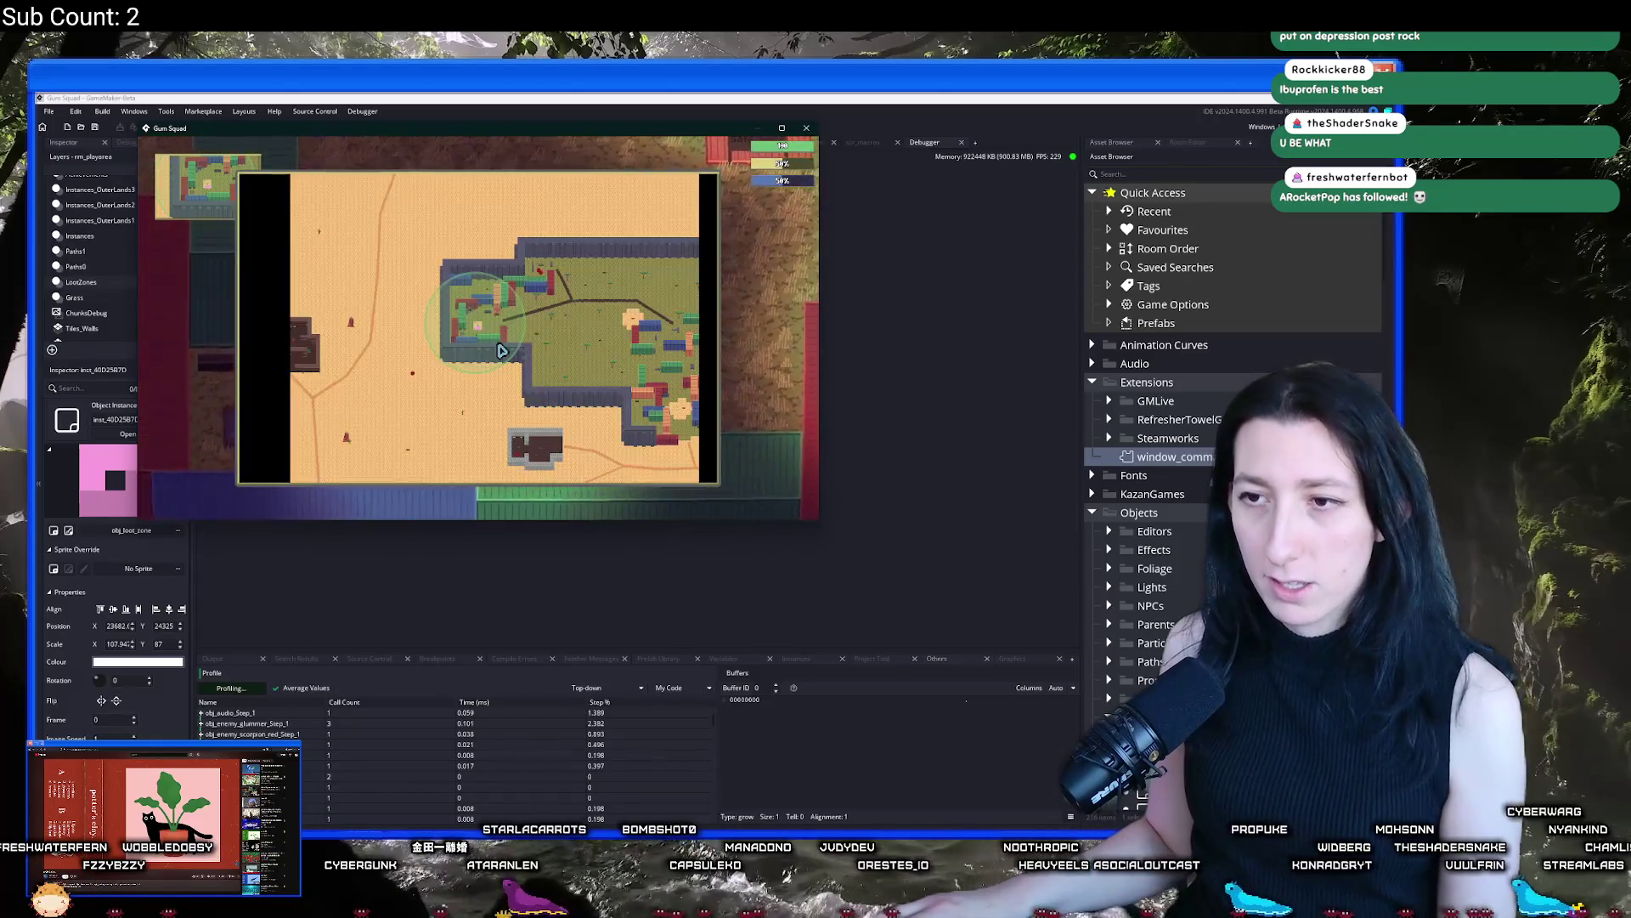
Stop the game, sort the profiler by Time (ms), and expand obj_ui_Draw_64
key(Escape)
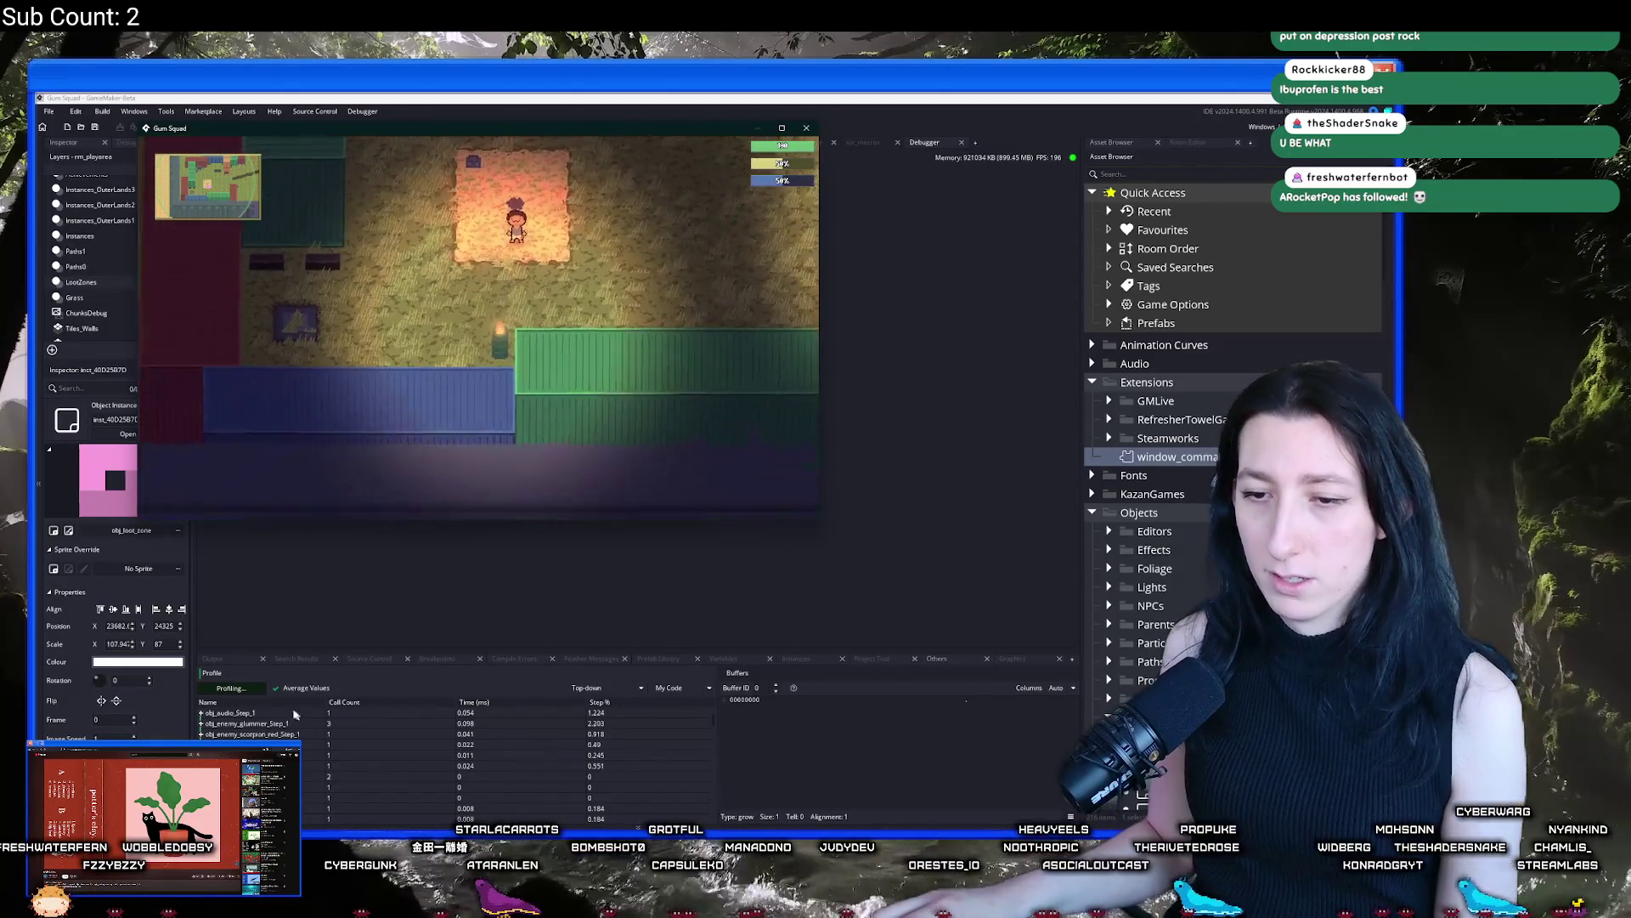
click(503, 704)
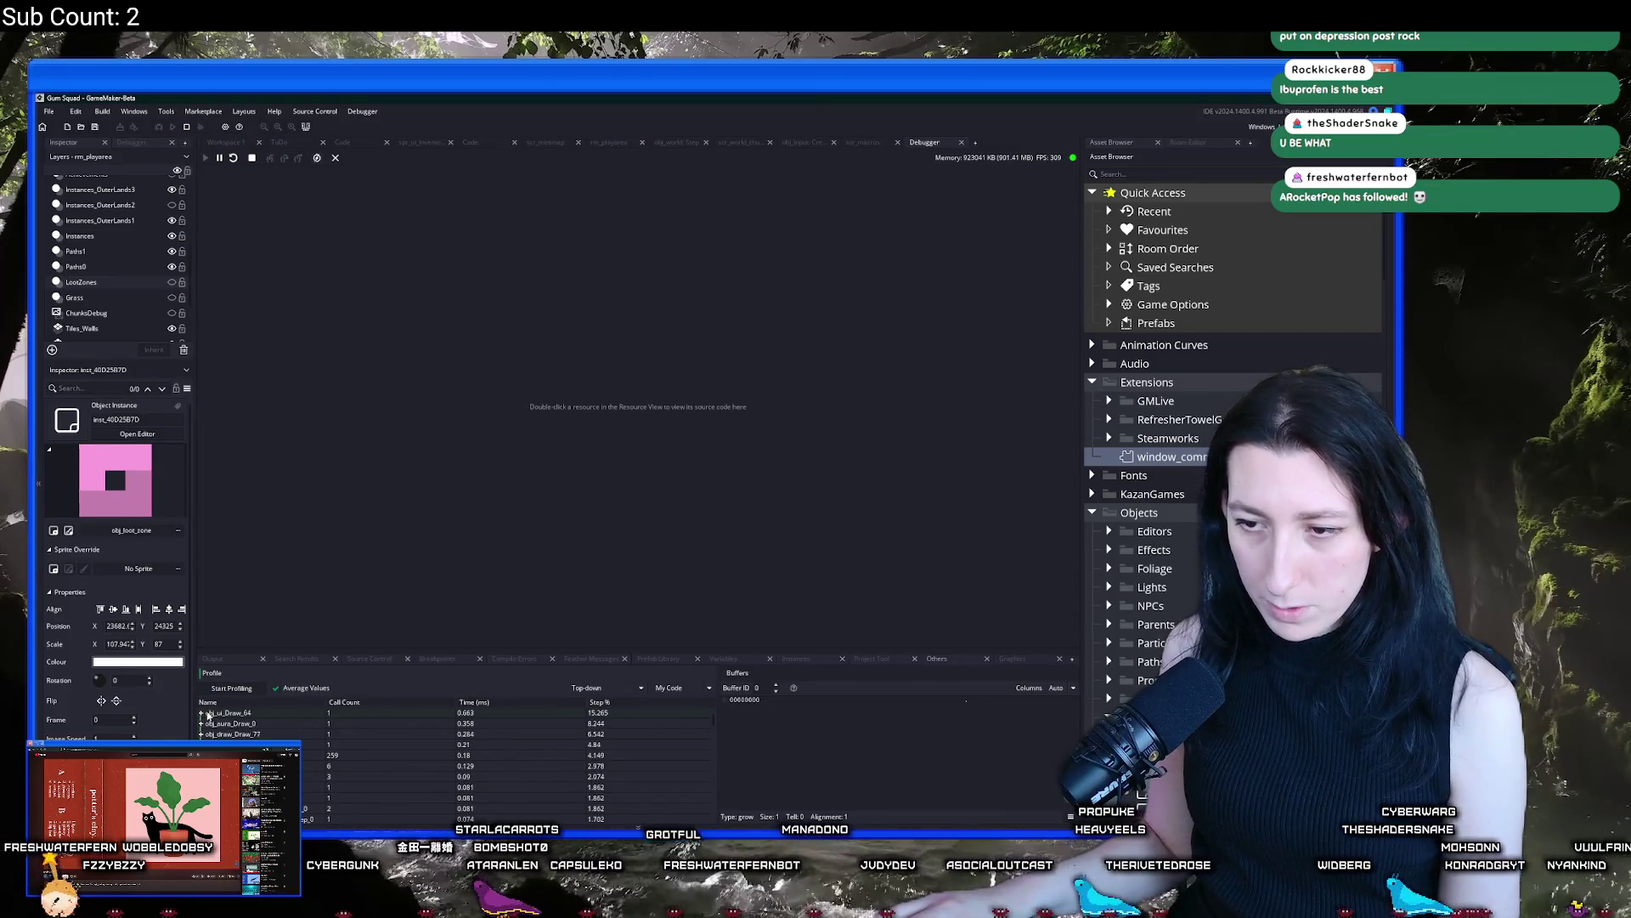
click(203, 714)
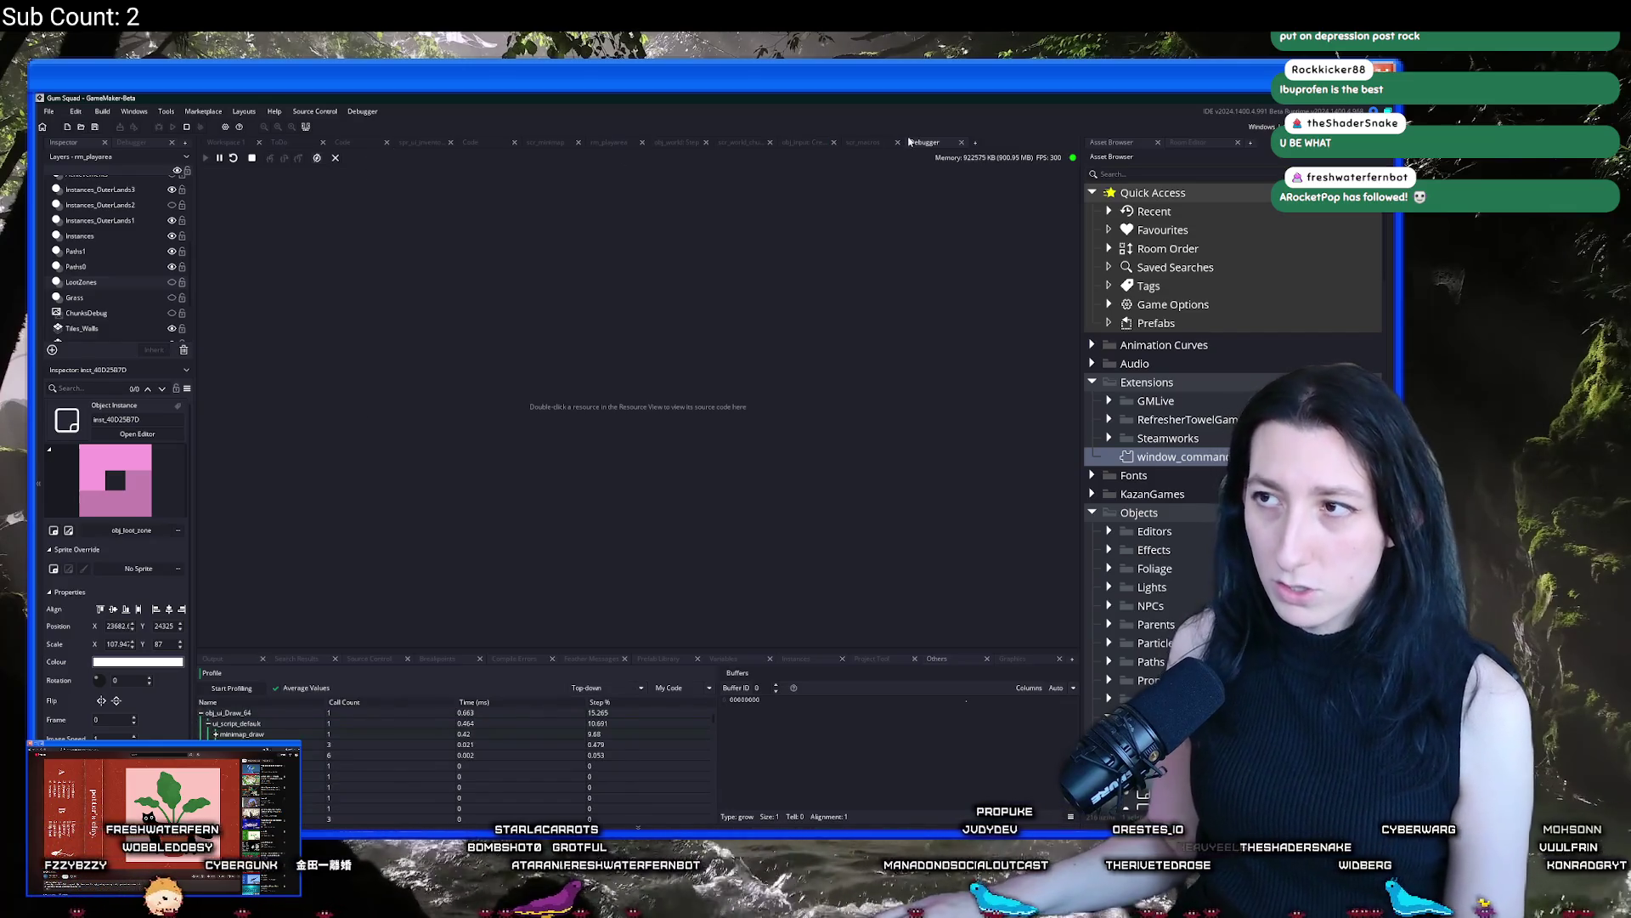
Leave the debugger and open scr_minimap at the minimap_draw function
key(shift+F5)
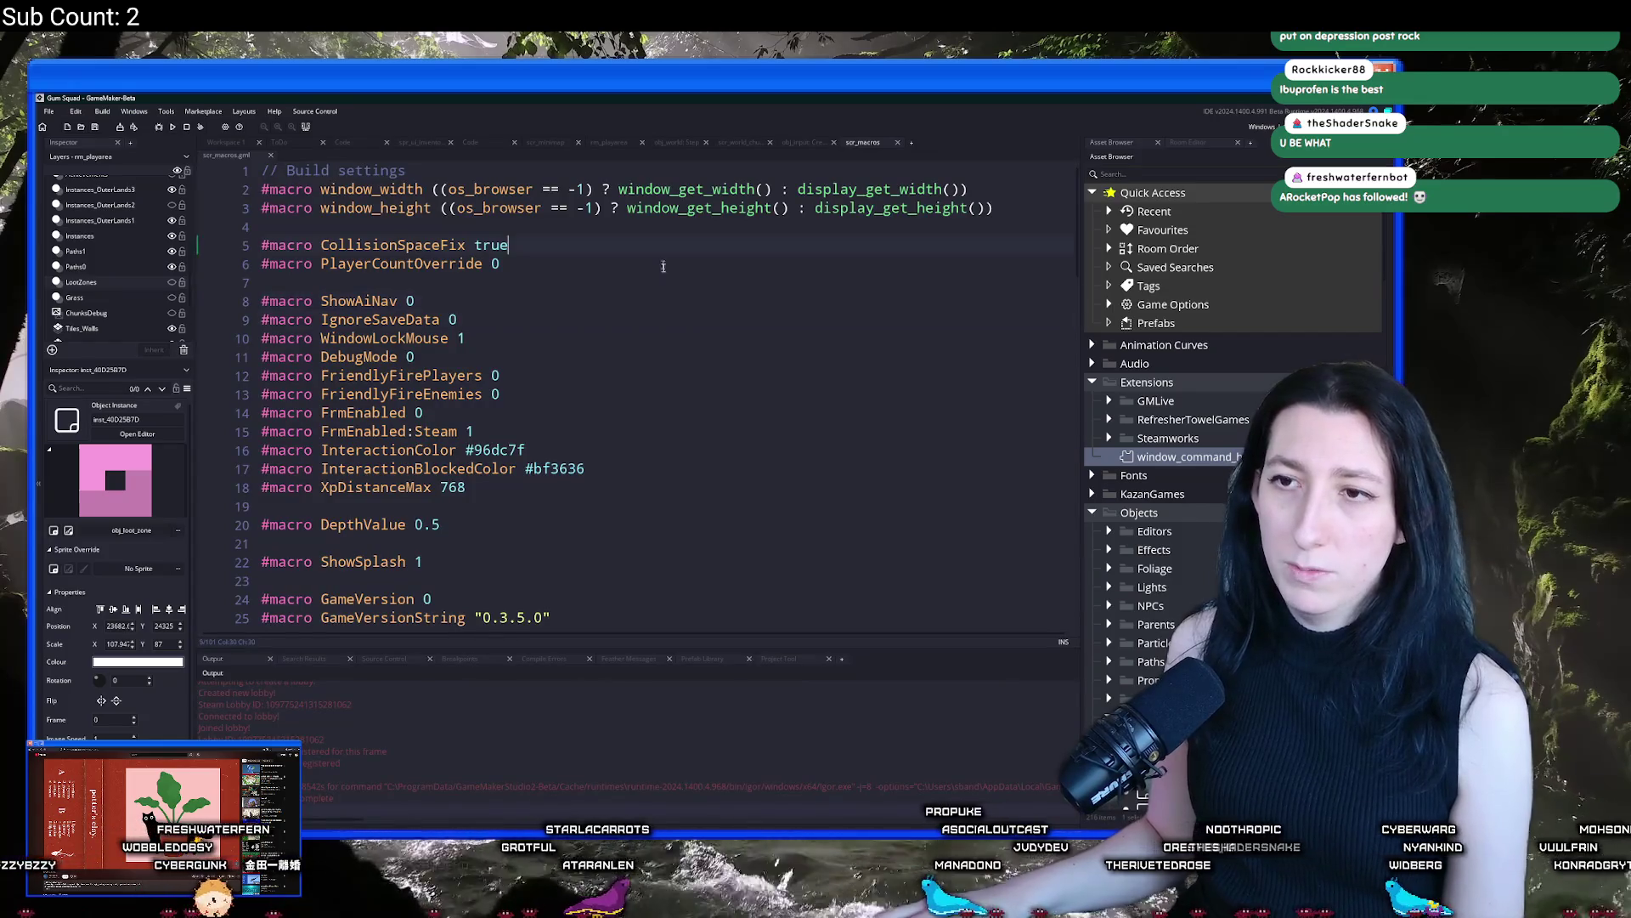
key(ctrl+t)
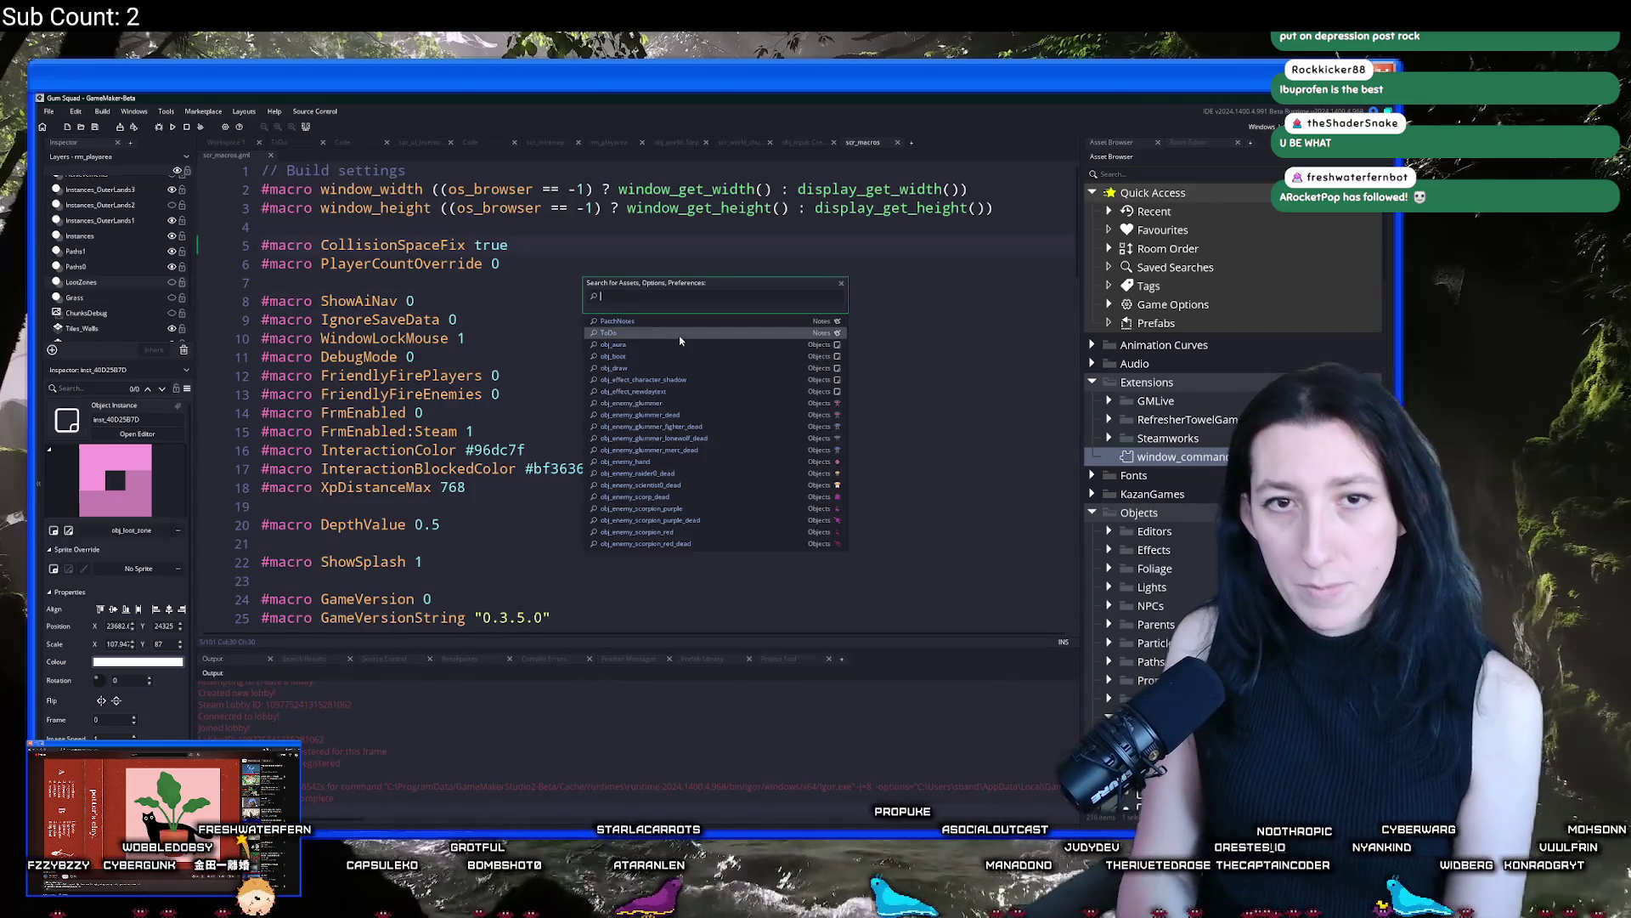
key(BackSpace)
key(BackSpace)
text(min)
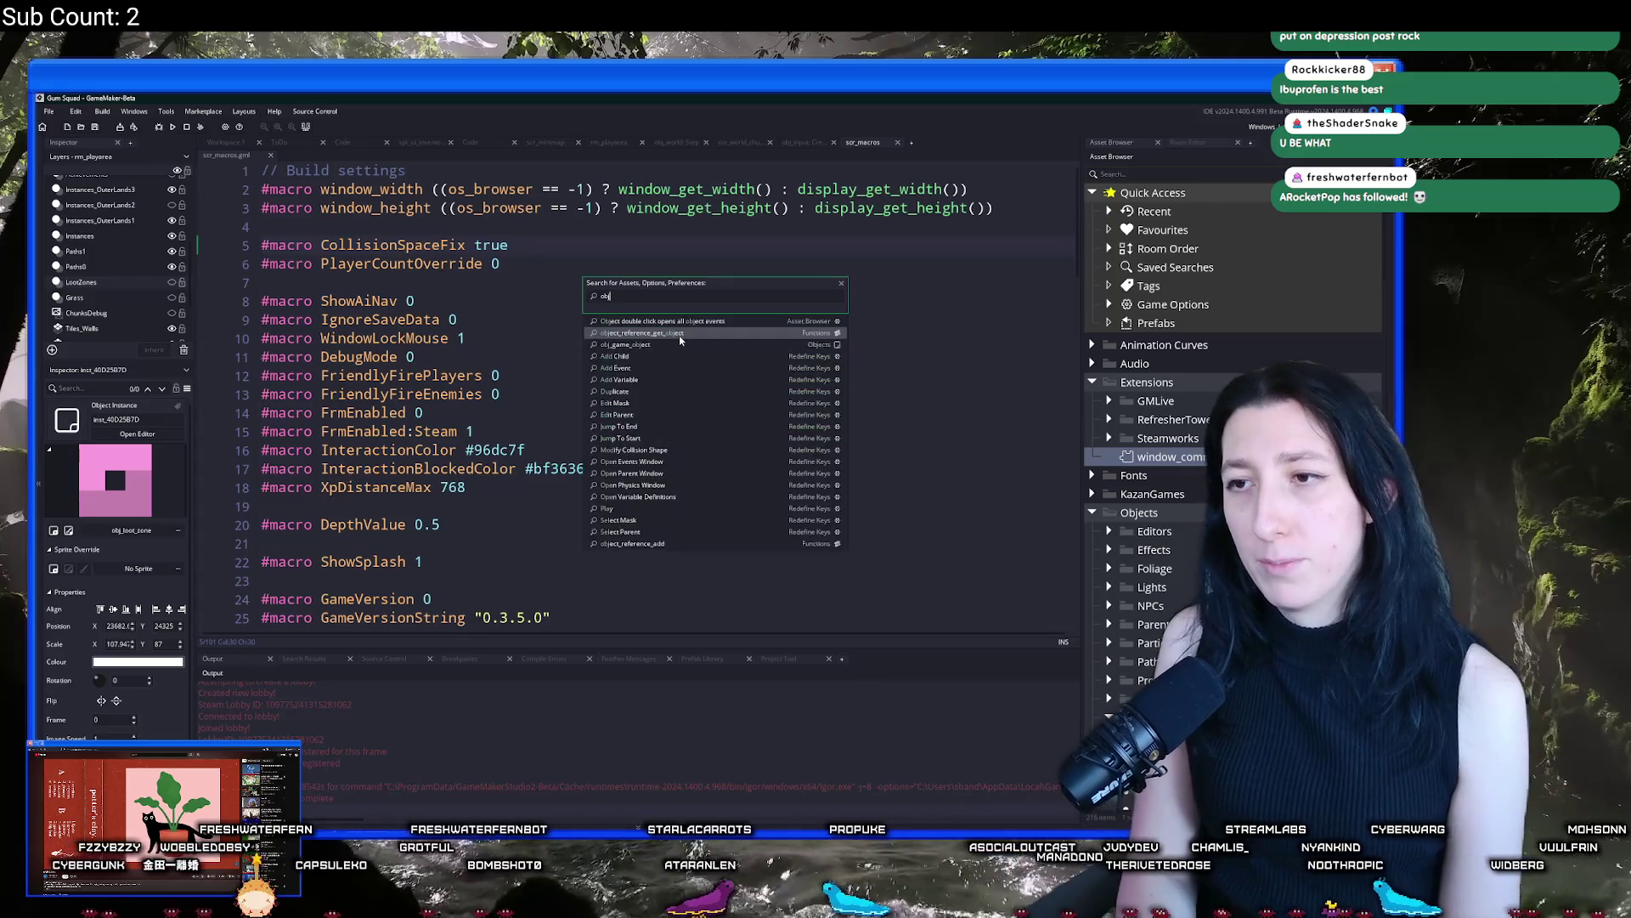
text(im)
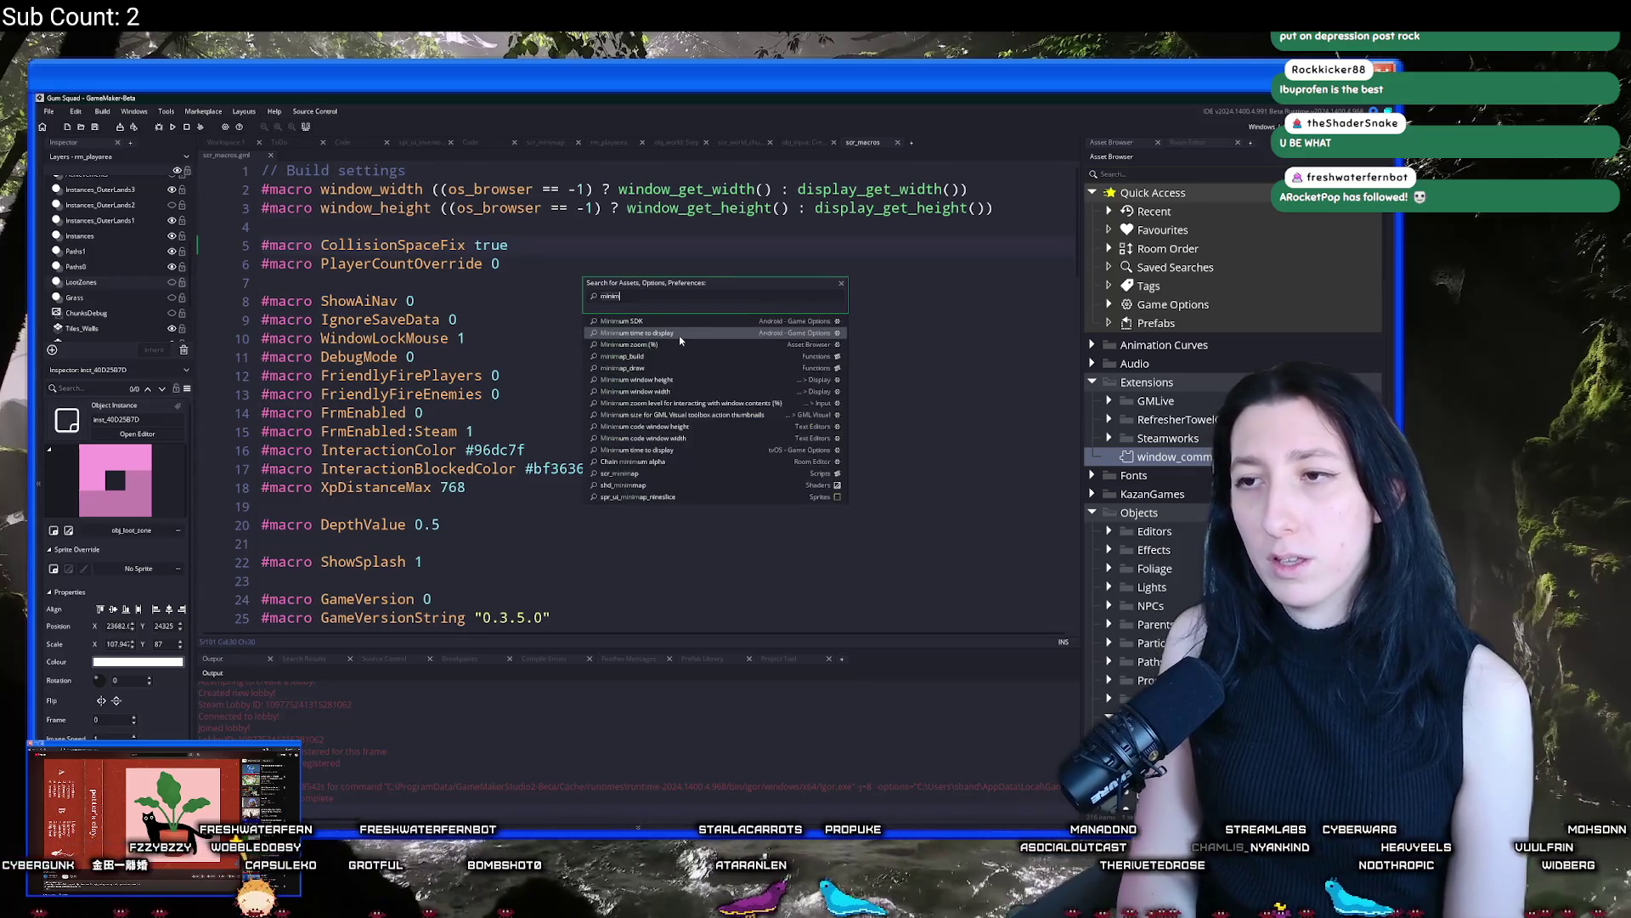
text(inimap_dr)
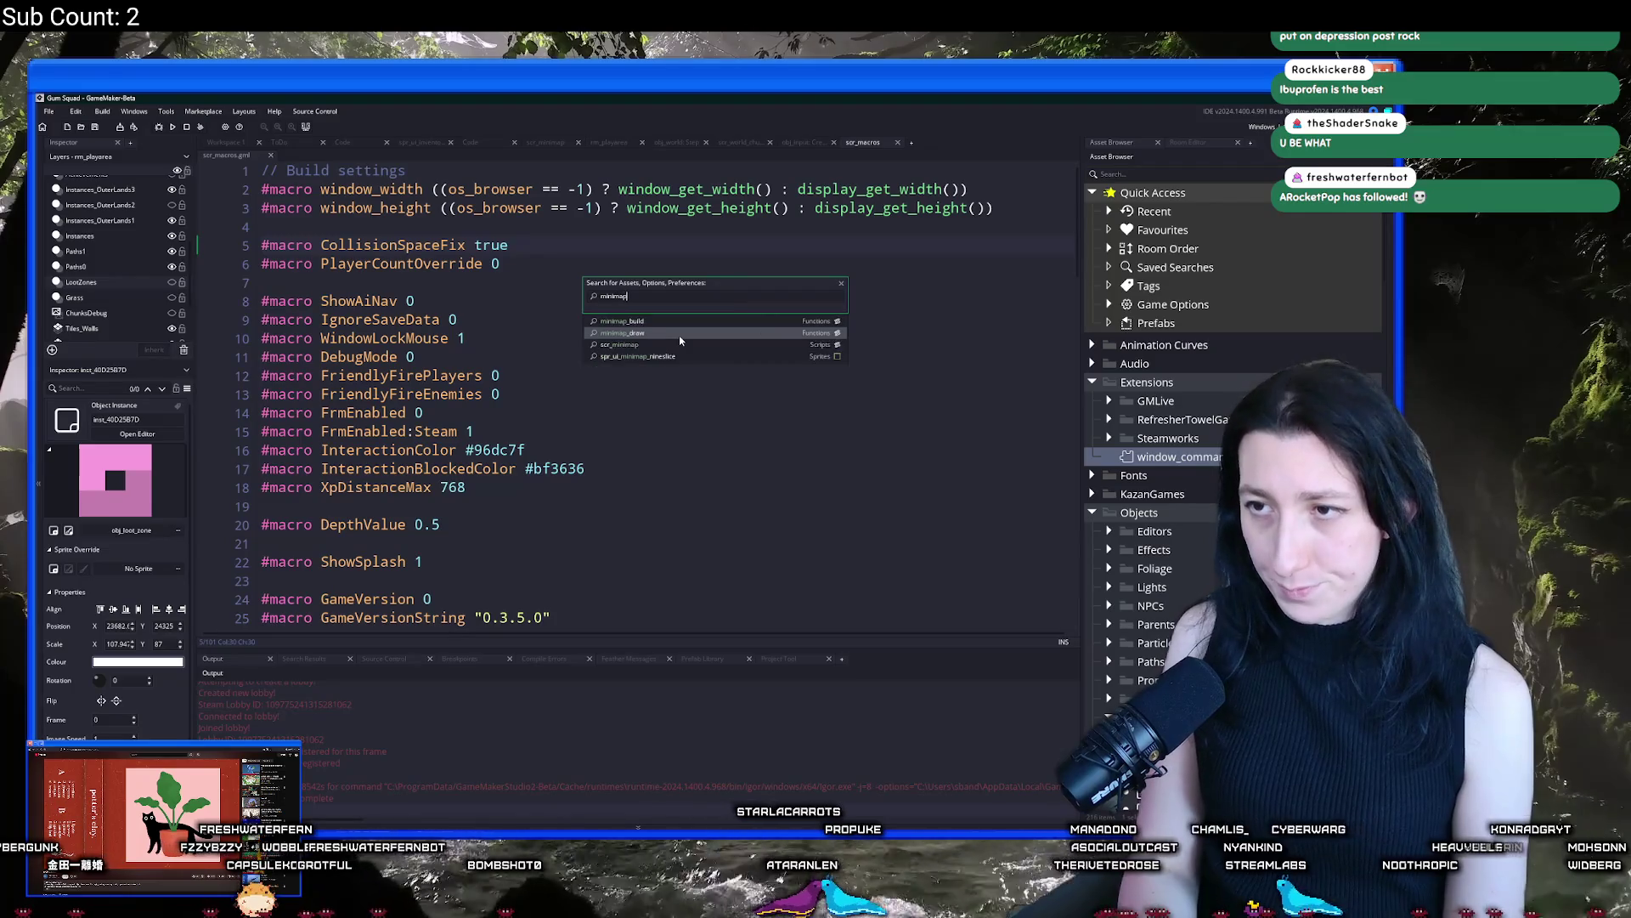
key(Return)
scroll(978, 304, up, 1)
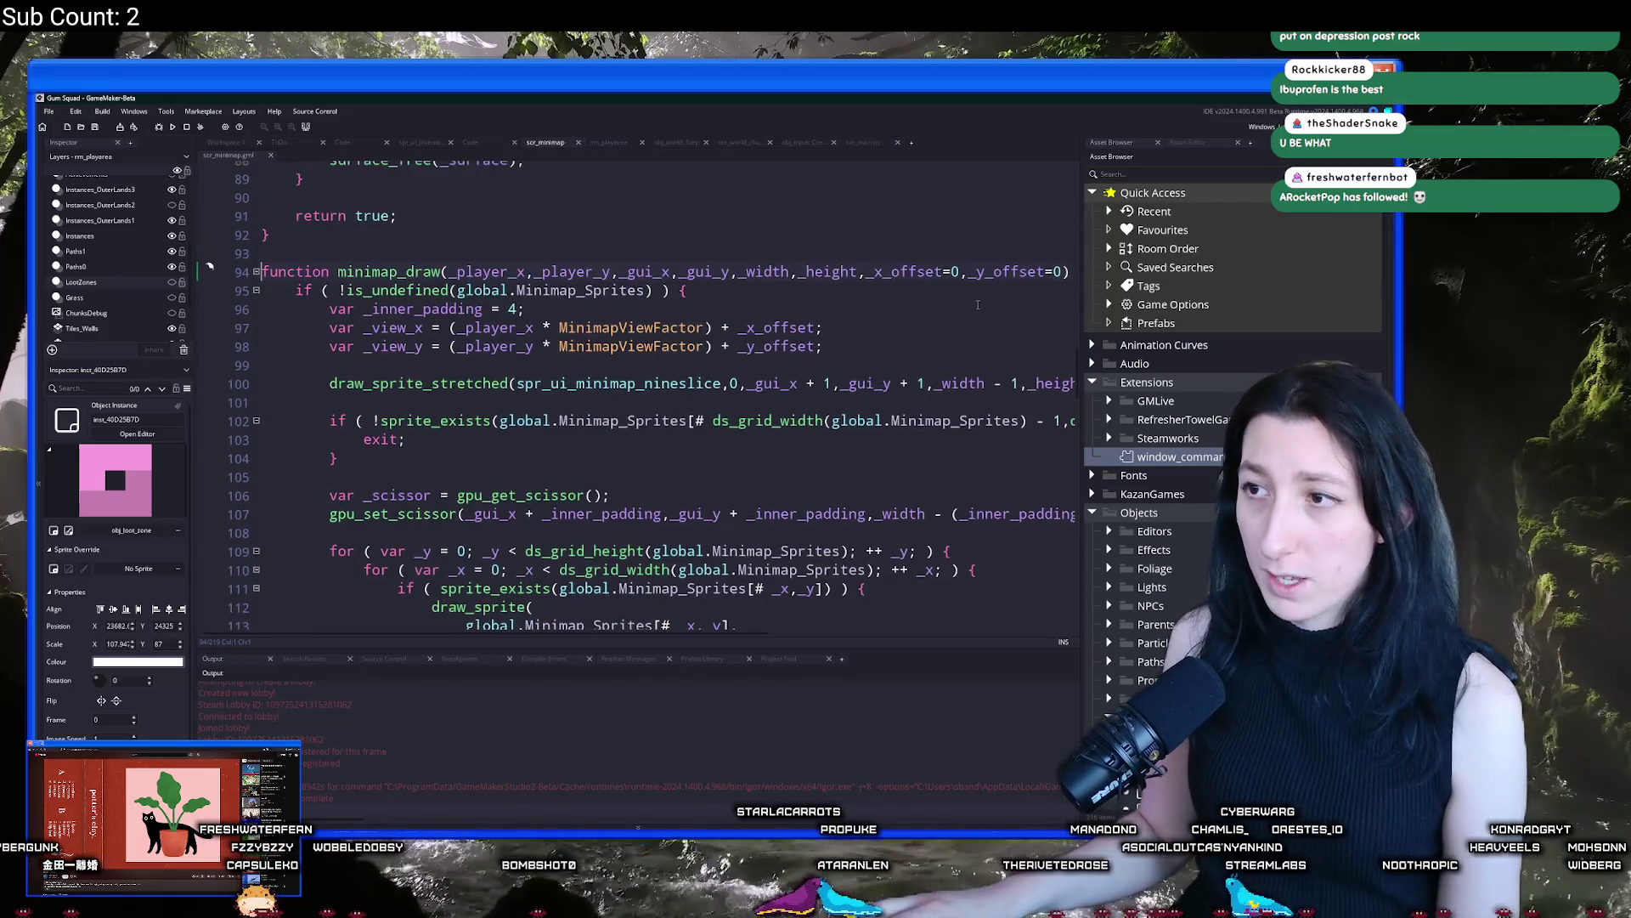
click(994, 290)
Add an optional _fogofwar=false parameter to minimap_draw
click(867, 272)
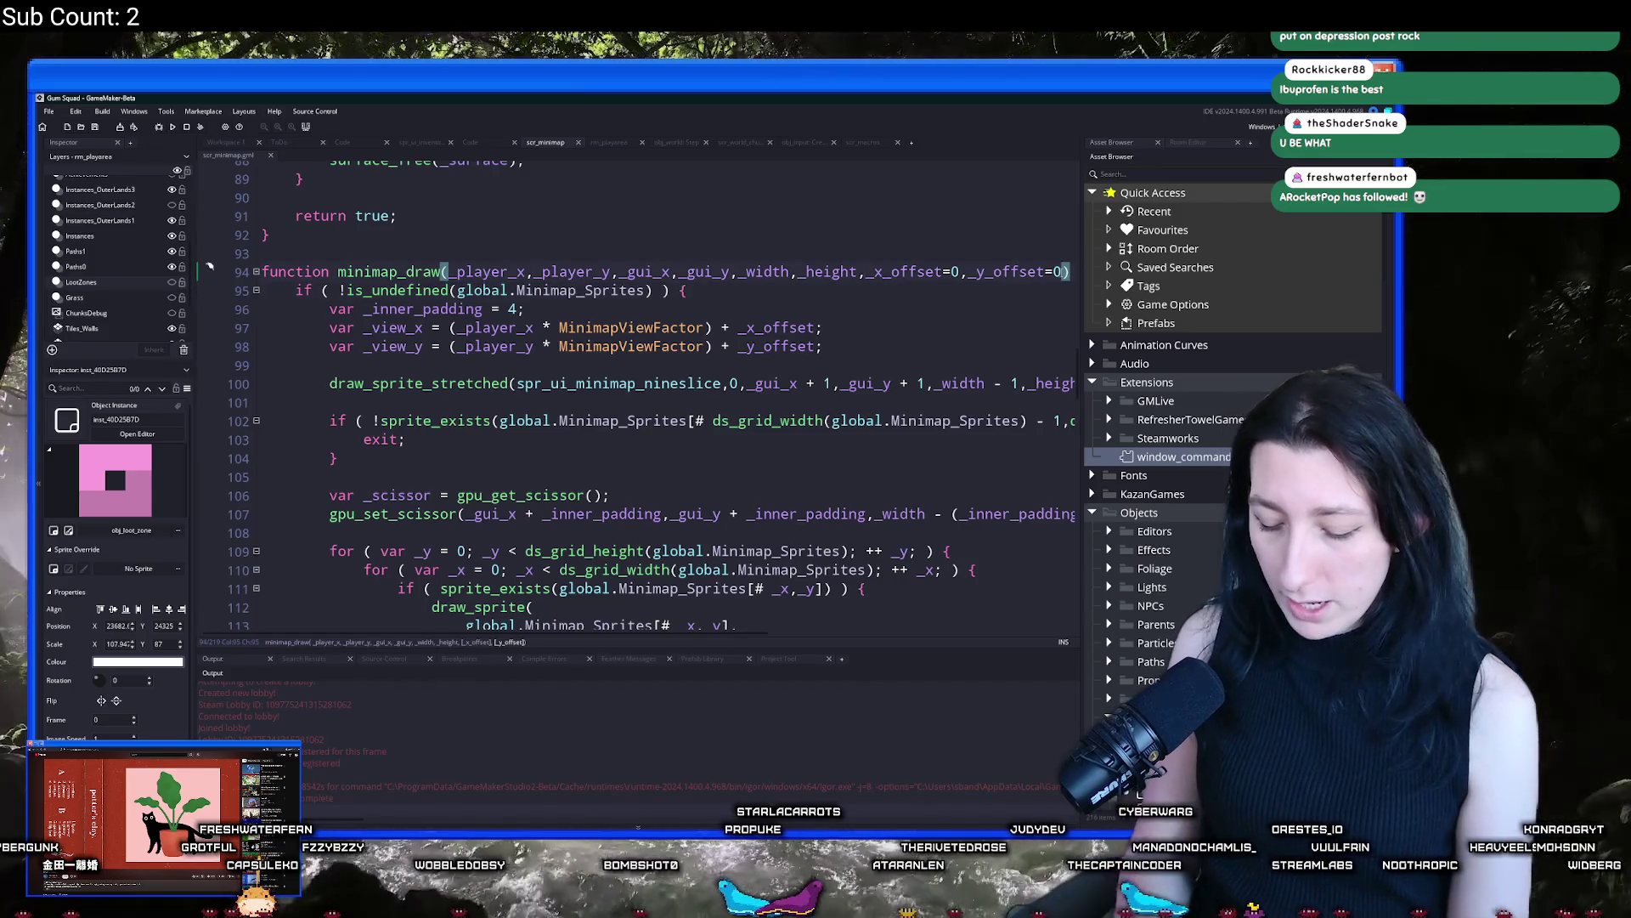
text(,_s)
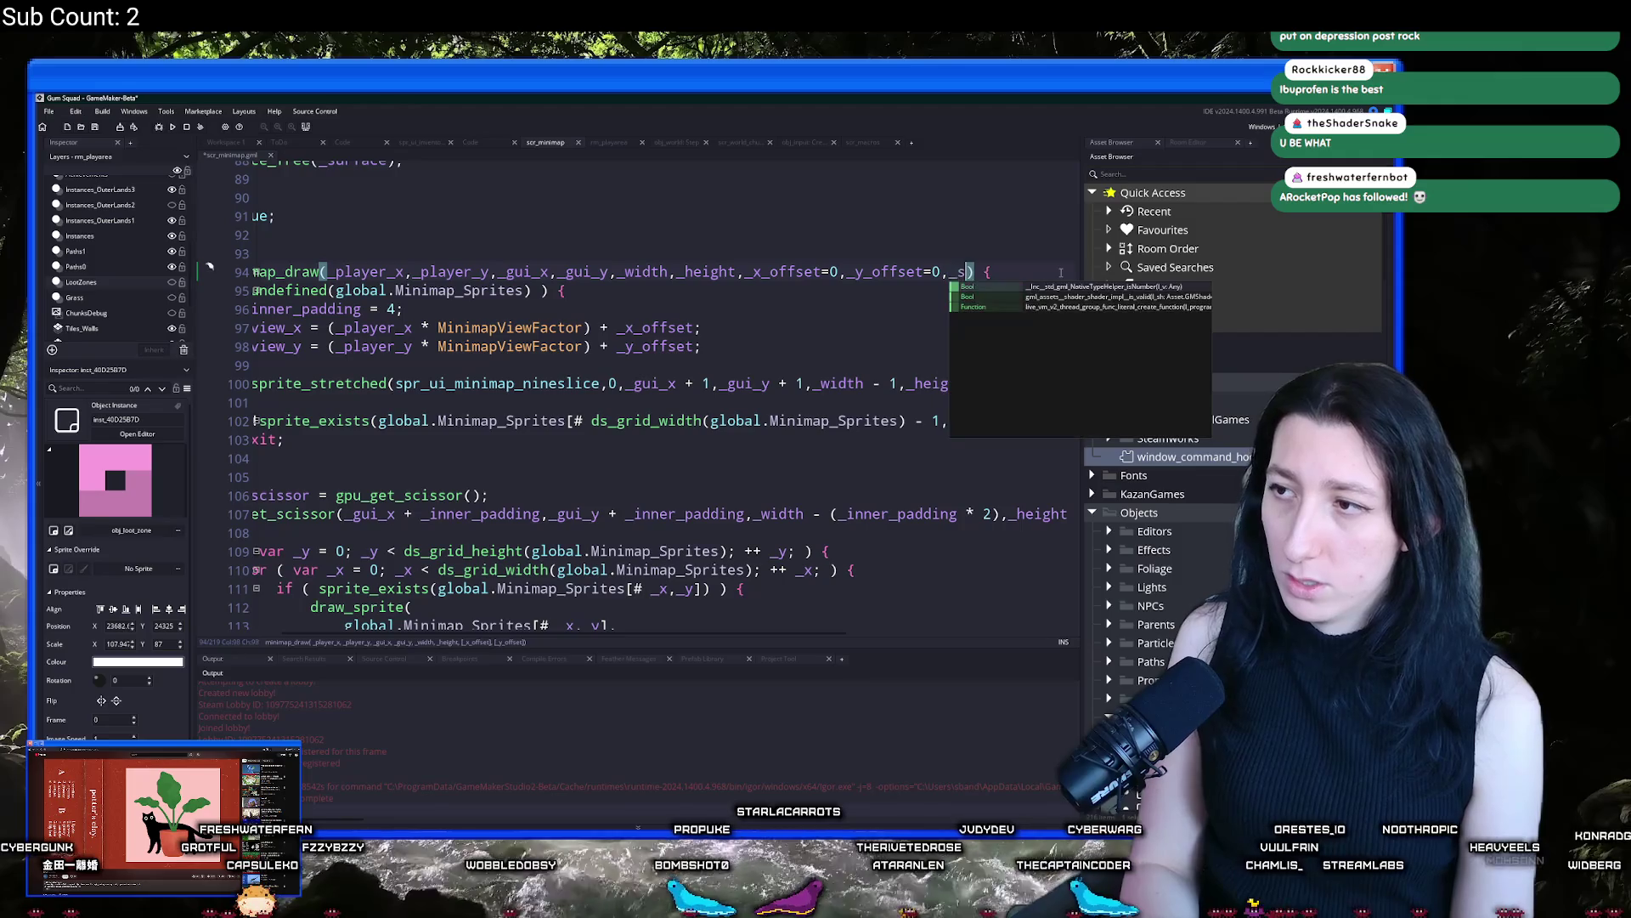
key(BackSpace)
text(fogofwar=fals)
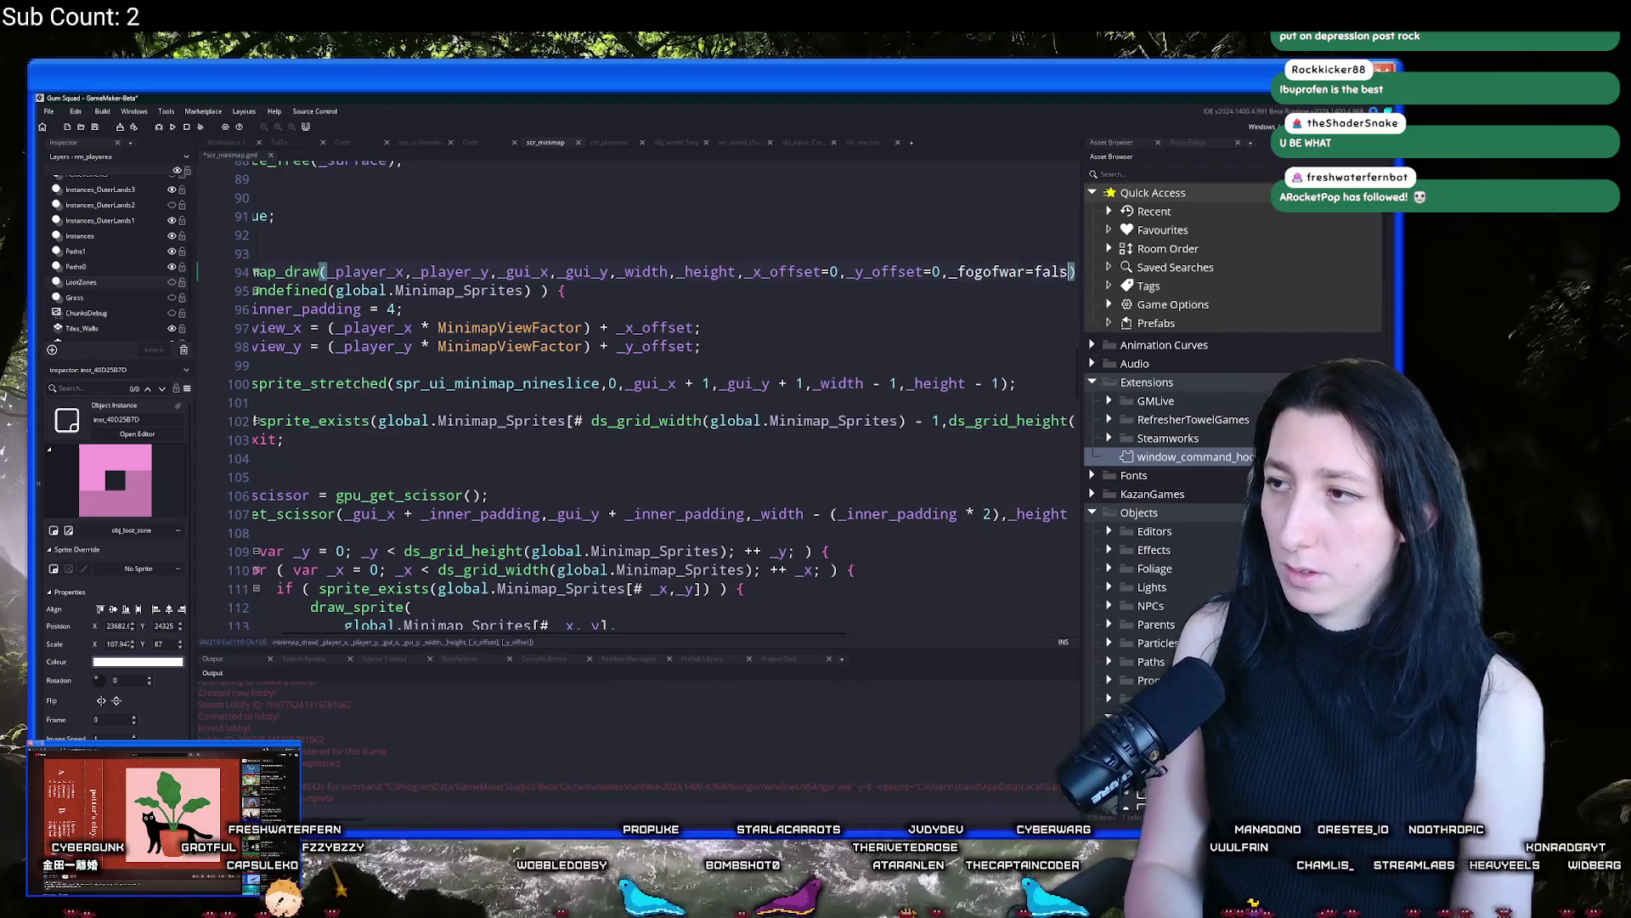
text(e)
click(827, 290)
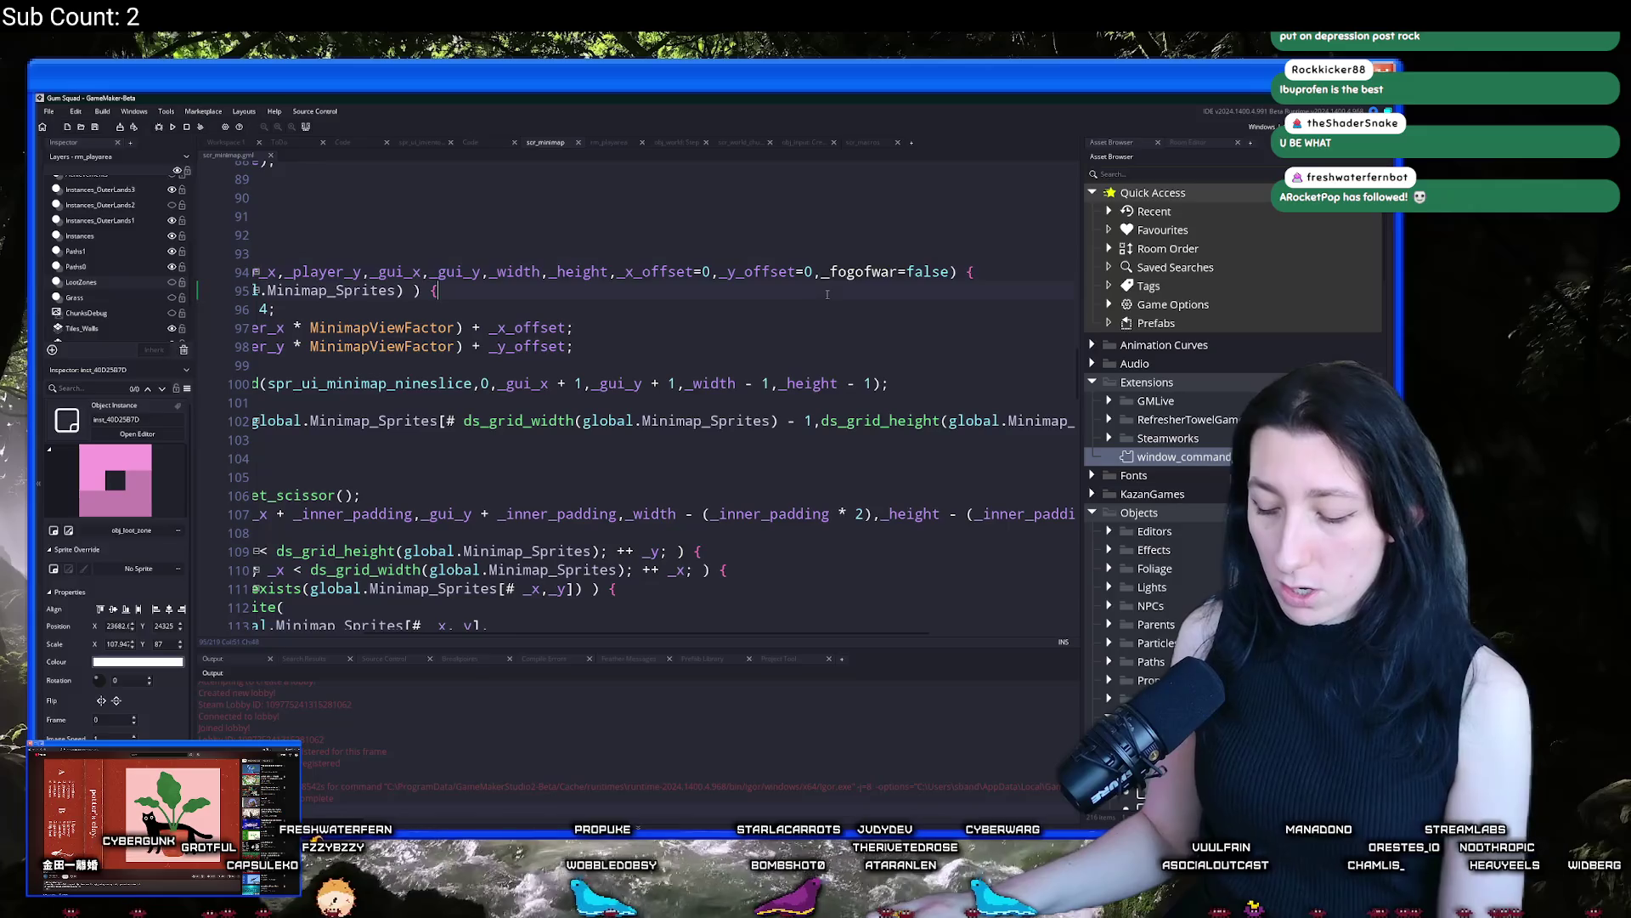
key(F12)
Wrap the fog-of-war drawing loop in if ( _fogofwar ) { } and indent it
scroll(712, 321, down, 10)
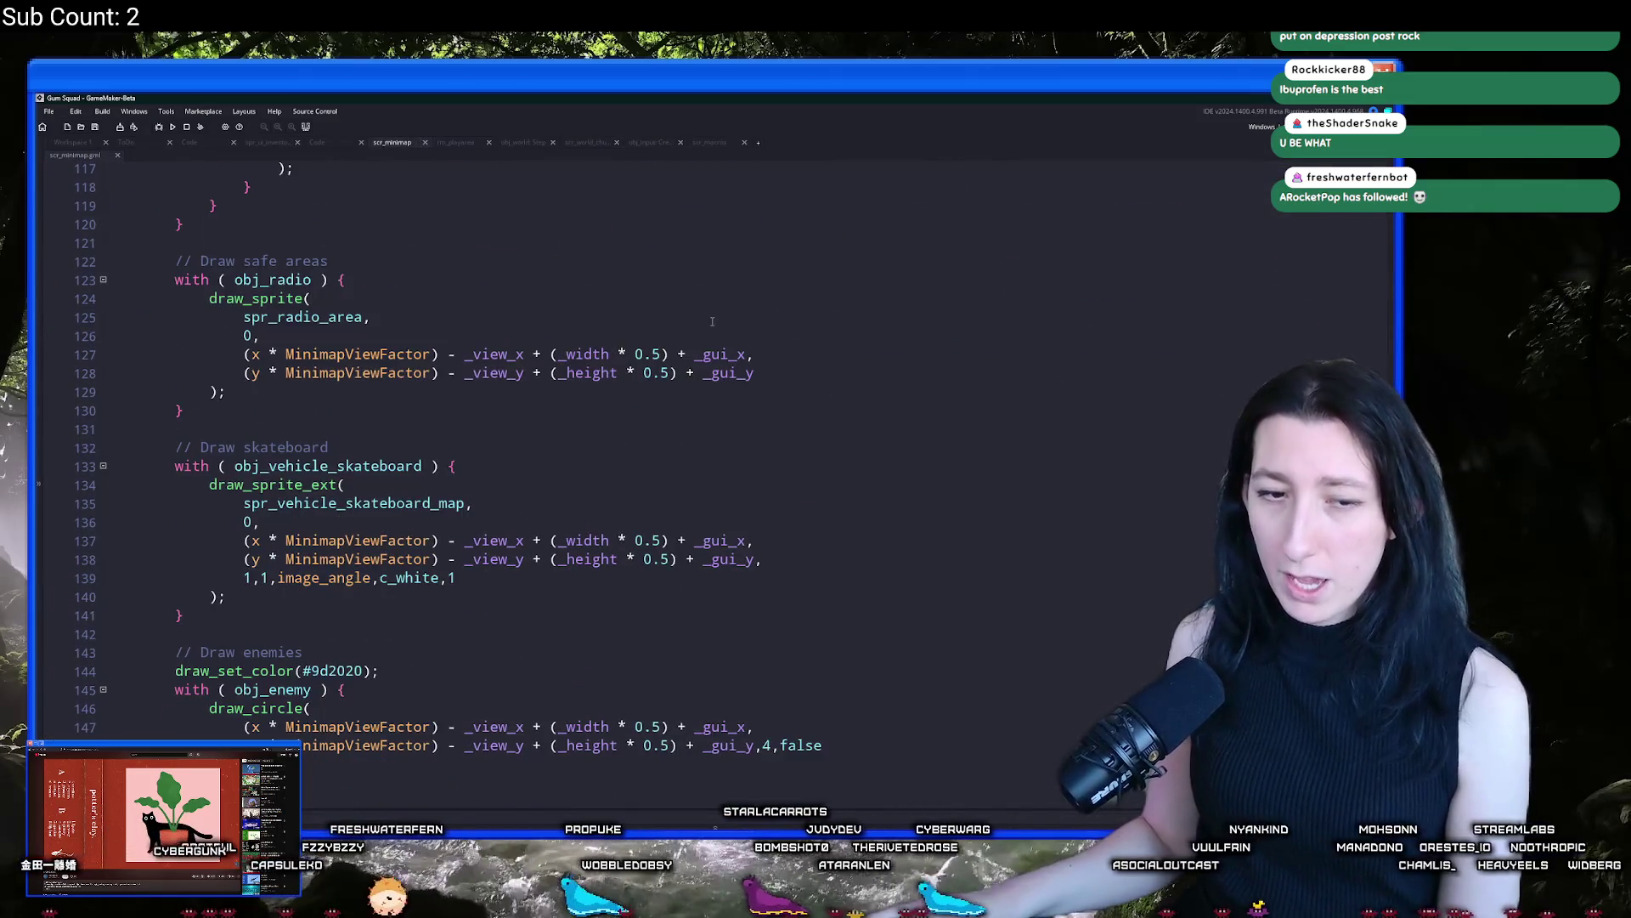
click(499, 372)
scroll(499, 372, down, 3)
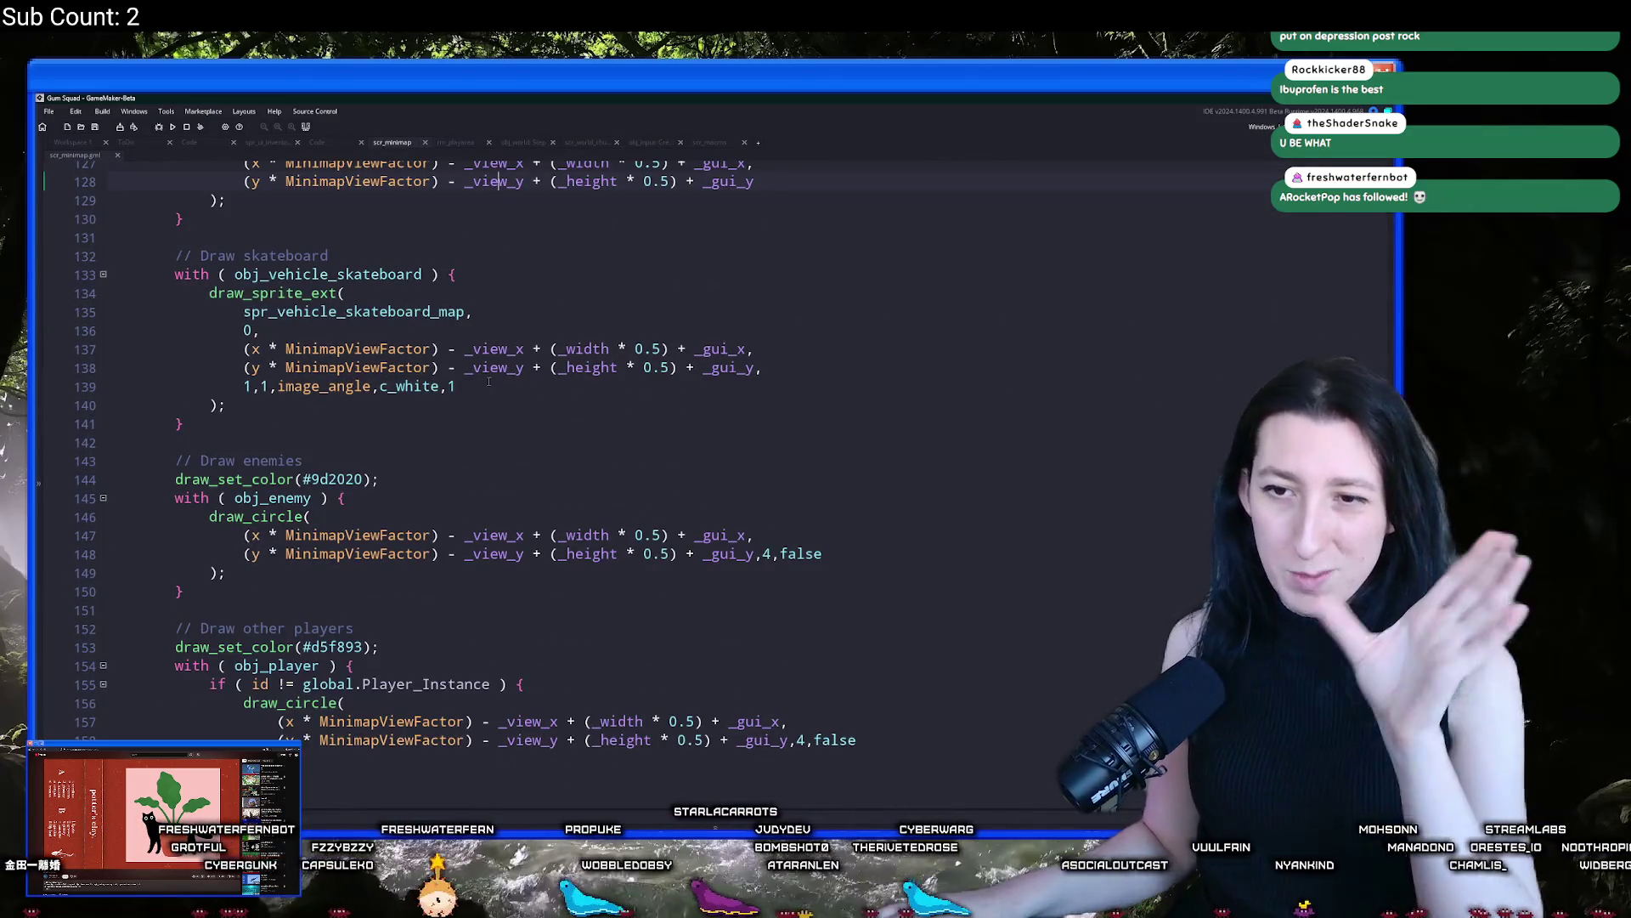
scroll(489, 382, down, 8)
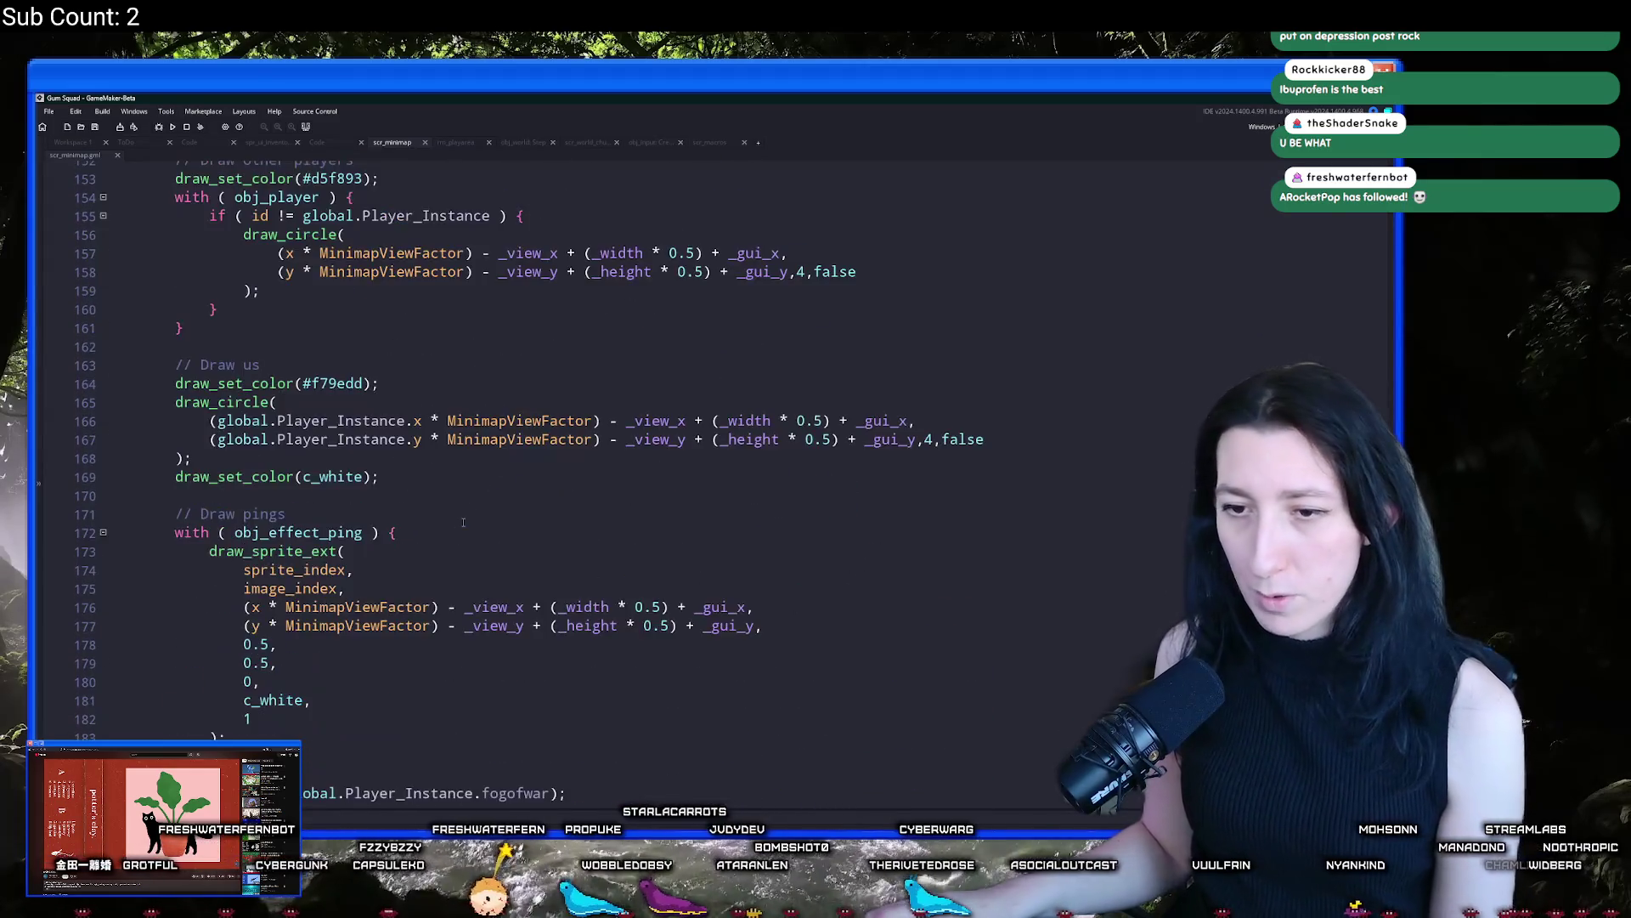
scroll(463, 522, down, 4)
click(398, 564)
key(Return)
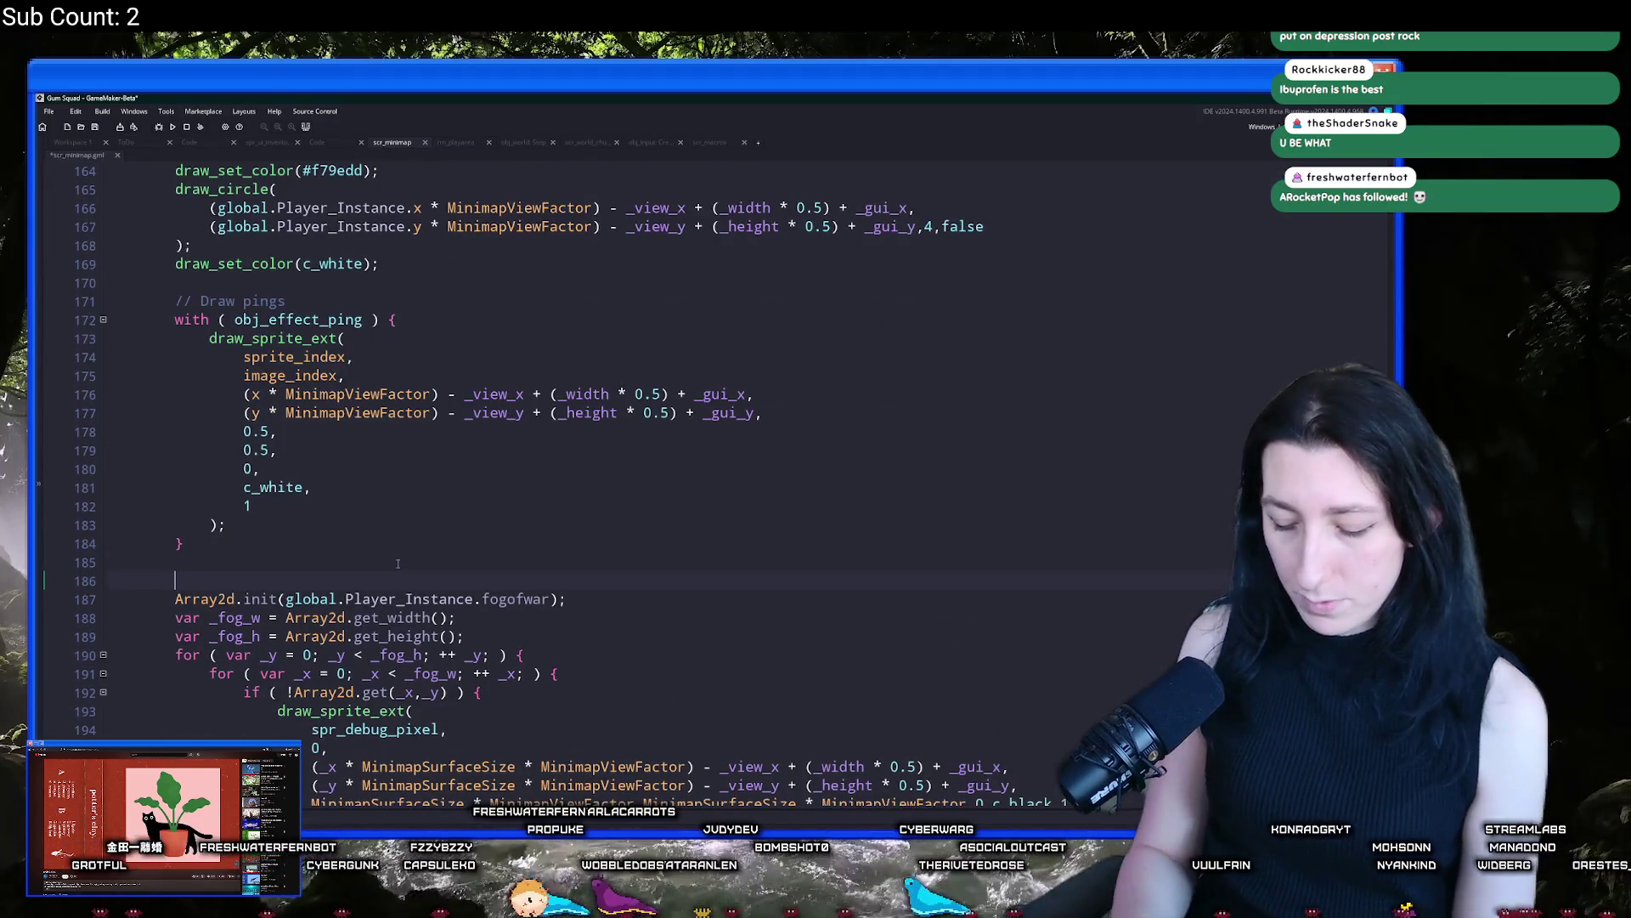
text(if ( _fogofwar ) {)
scroll(280, 620, down, 4)
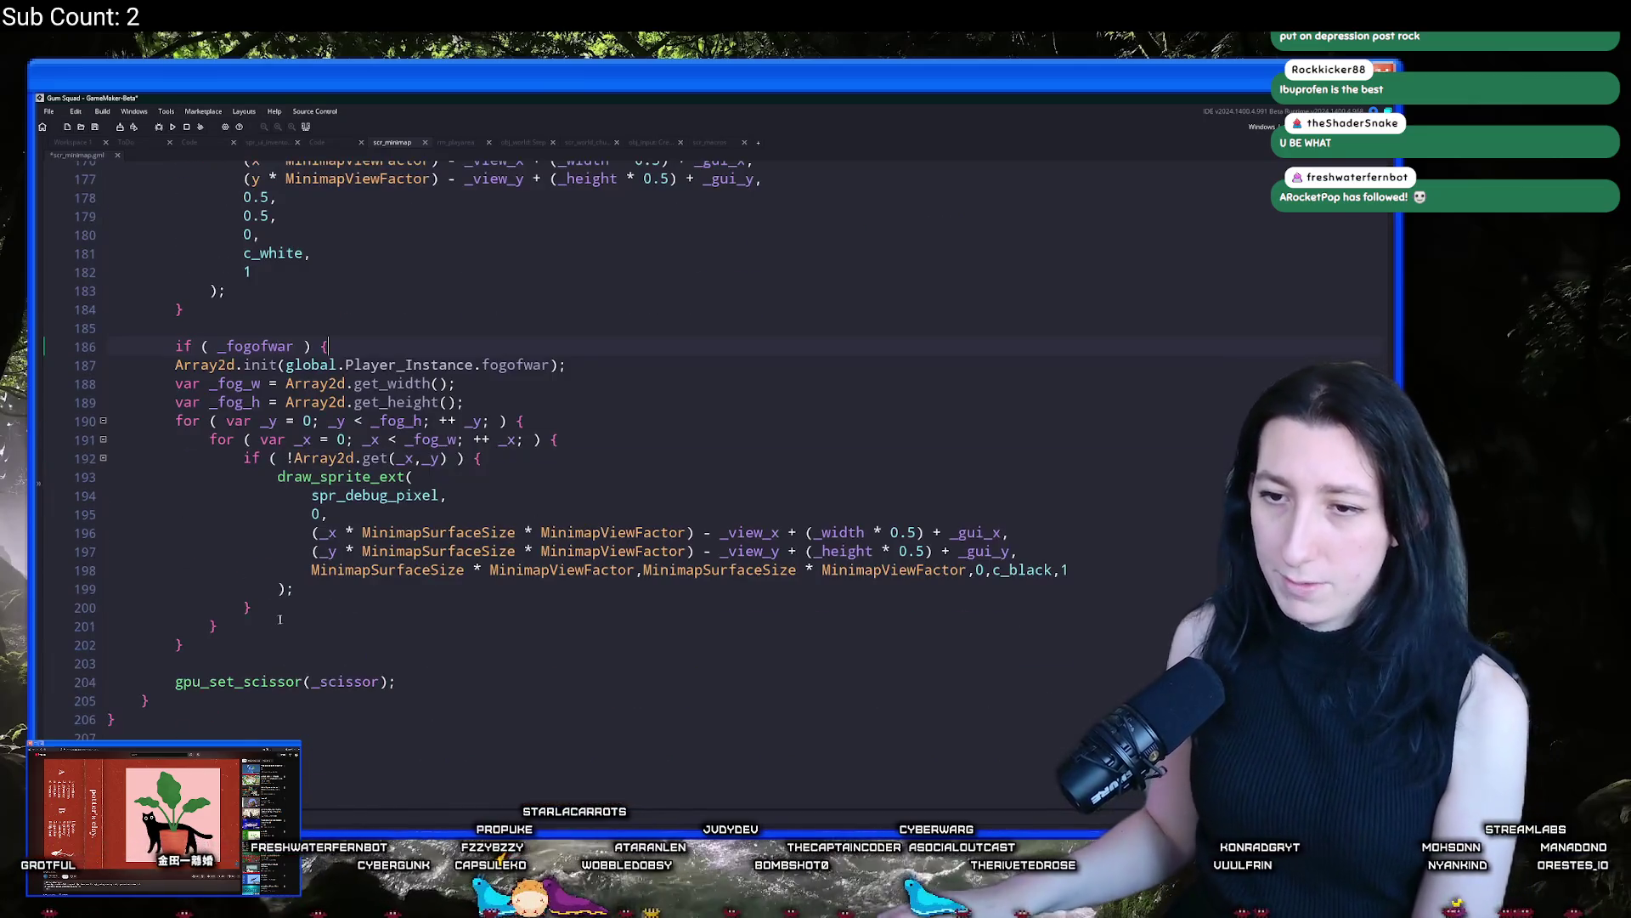
click(178, 663)
text(})
key(Return)
mouse_move(182, 663)
mouse_down()
mouse_move(340, 420)
mouse_move(334, 336)
mouse_up()
key(Tab)
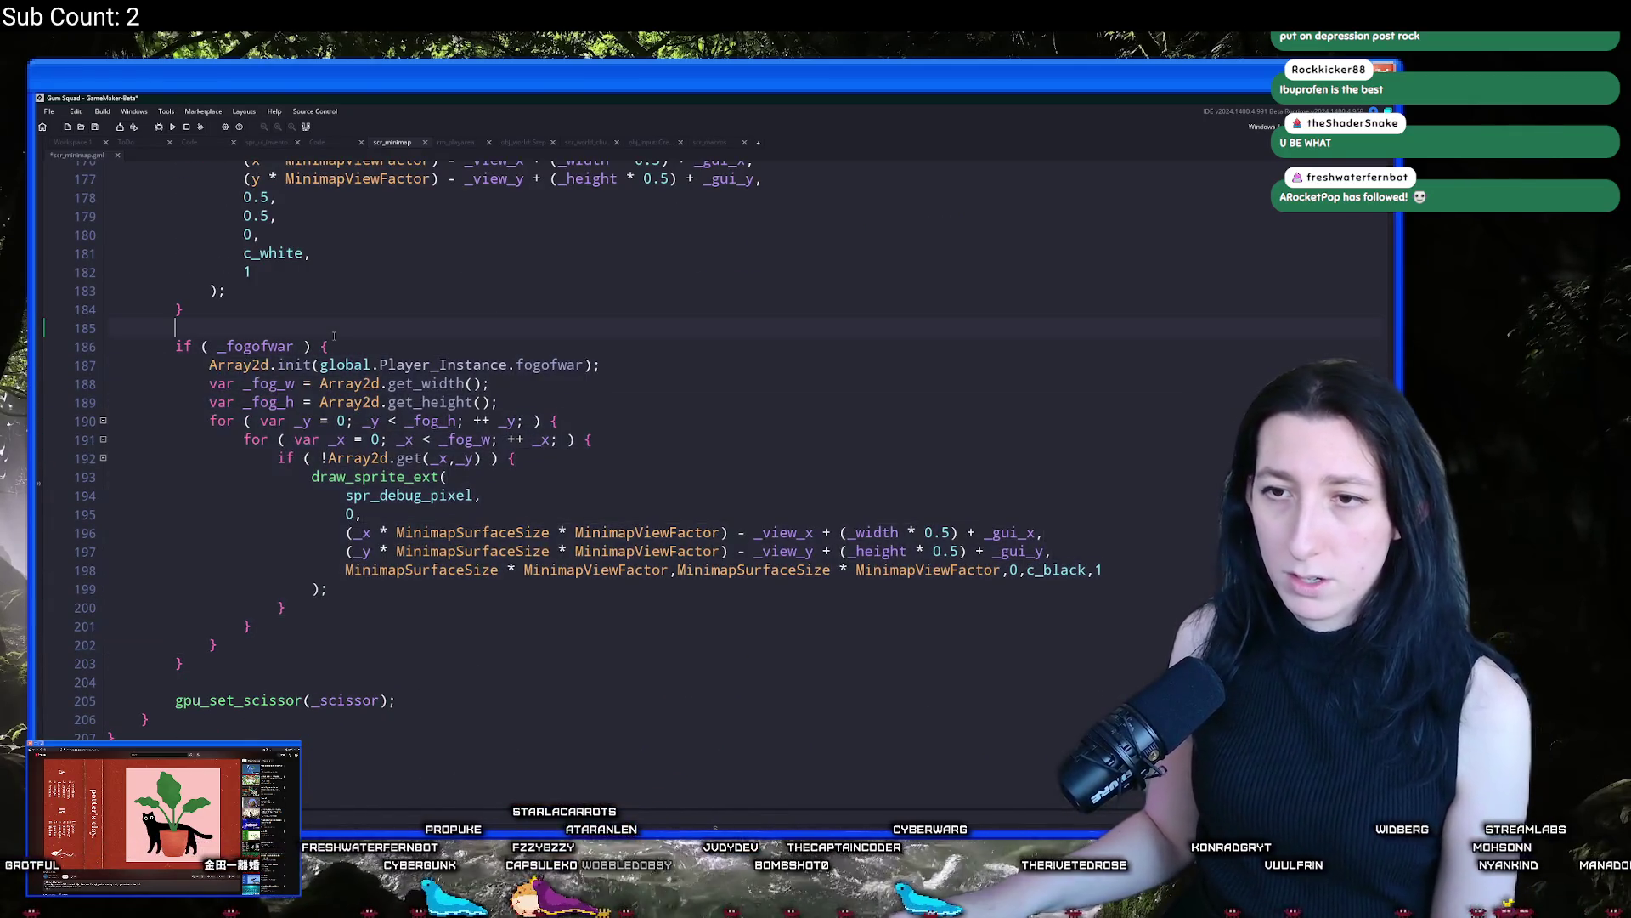
Save the scr_minimap script with Ctrl+S
key(ctrl+s)
scroll(334, 336, up, 20)
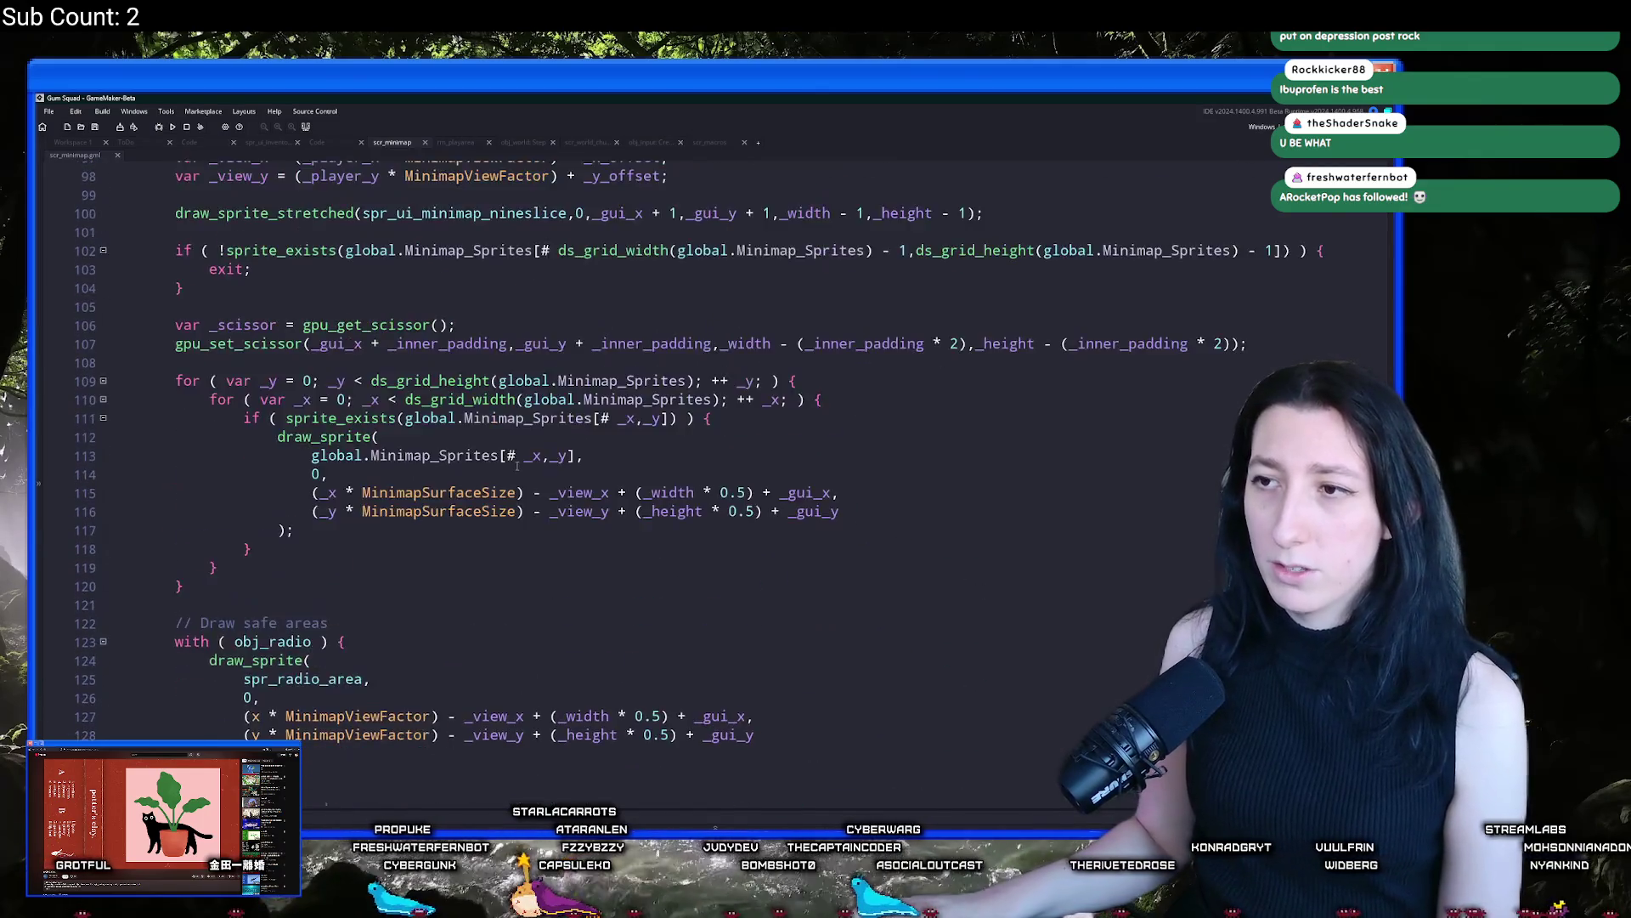
scroll(516, 465, up, 6)
Add true as the final fog-of-war argument to scr_ui's minimap_draw call and save
double_click(233, 441)
key(ctrl+shift+f)
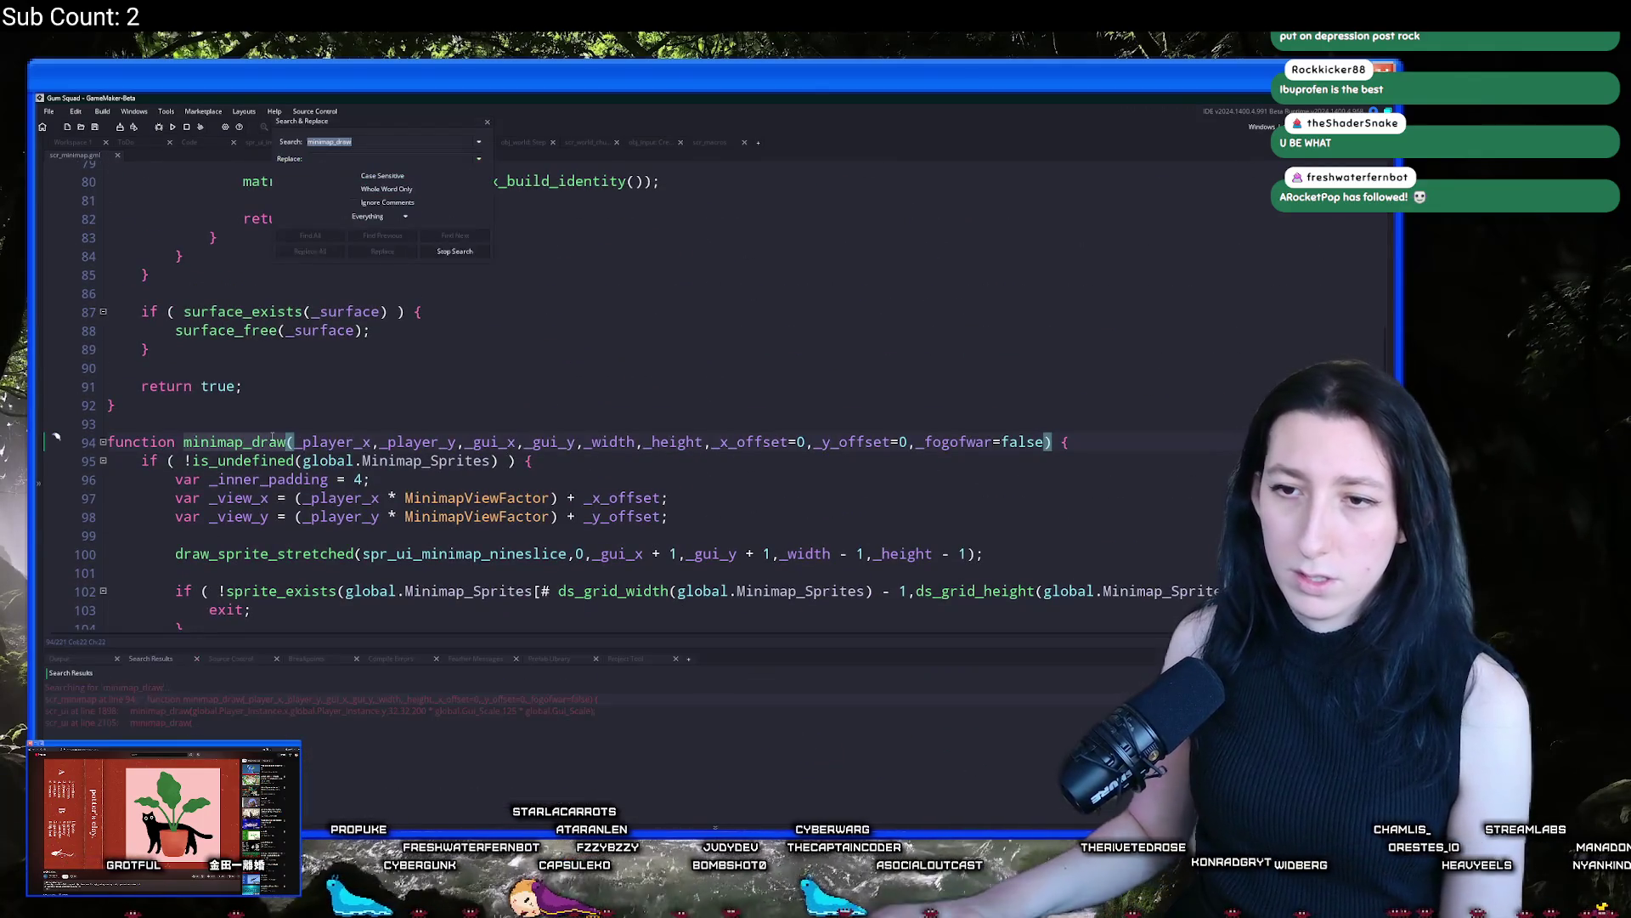
double_click(242, 710)
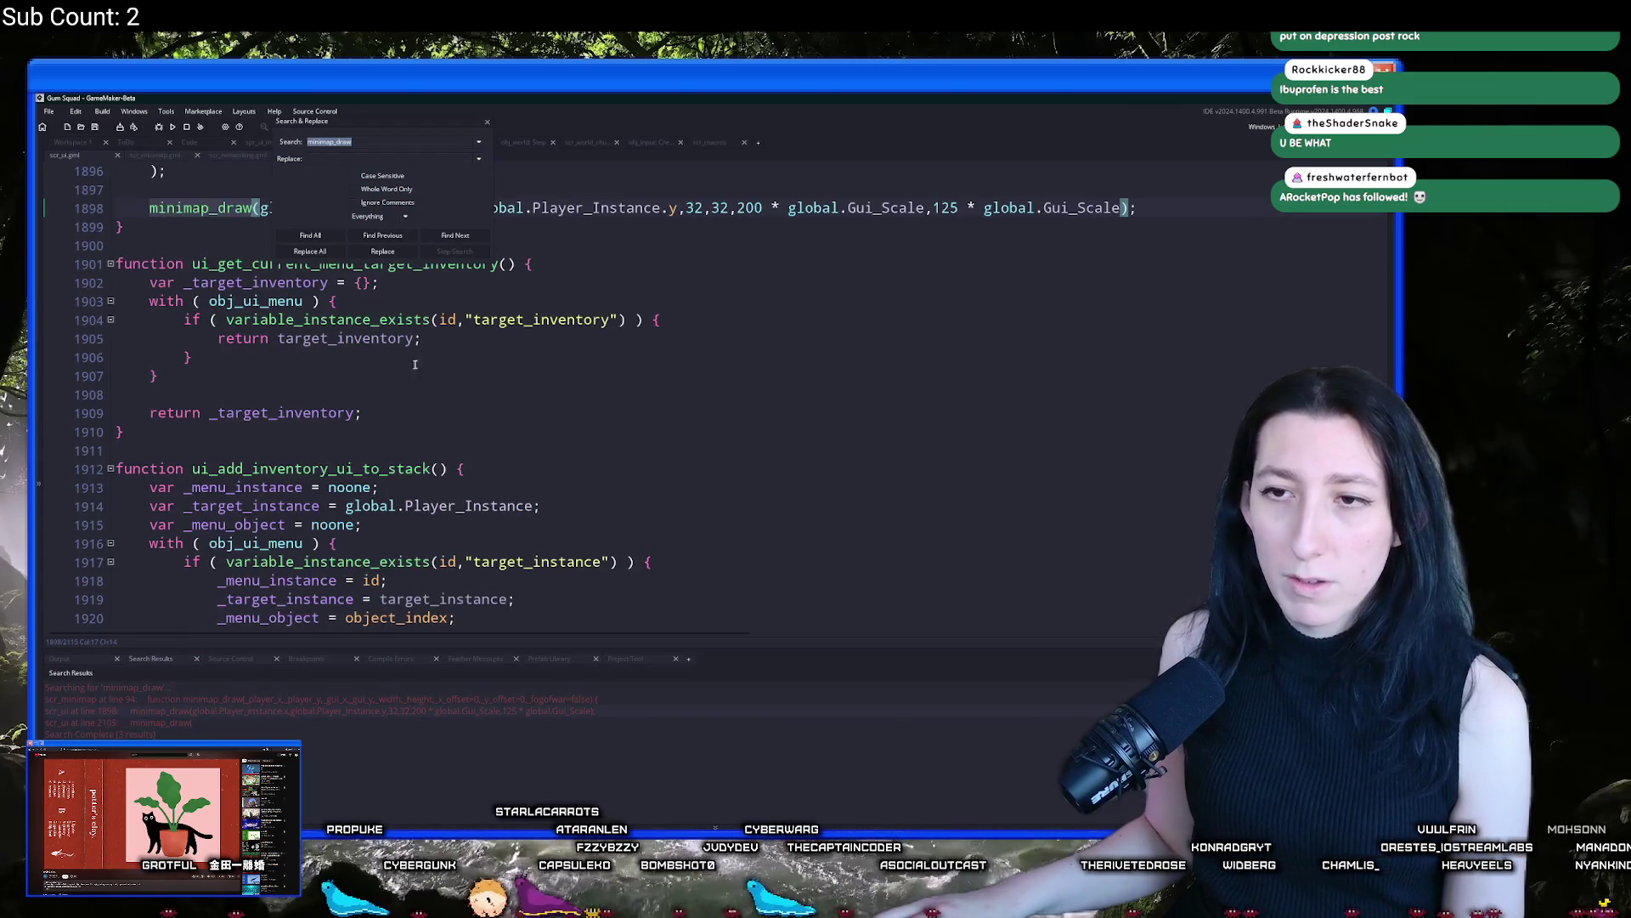
scroll(415, 365, up, 4)
double_click(181, 722)
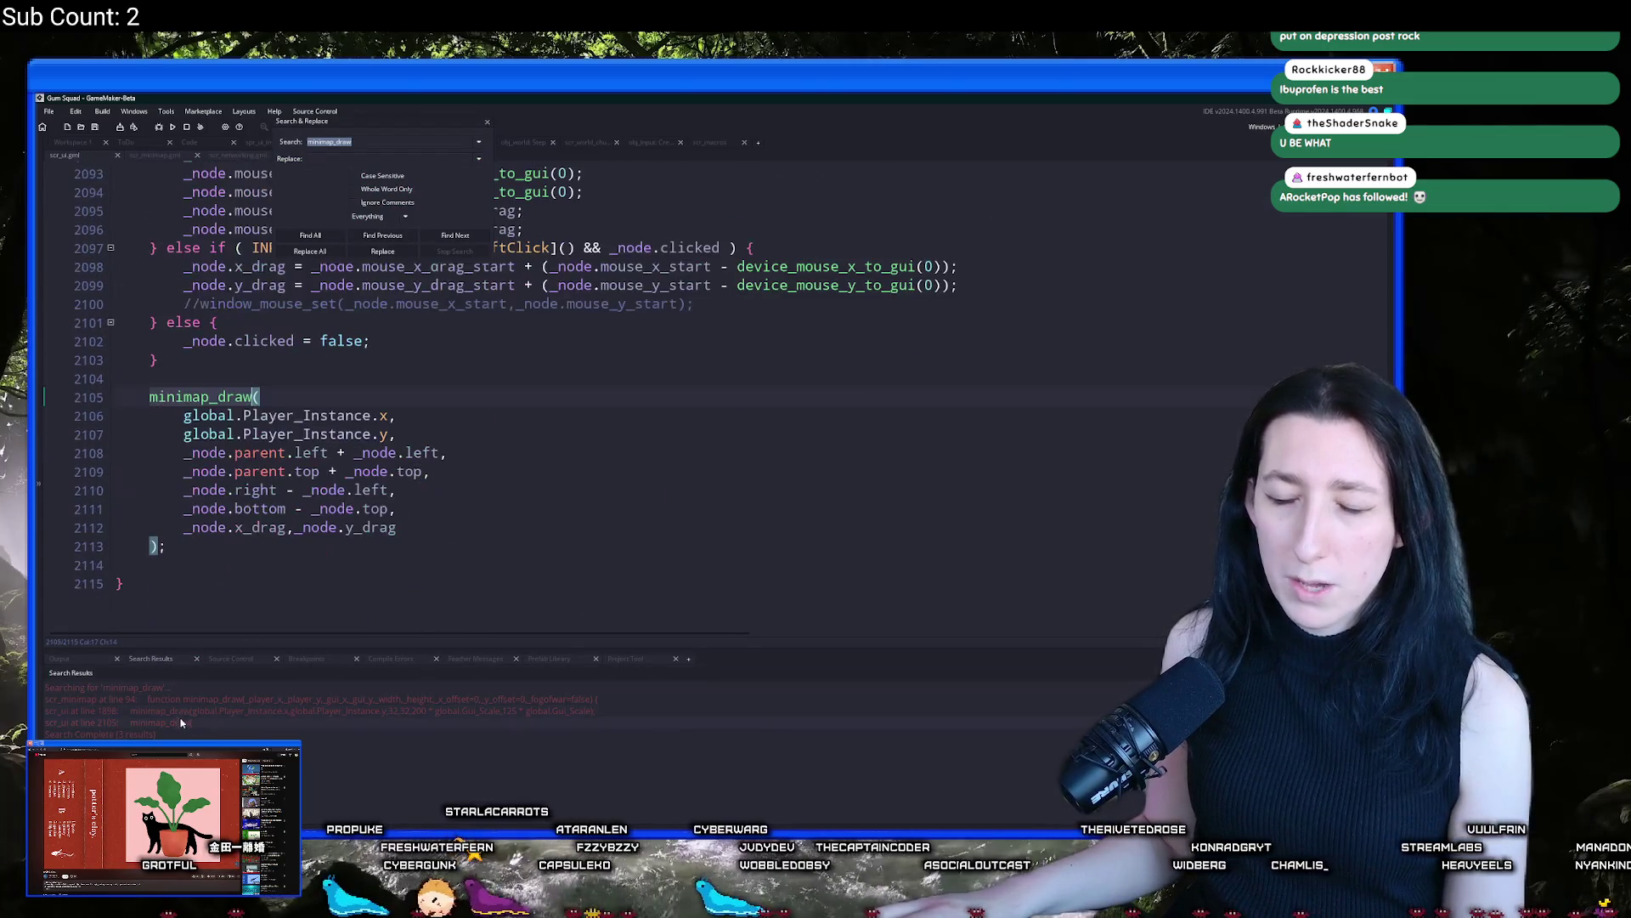
click(457, 535)
key(Return)
text(true)
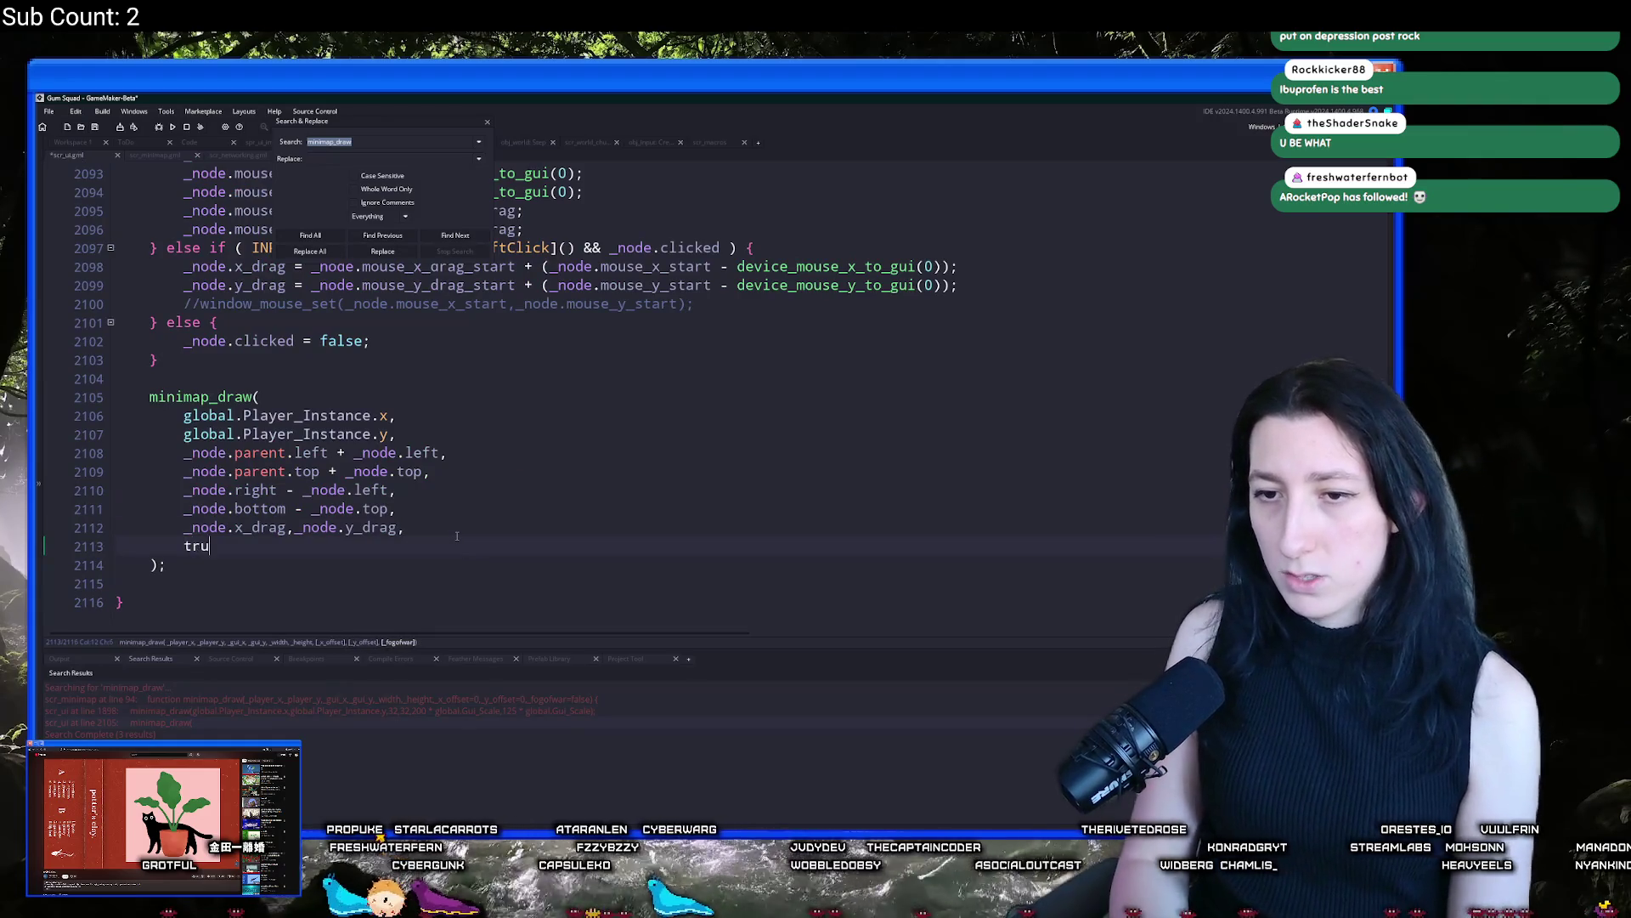
key(ctrl+s)
Close the search window and open the scr_macros script, then switch to the save folder
click(489, 123)
click(619, 359)
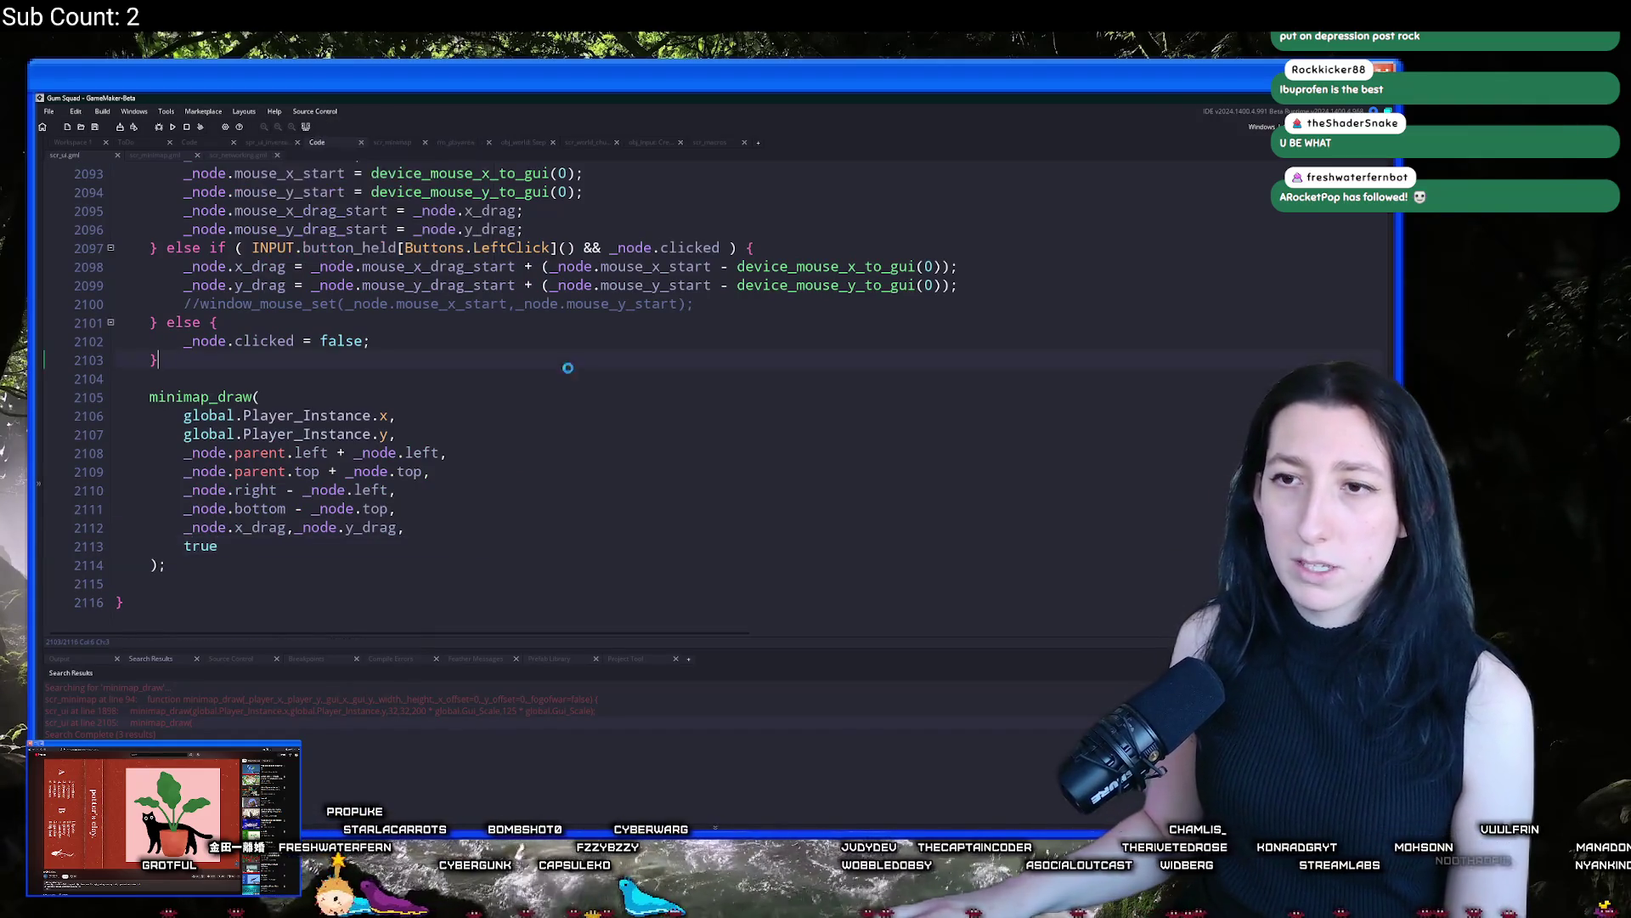
scroll(748, 594, up, 2)
mouse_move(879, 841)
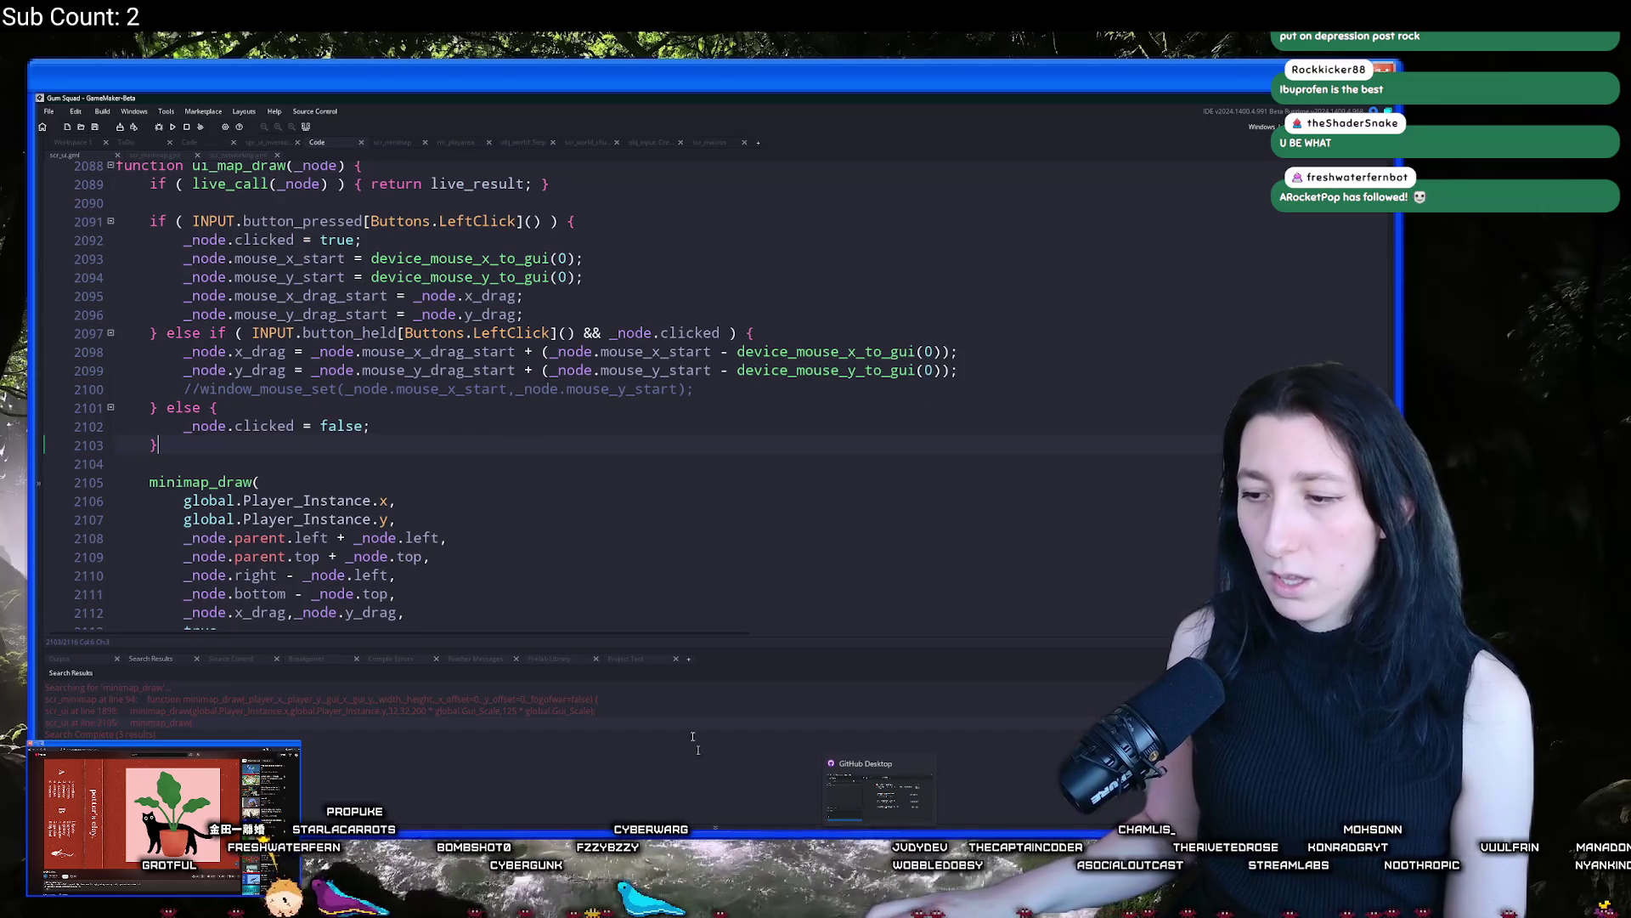
key(ctrl+t)
text(scr_mac)
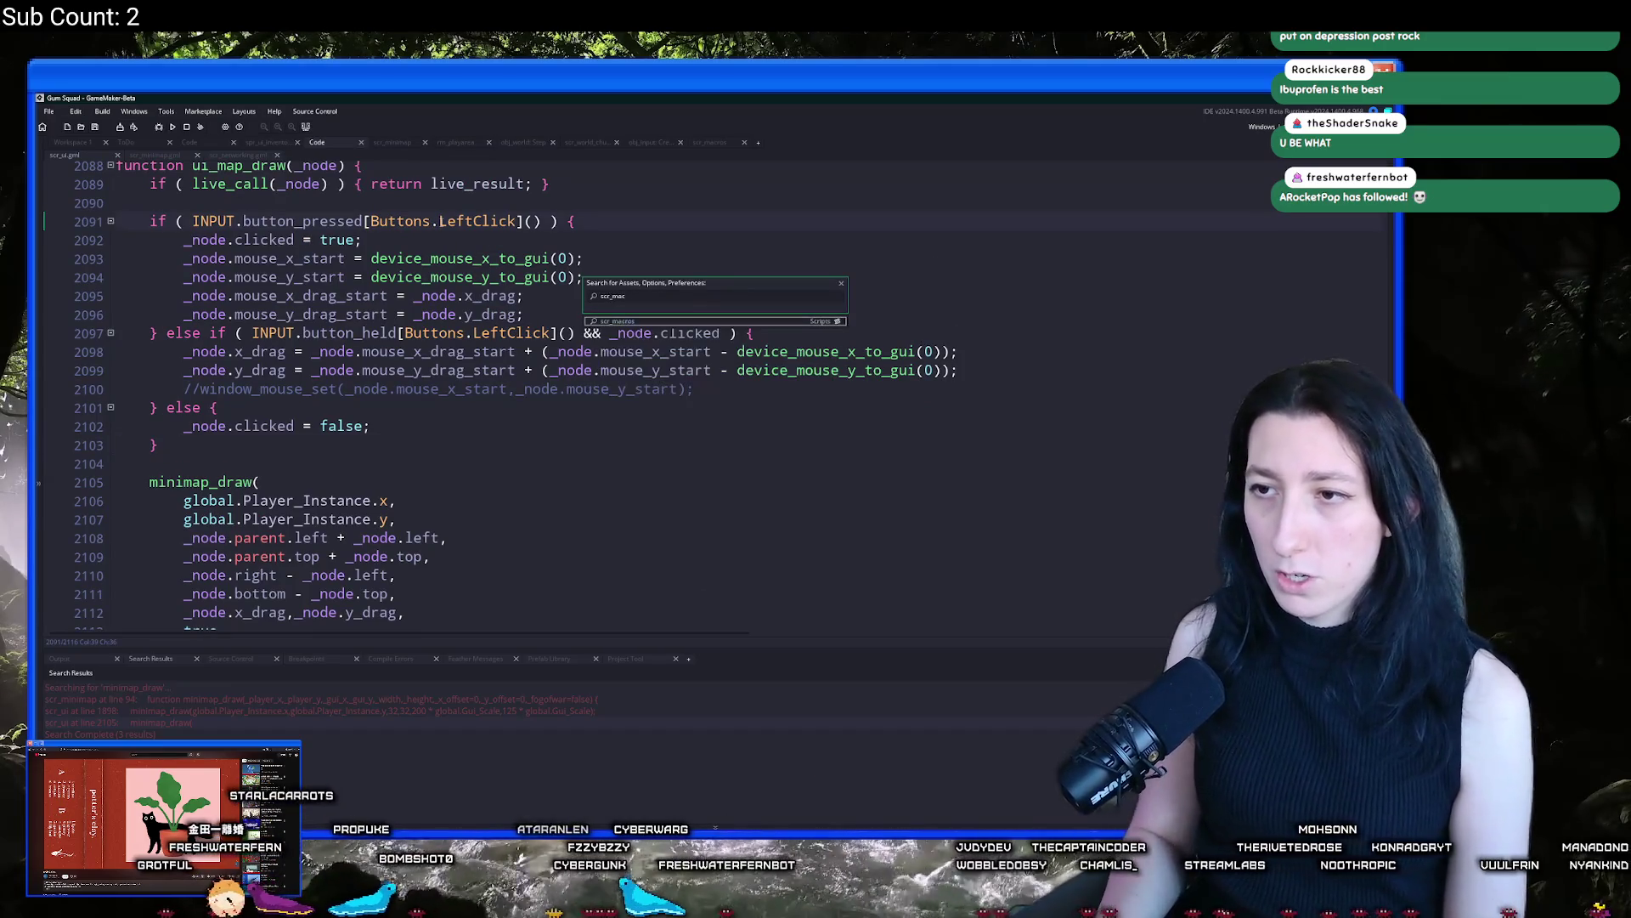
key(Return)
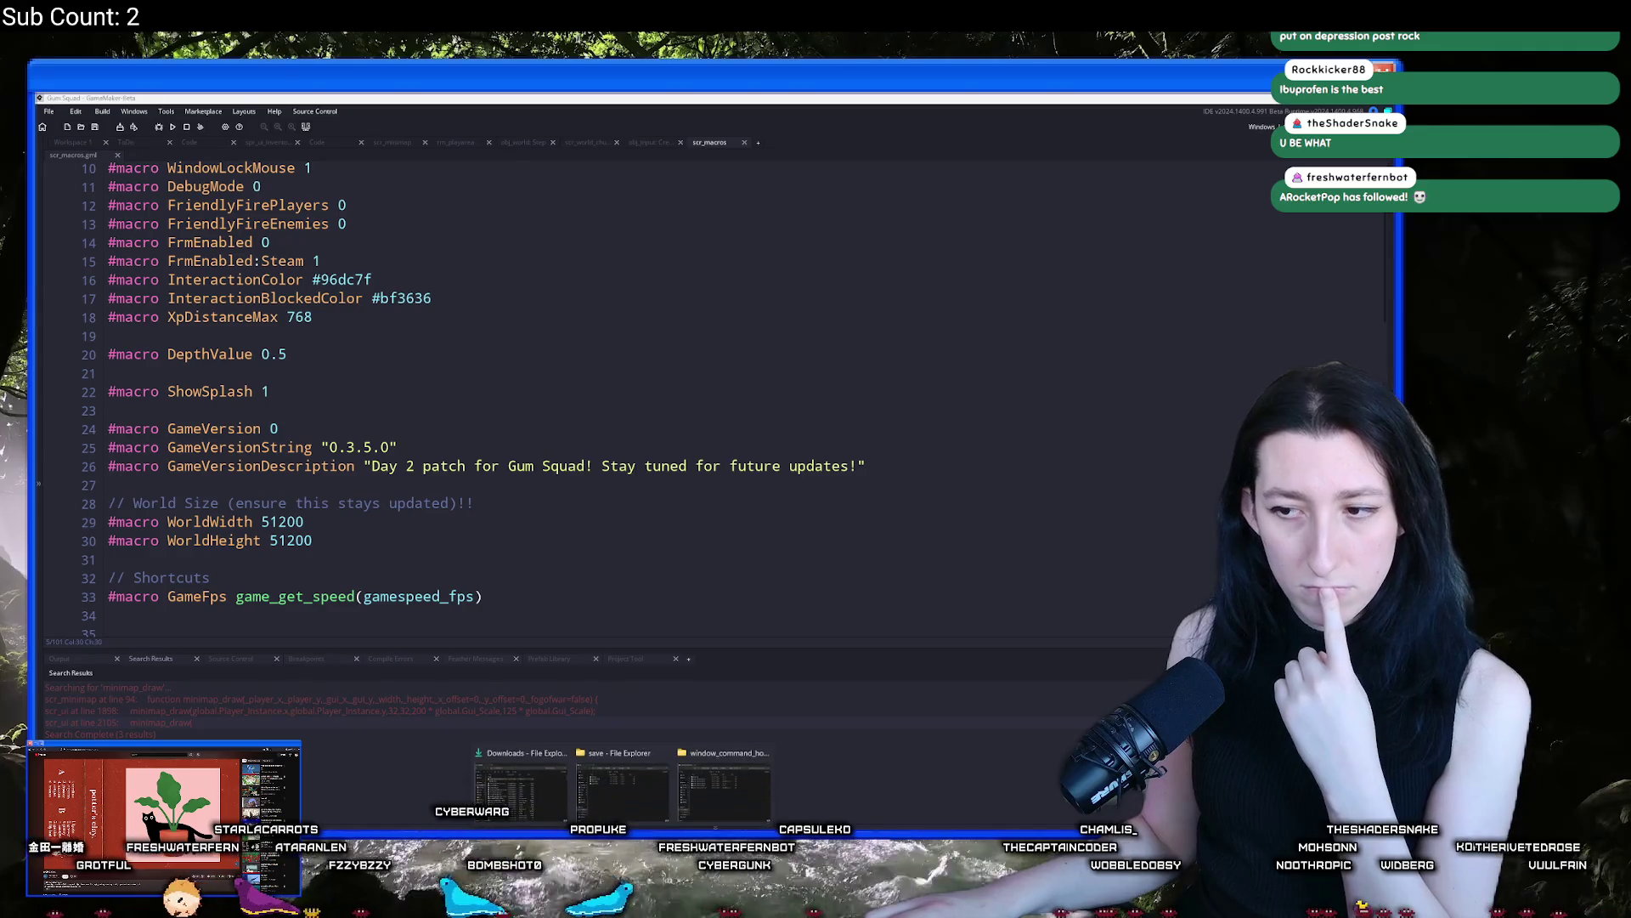
key(alt+Tab)
click(560, 307)
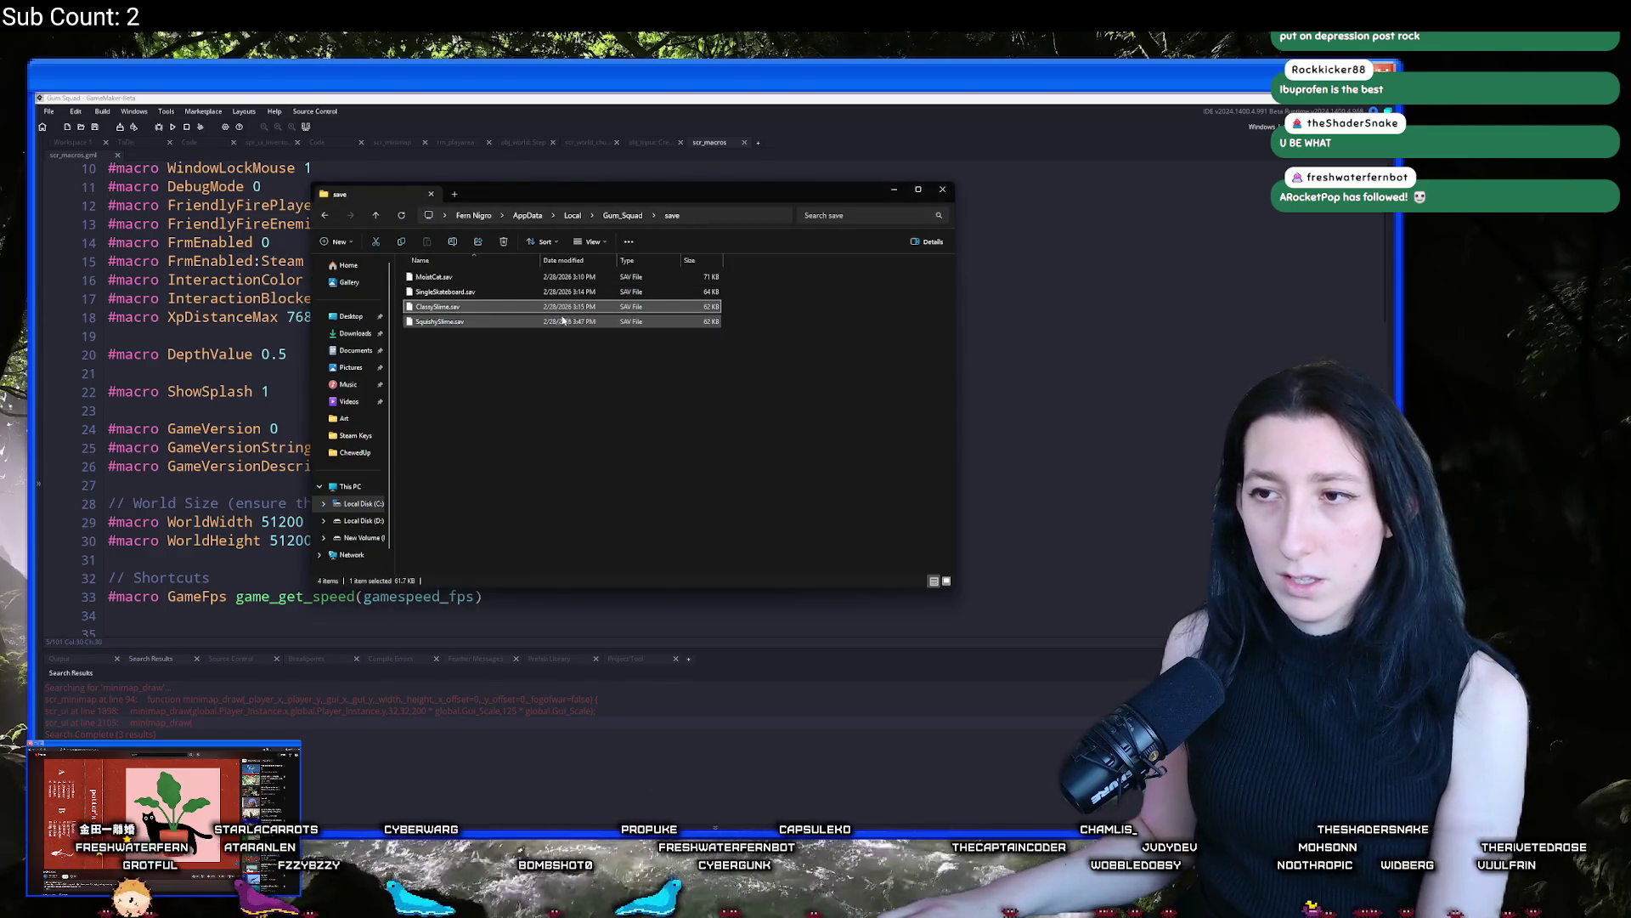
click(570, 279)
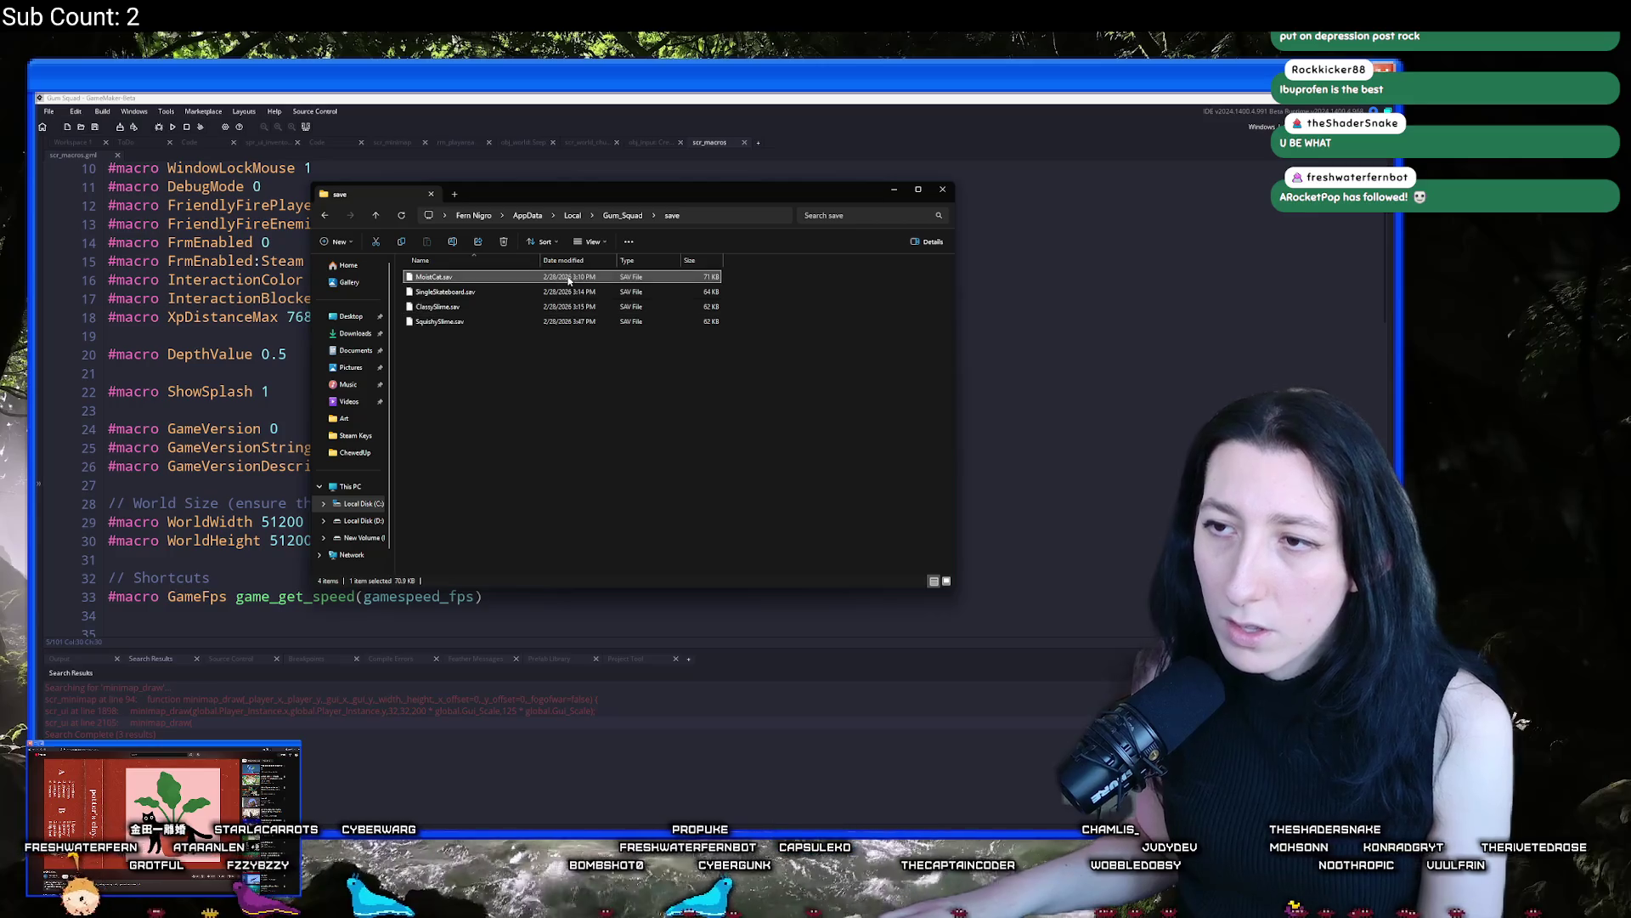
click(1123, 338)
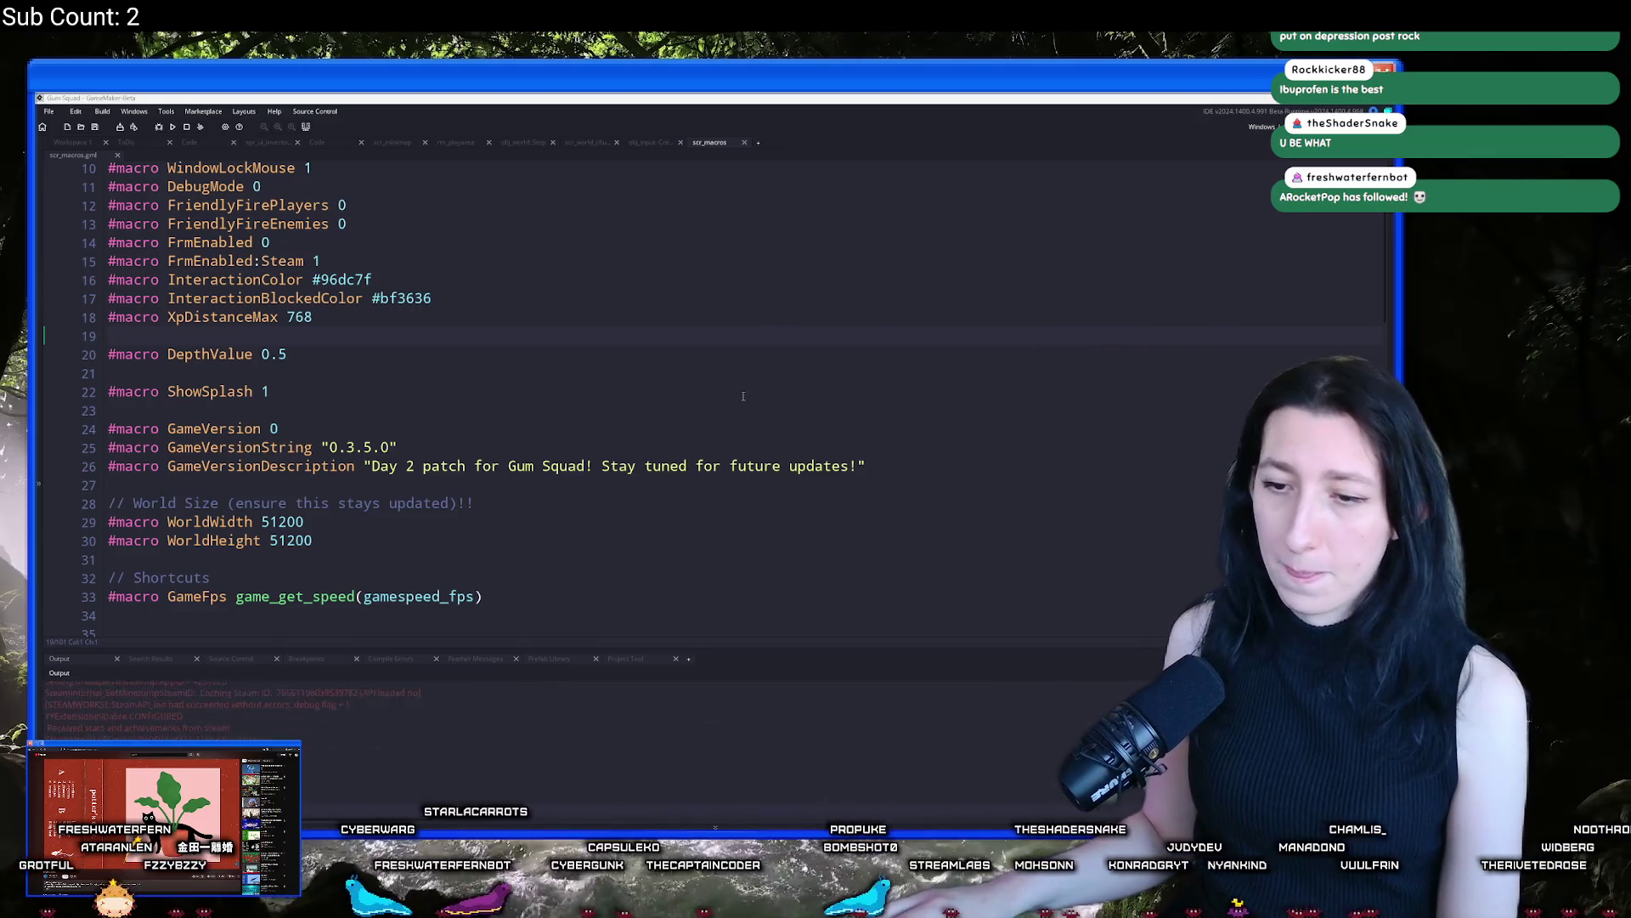
click(736, 474)
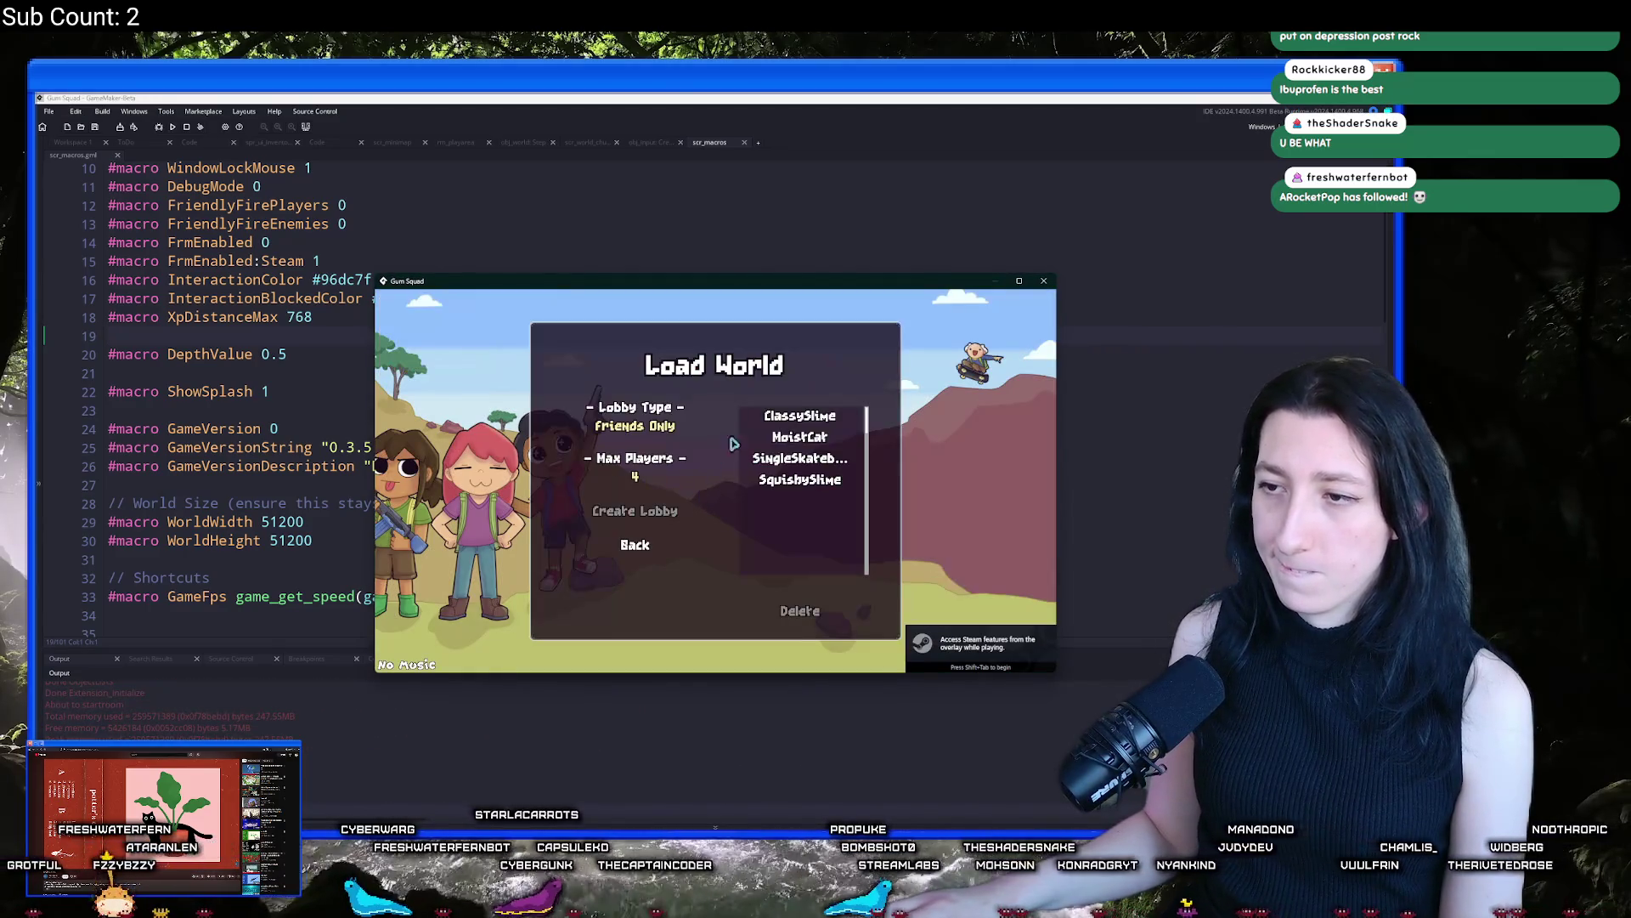
click(794, 441)
drag(858, 271, 858, 4)
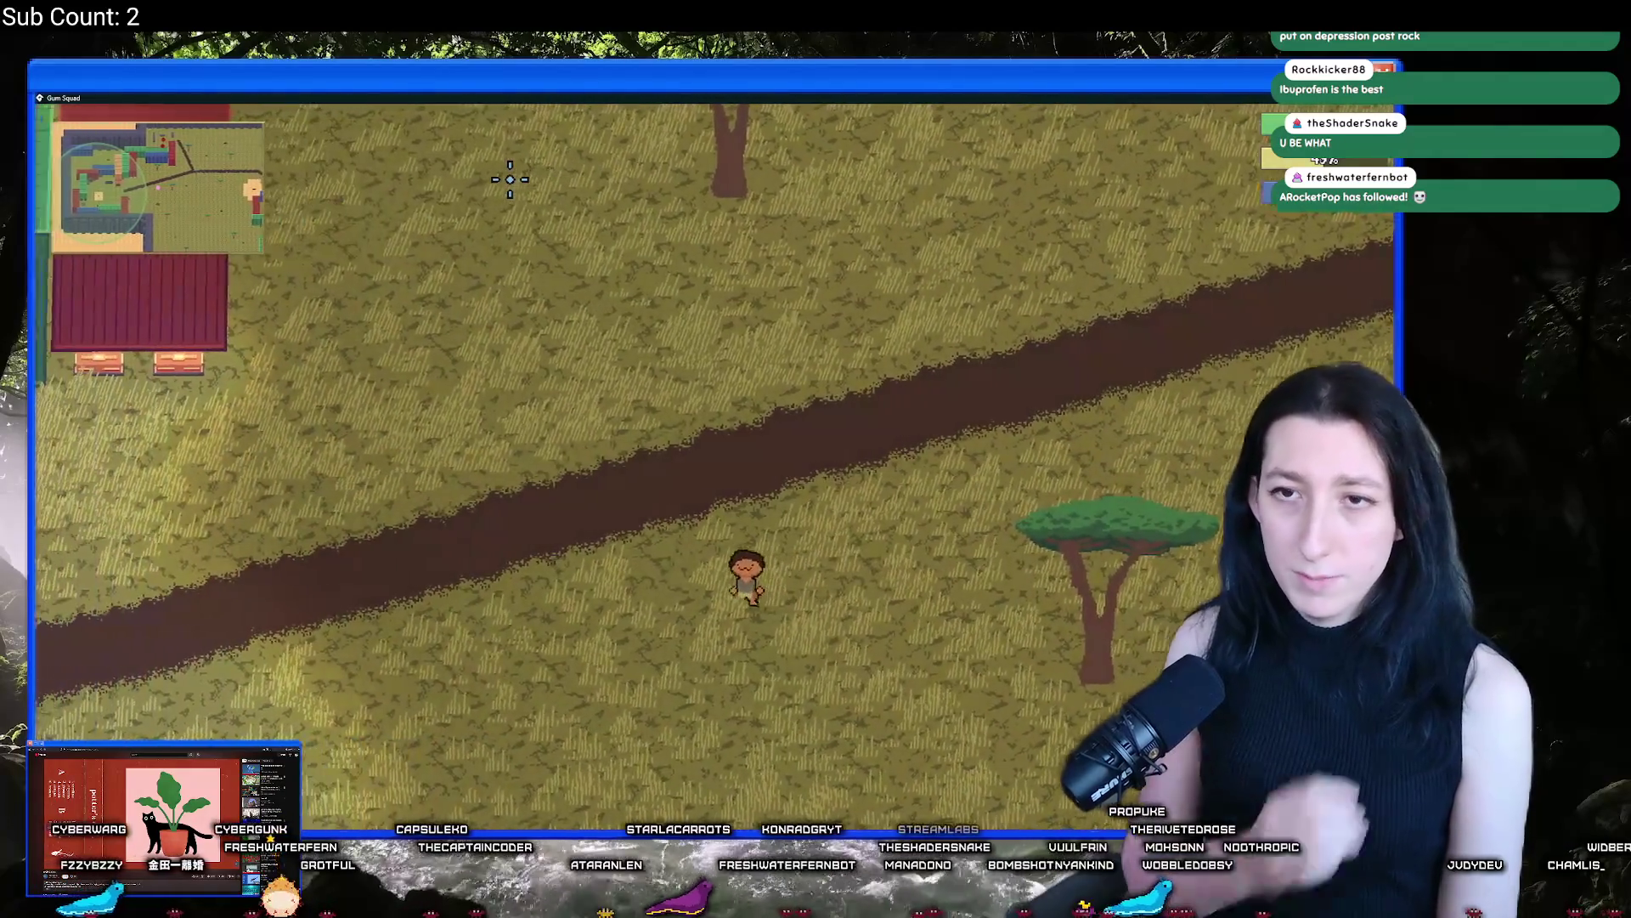
key(w+a)
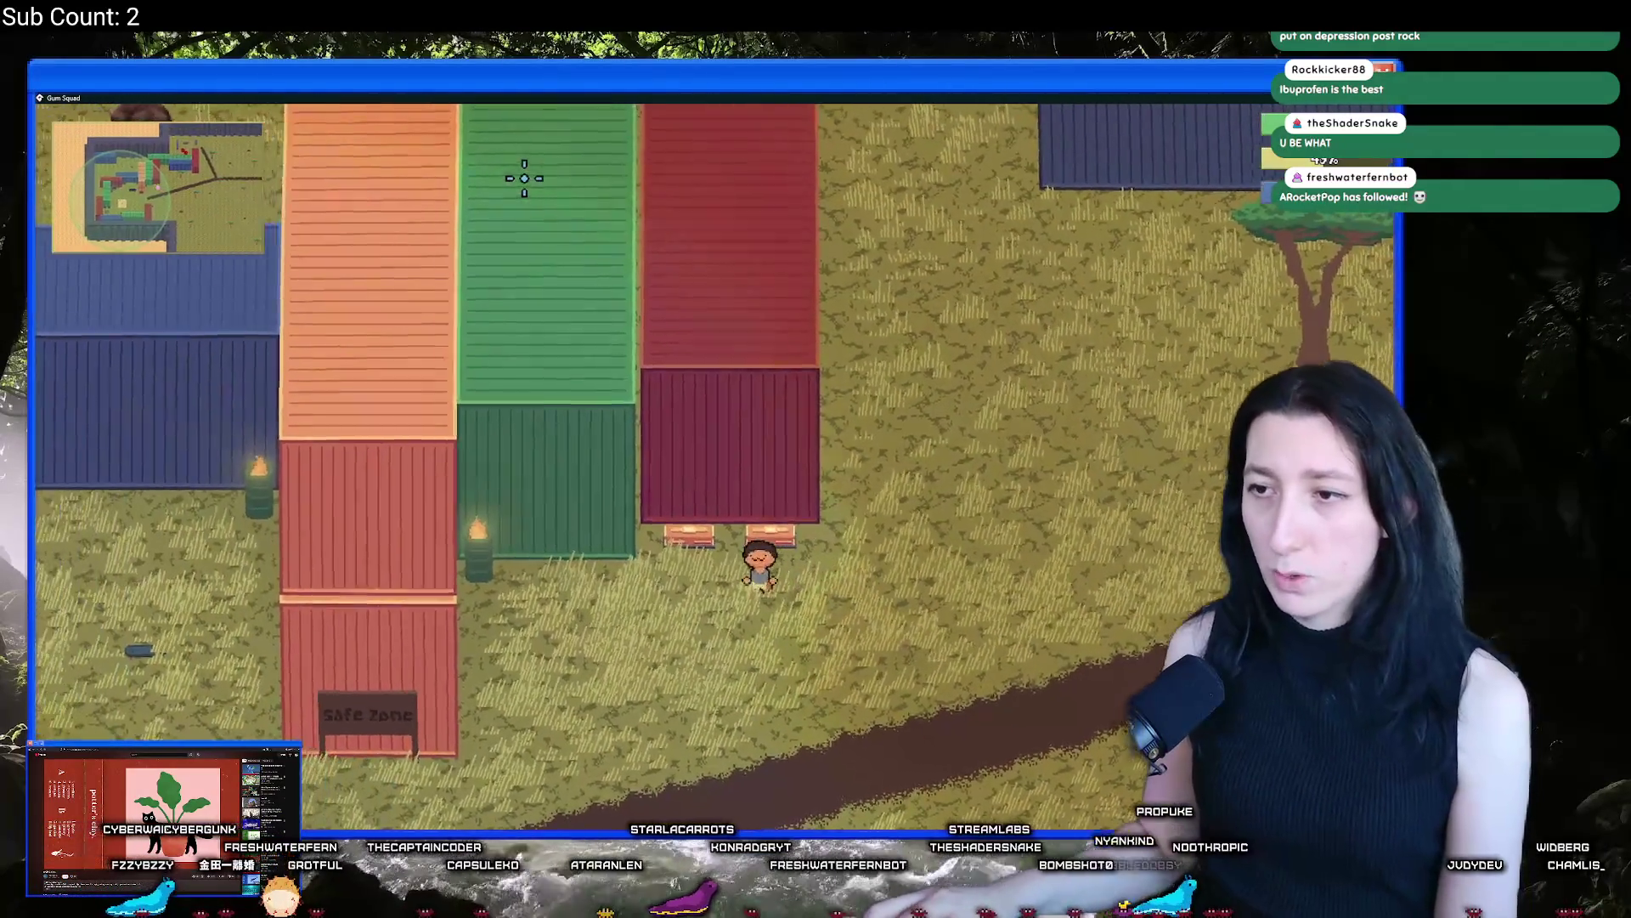
key(w)
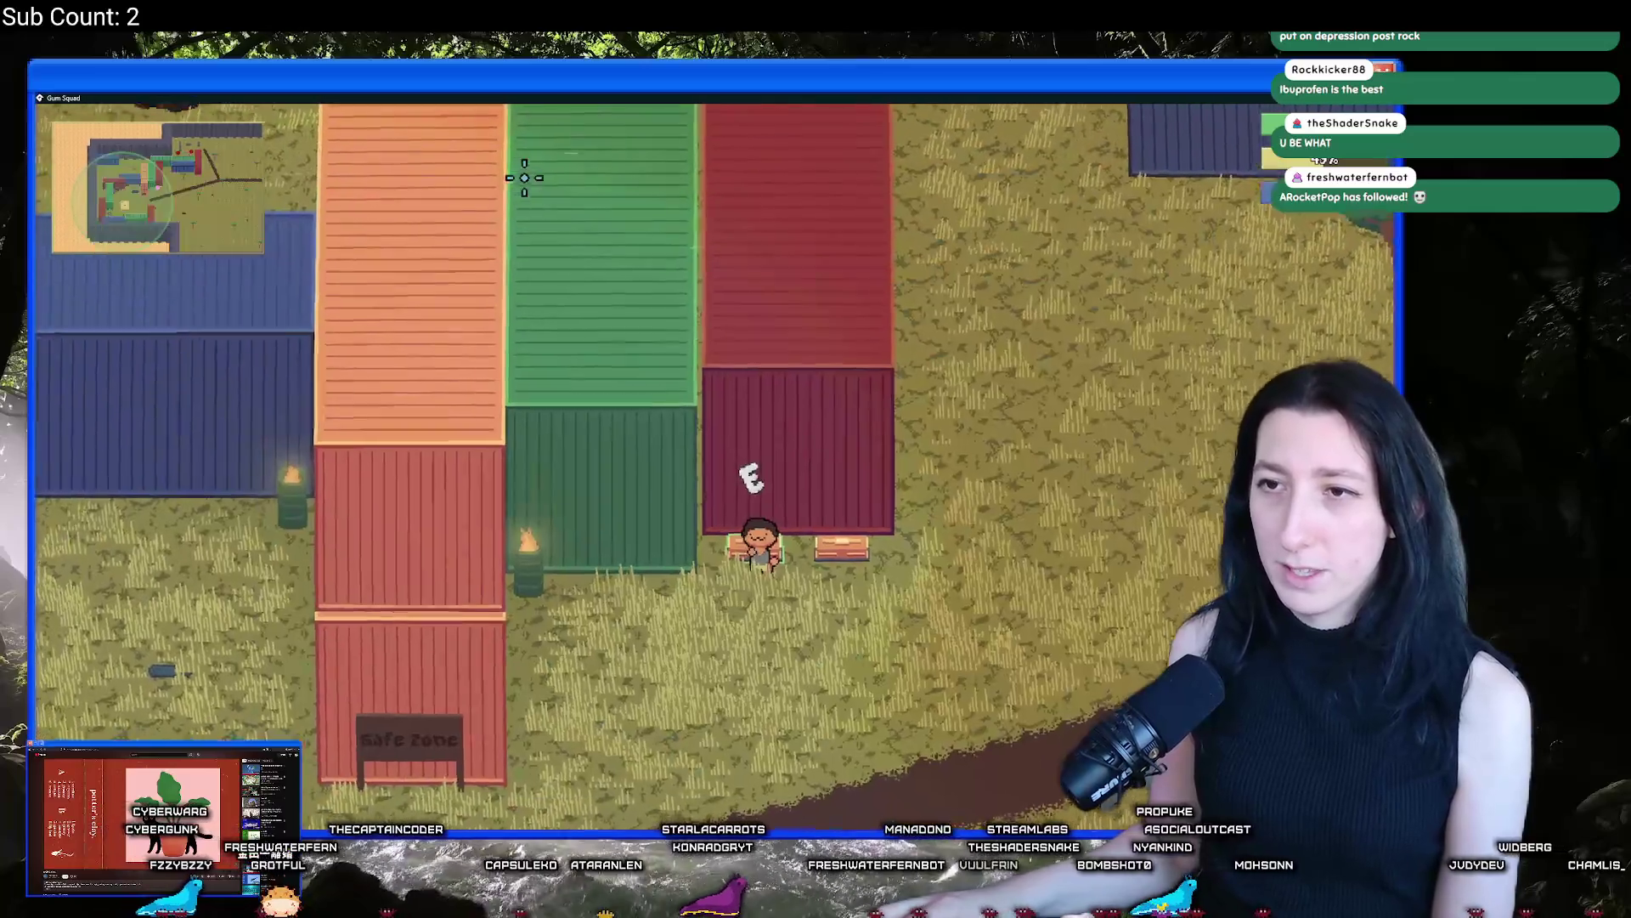
key(Escape)
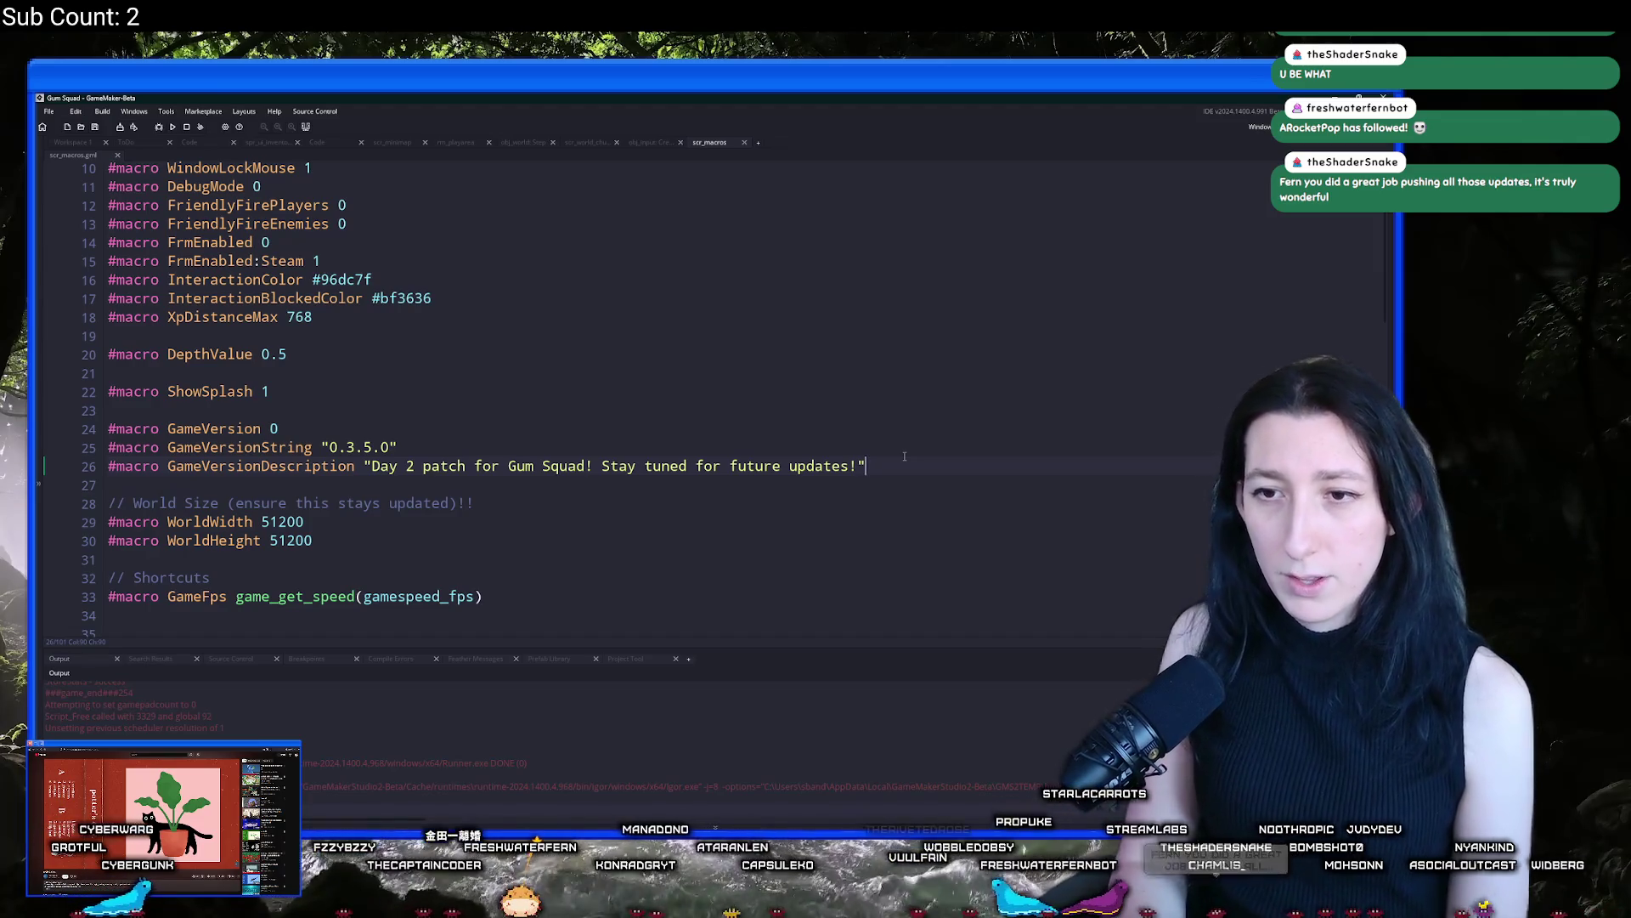
Comment out the speed = 0.1 line in scr_dayandnight with //
key(ctrl+t)
text(scr_dayand)
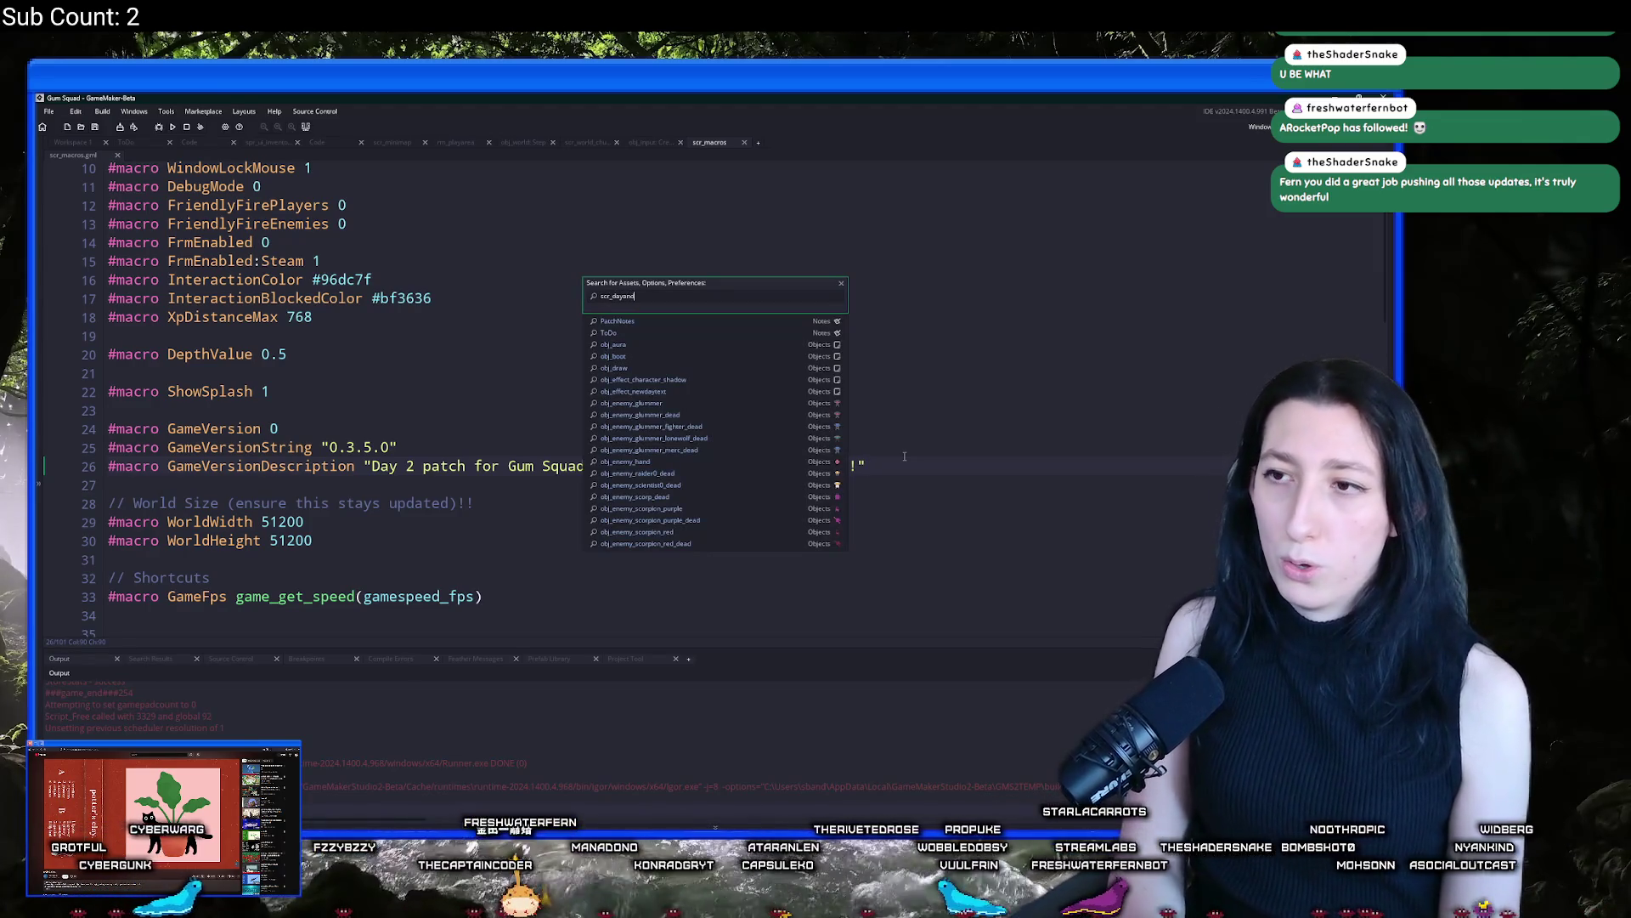
key(Return)
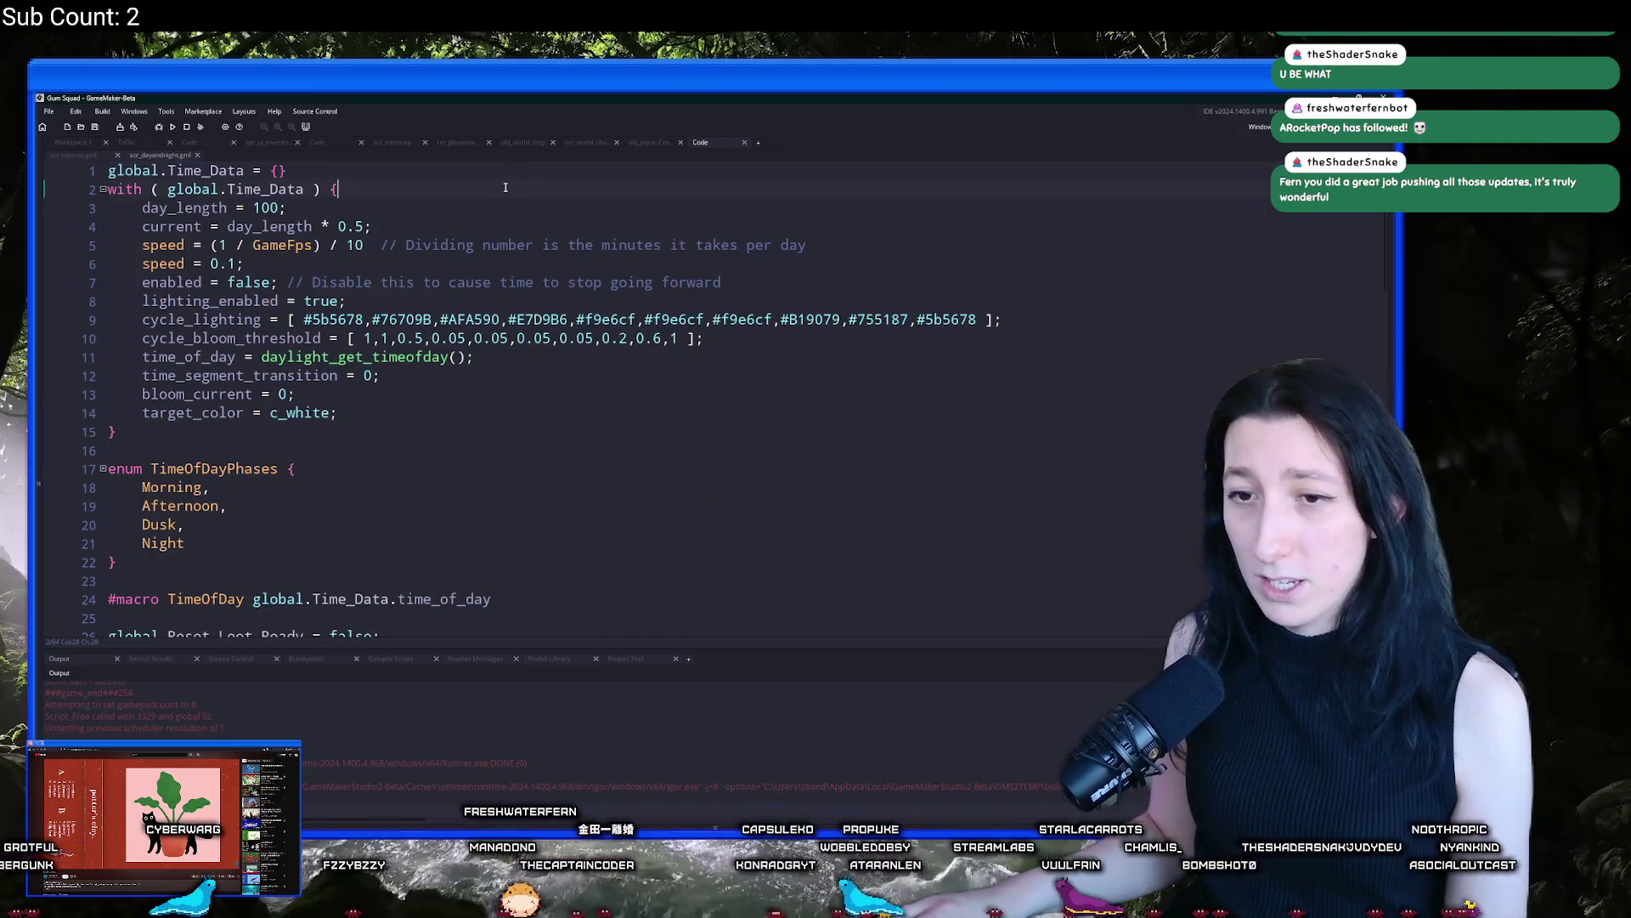
scroll(524, 219, down, 5)
scroll(524, 220, down, 4)
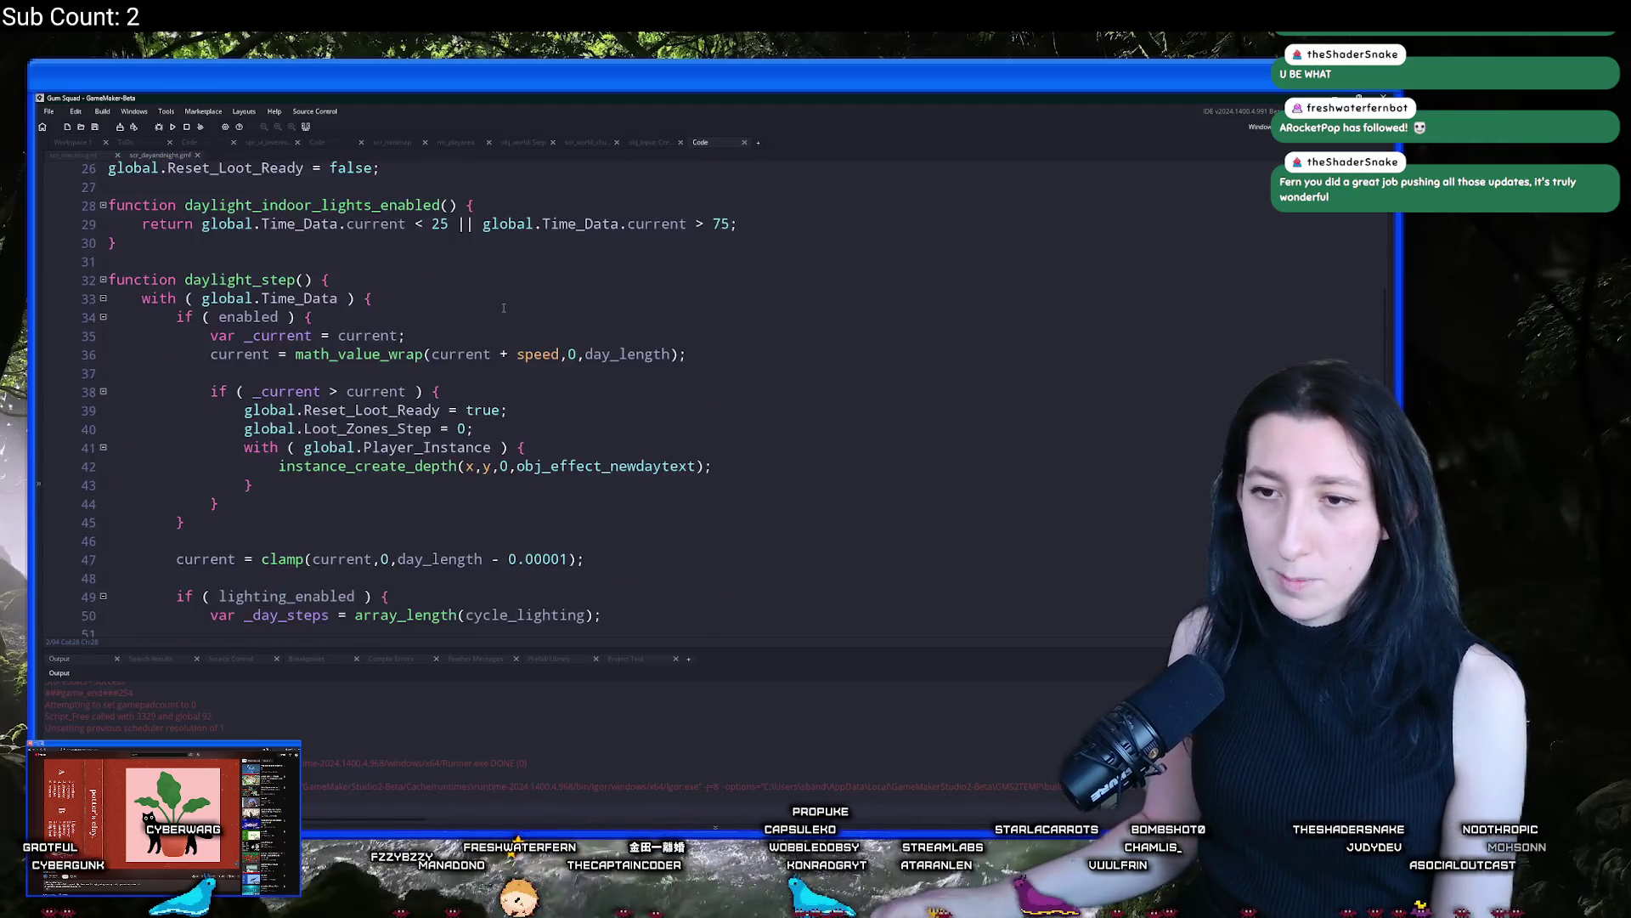
scroll(484, 260, up, 6)
scroll(484, 259, up, 3)
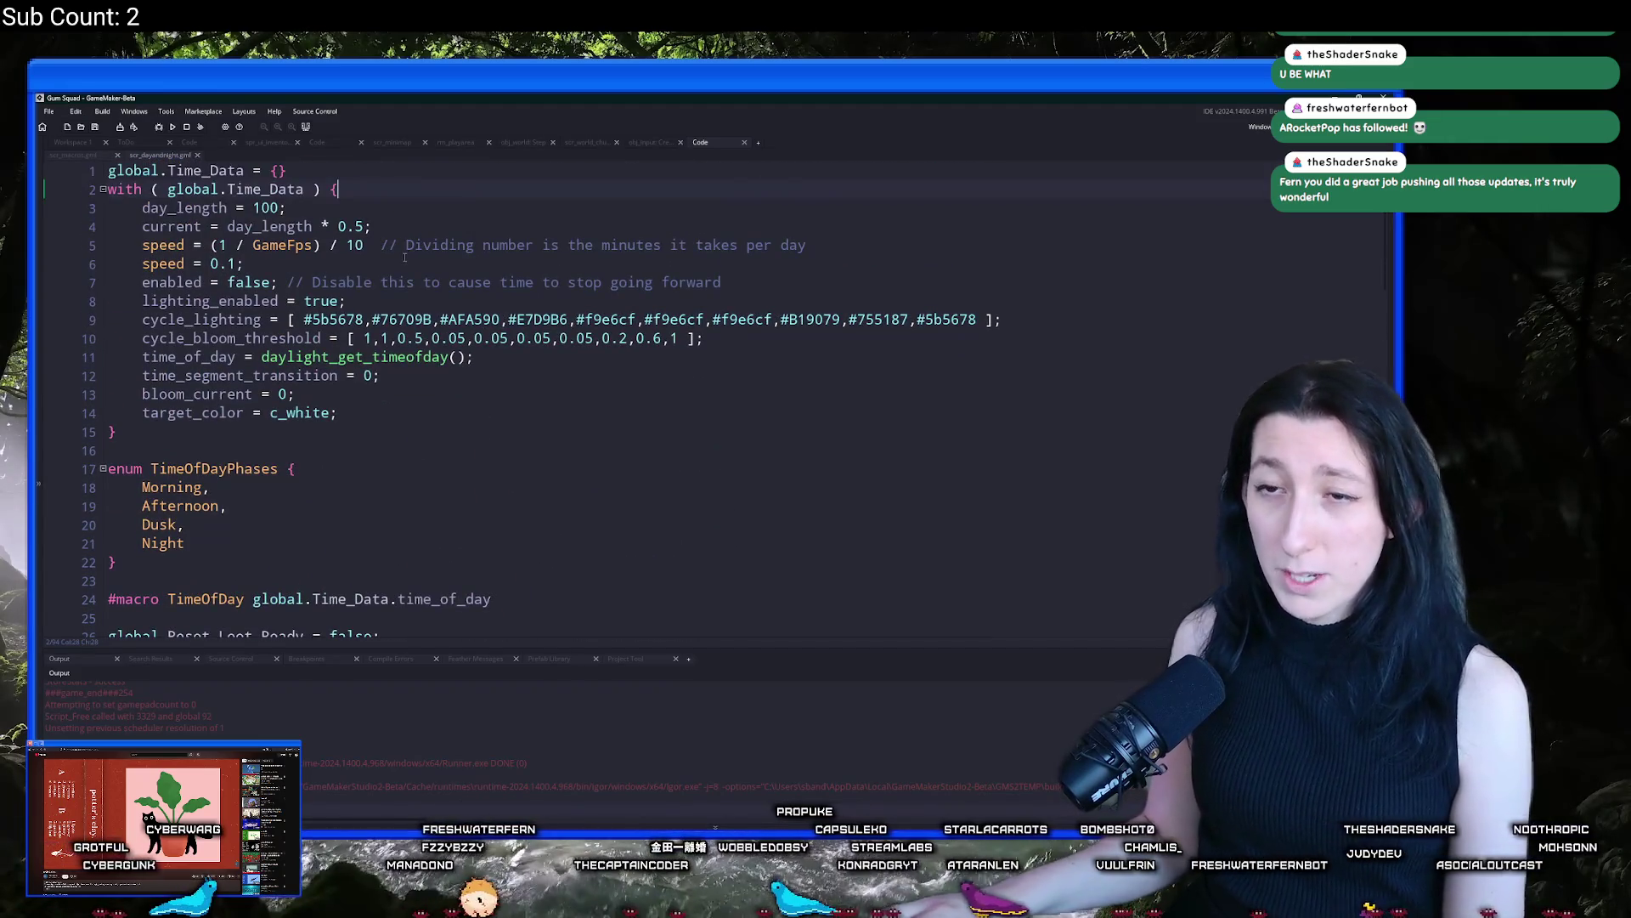
drag(253, 244, 132, 268)
click(134, 270)
text(//)
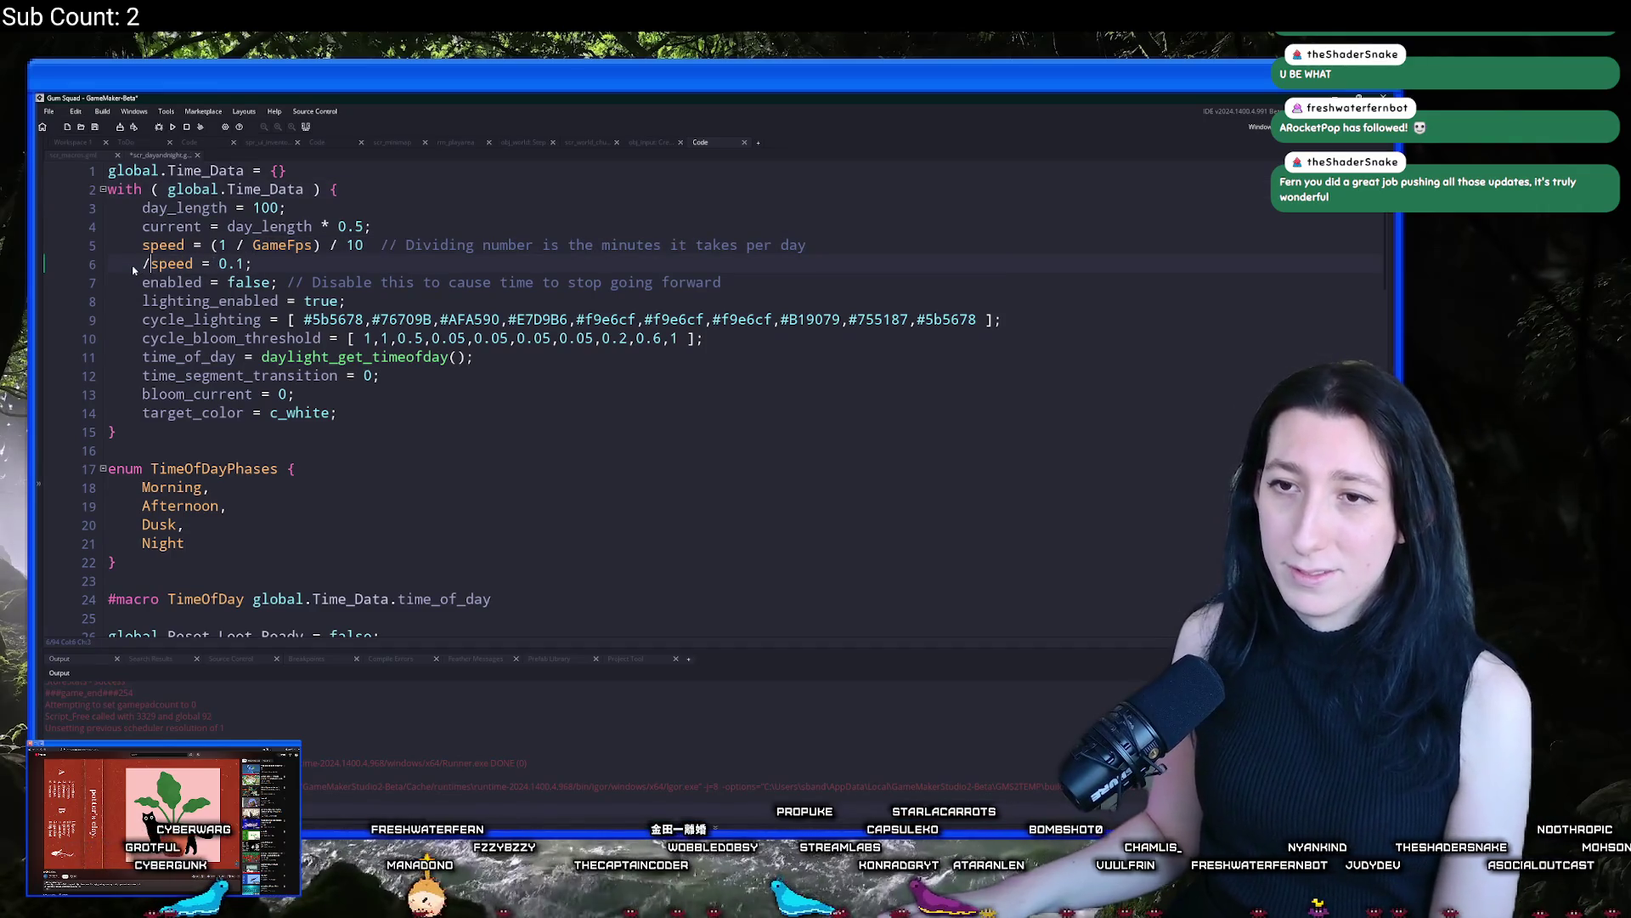
Commit the three changed files to main as 0.3.5.0 and push to origin
key(alt+Tab)
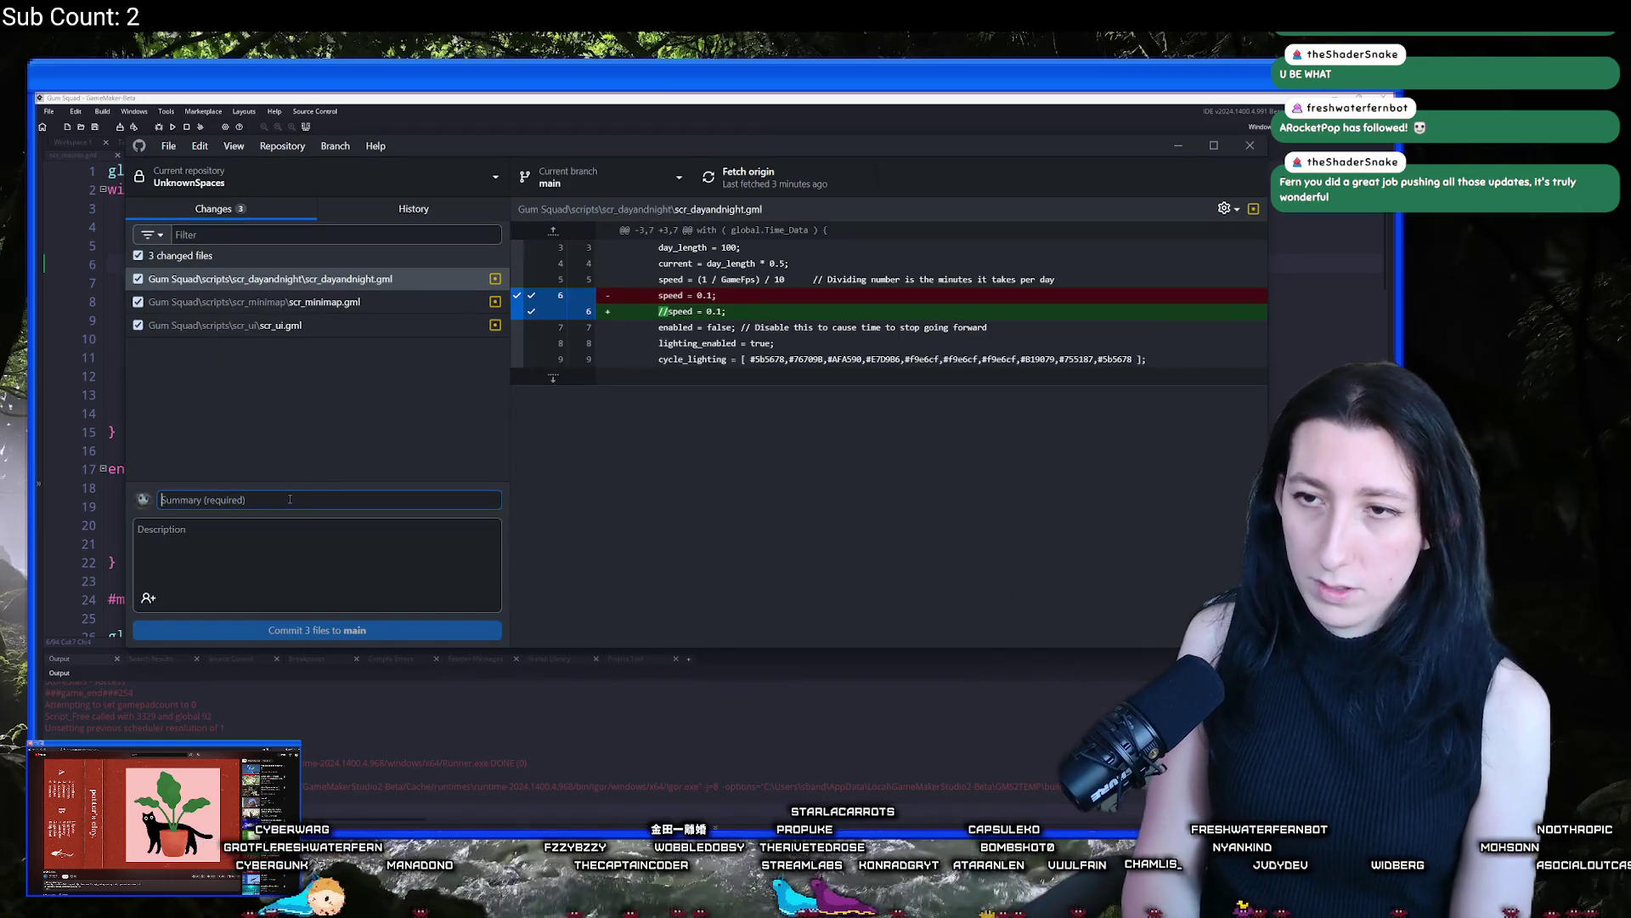
text(0.3.5.0)
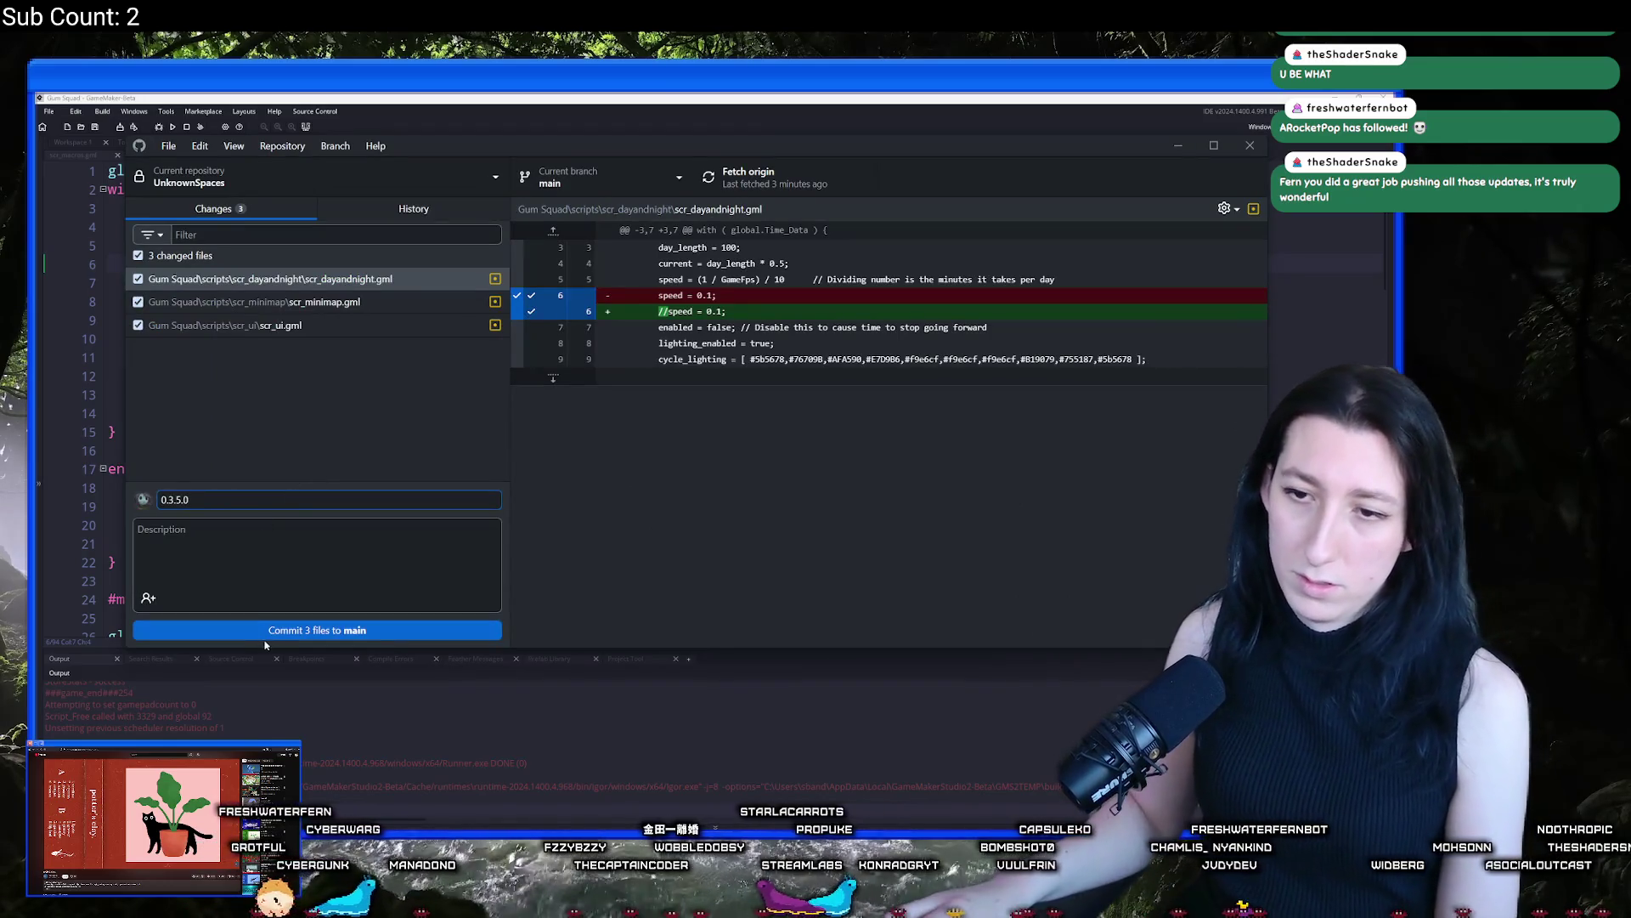
click(265, 633)
click(756, 174)
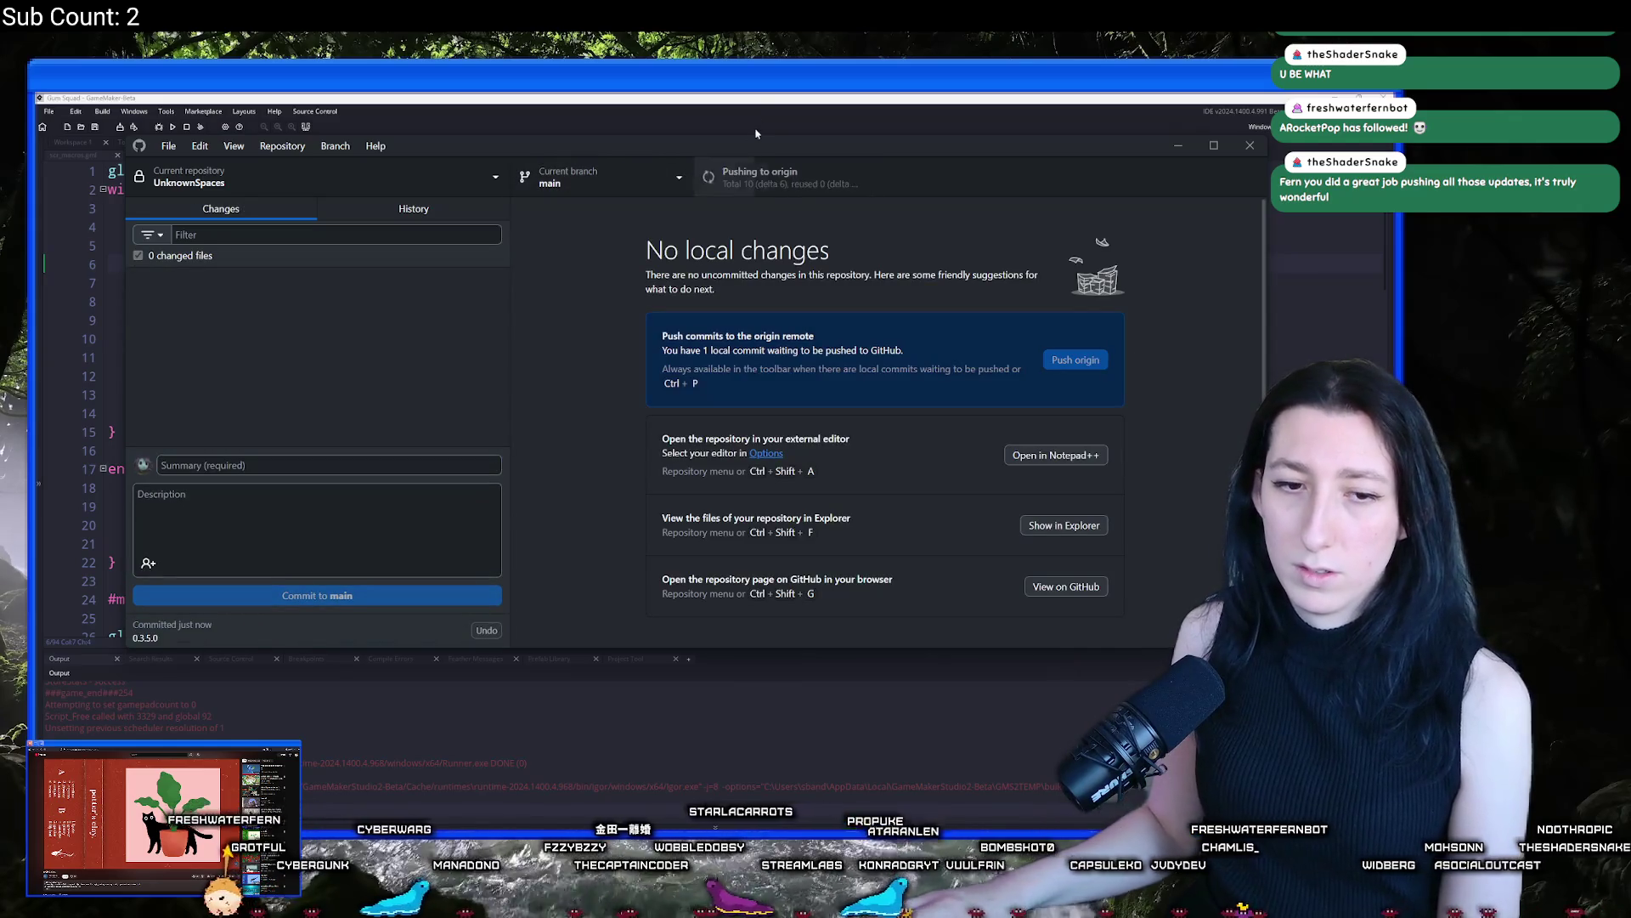
Run Build > Create Executable with Package as Zip, saving Gum Squad.zip to the Desktop
click(690, 118)
click(102, 111)
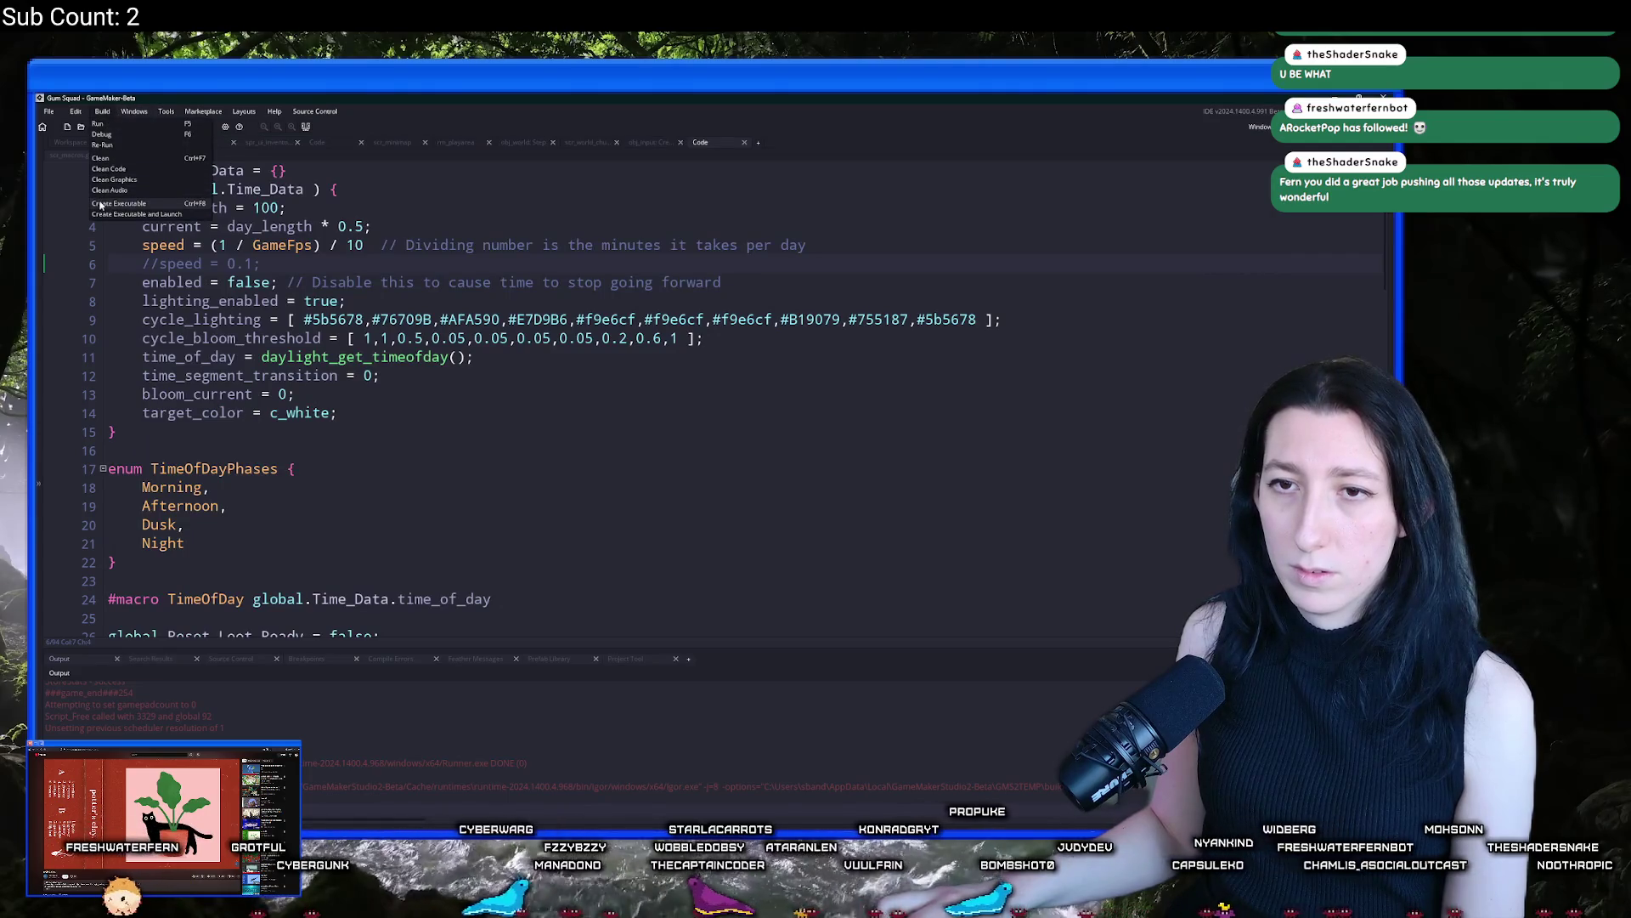
click(100, 205)
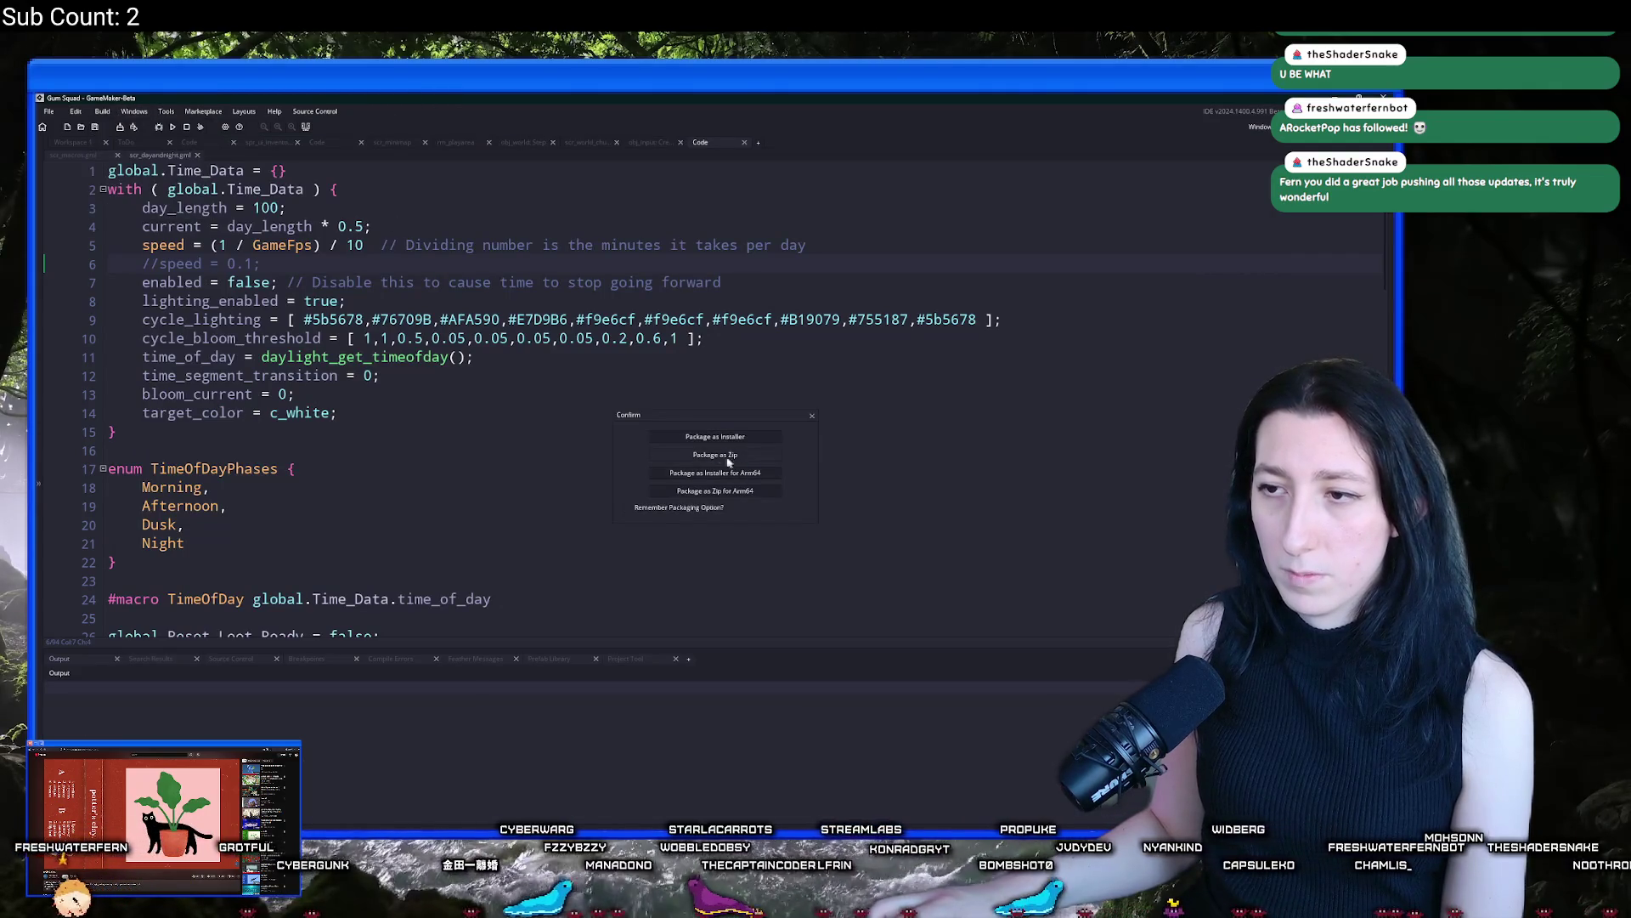
click(734, 460)
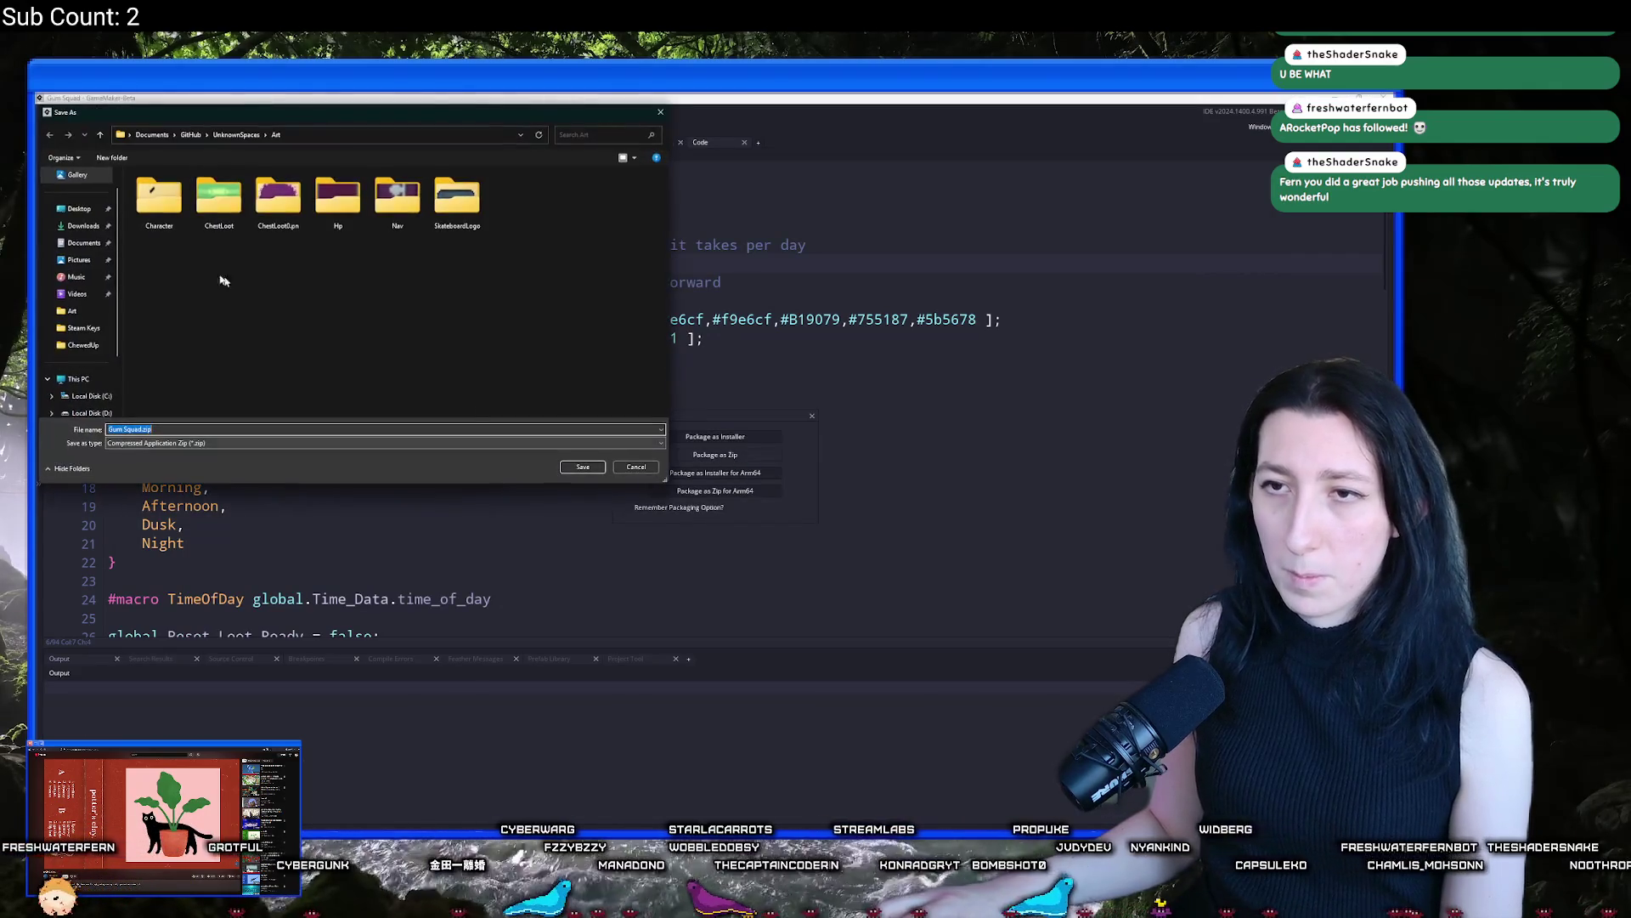
click(568, 465)
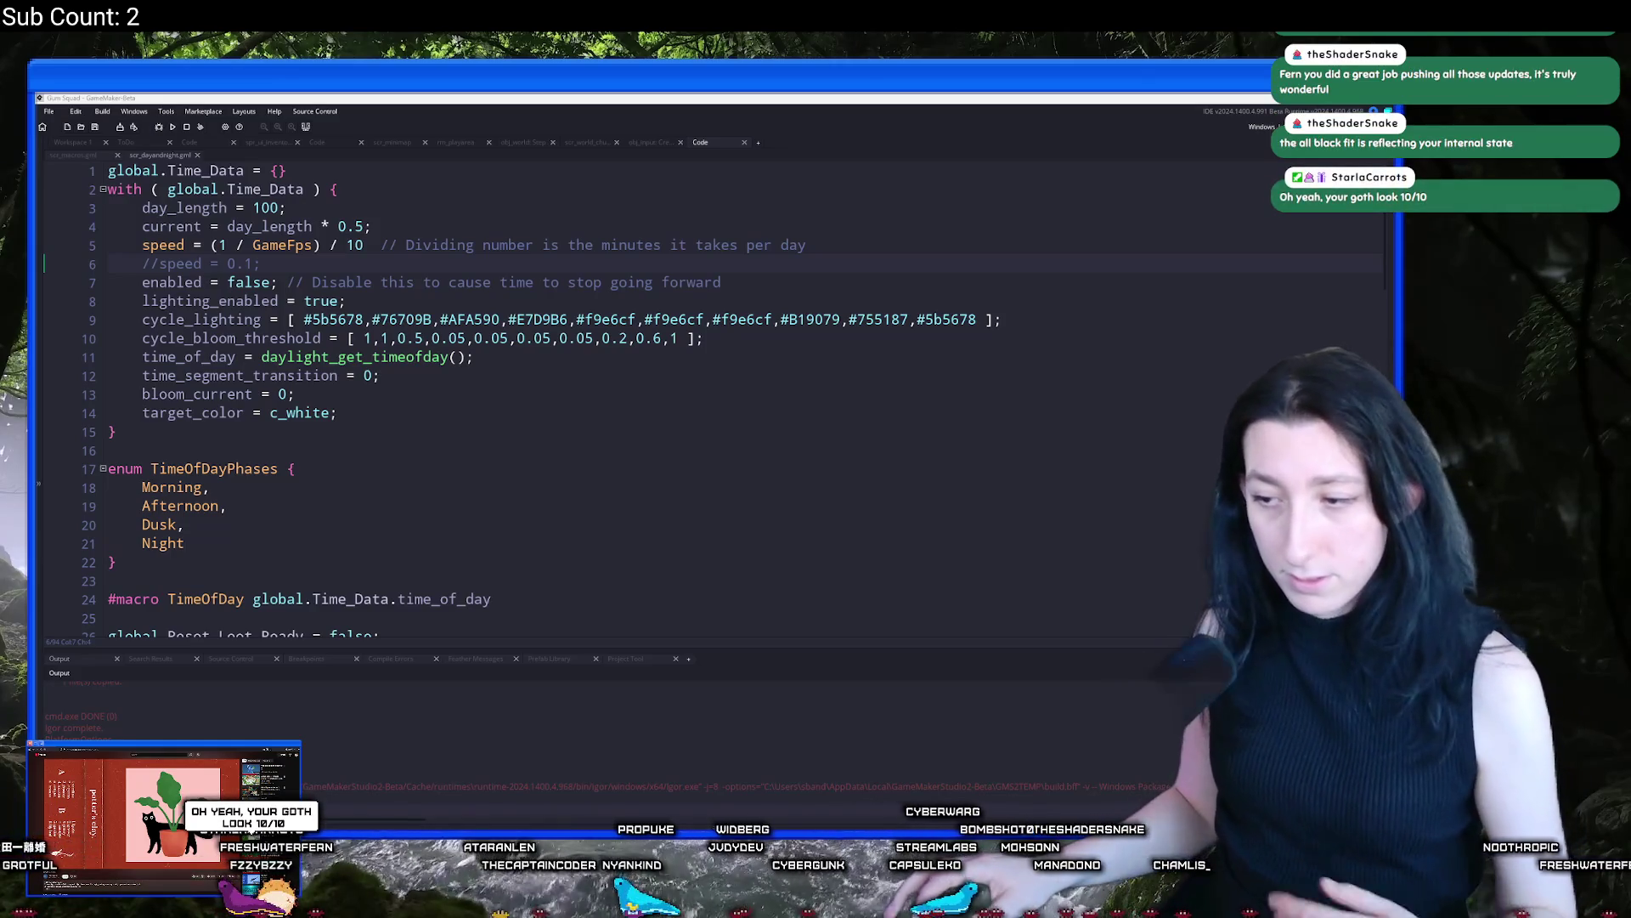
key(alt+Tab)
key(alt+Tab)
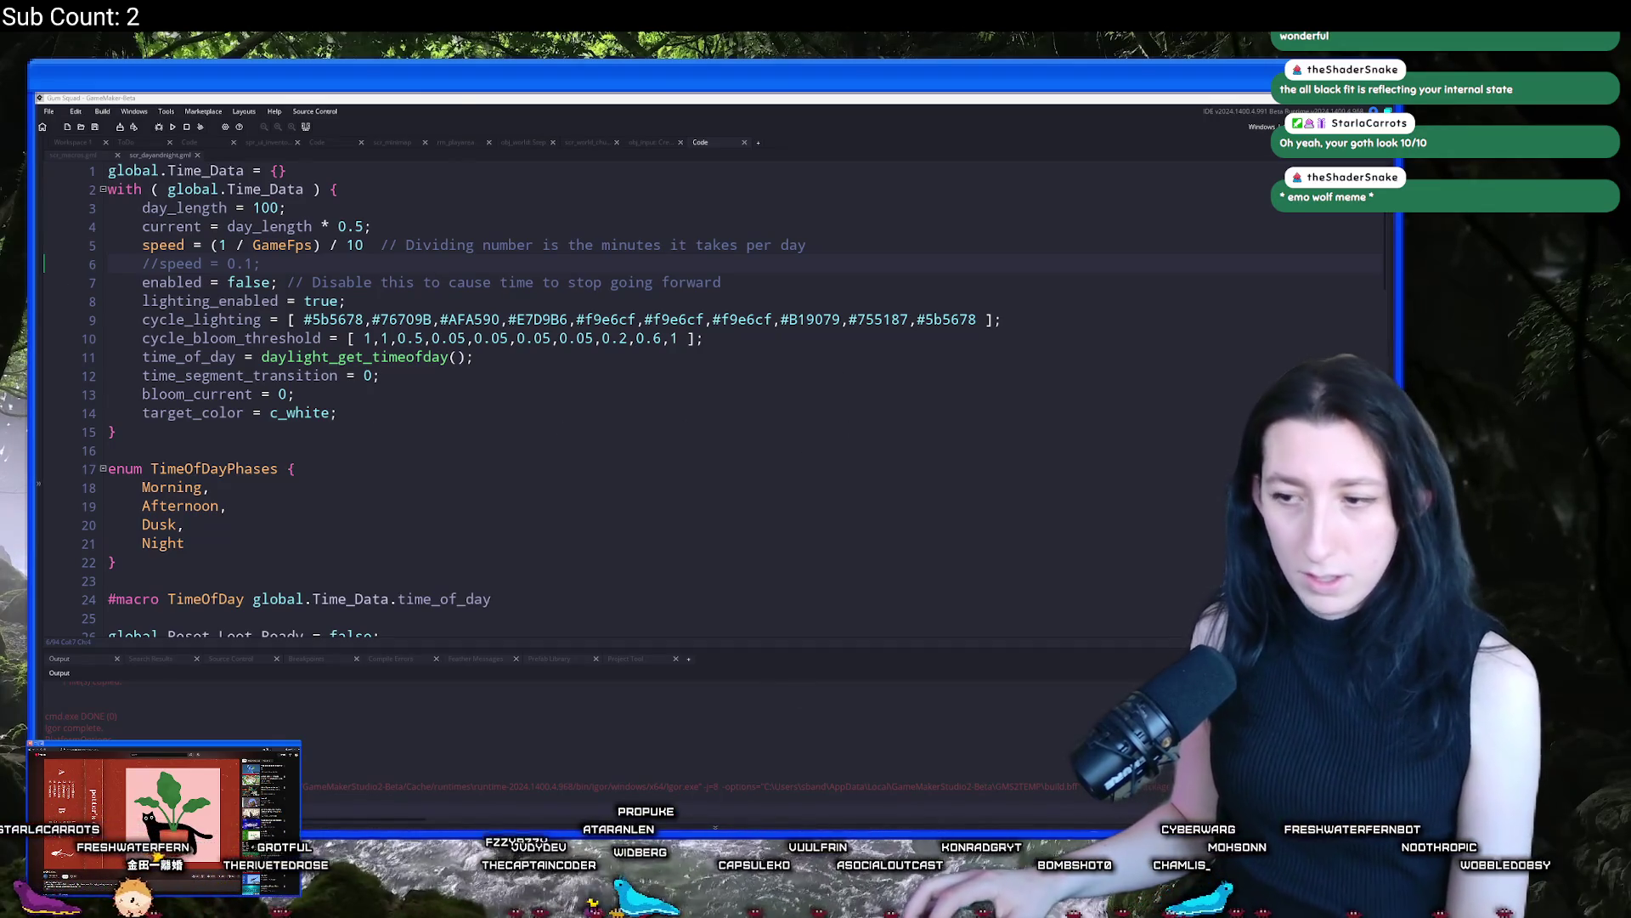
Open Gum Squad.zip on the Desktop and delete its GMLive folder, confirming with Yes
click(735, 758)
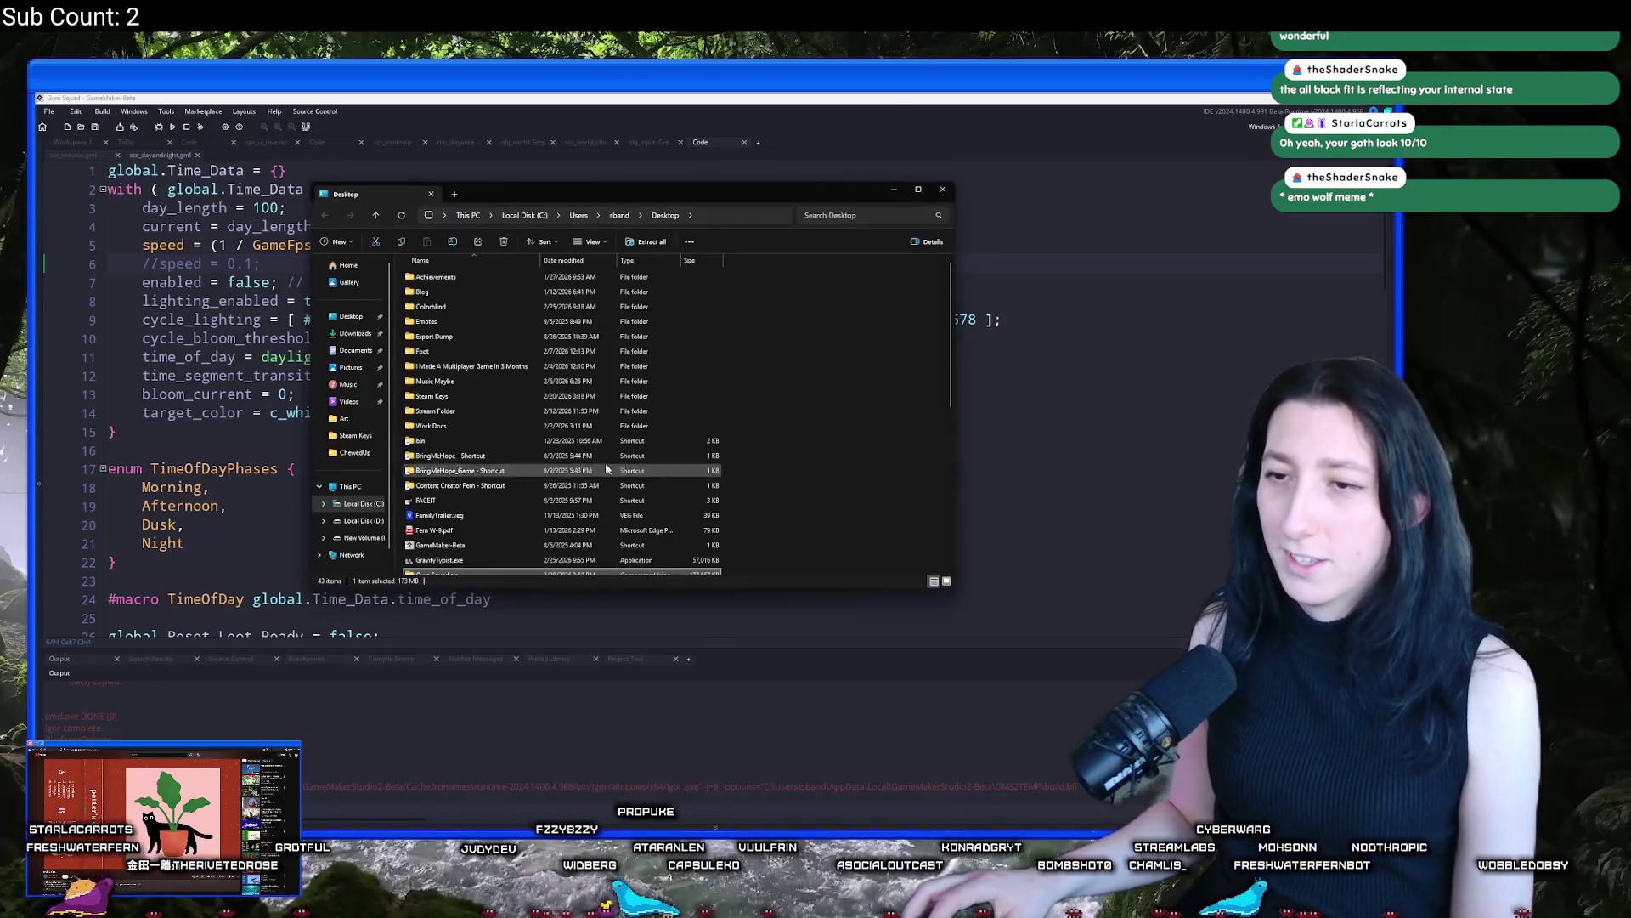
double_click(514, 448)
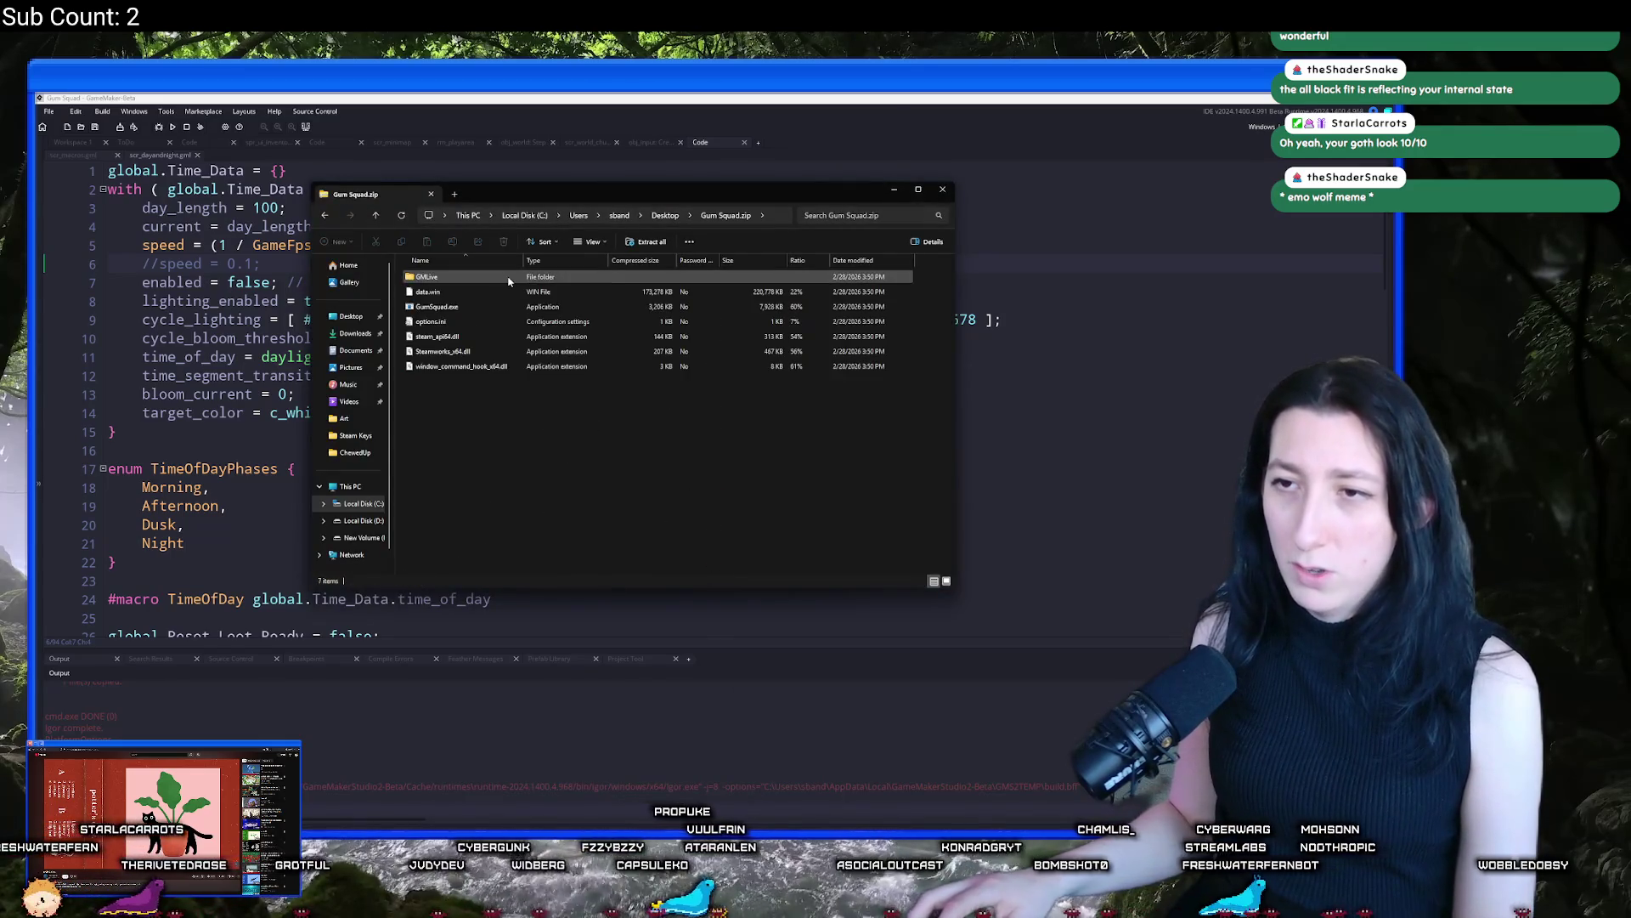
key(ctrl+c)
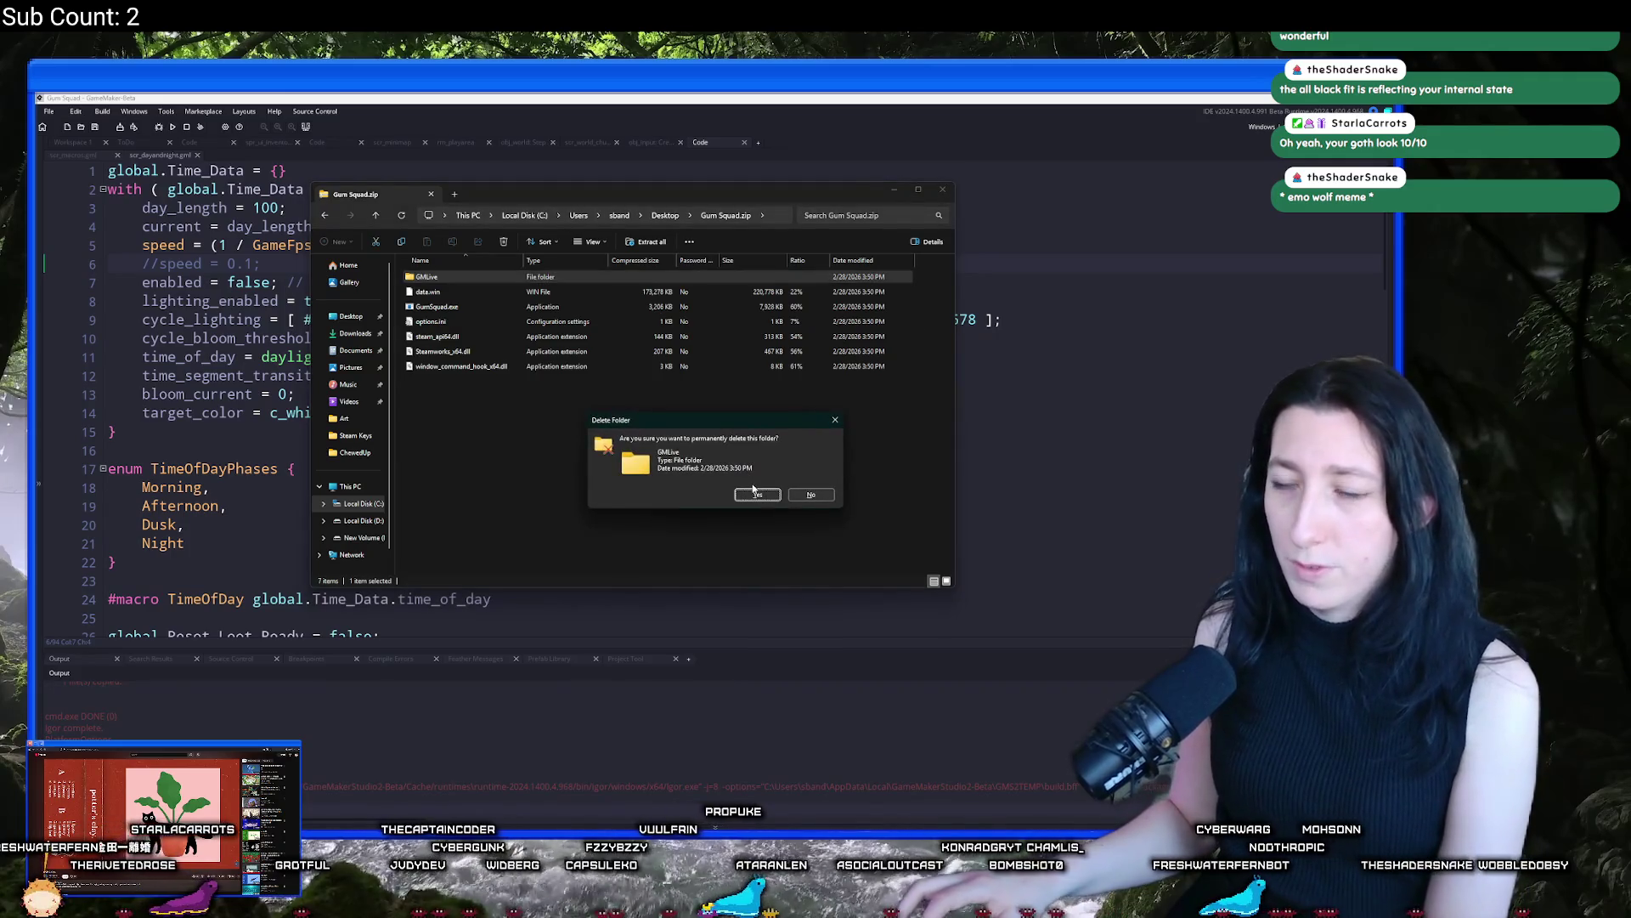
key(Delete)
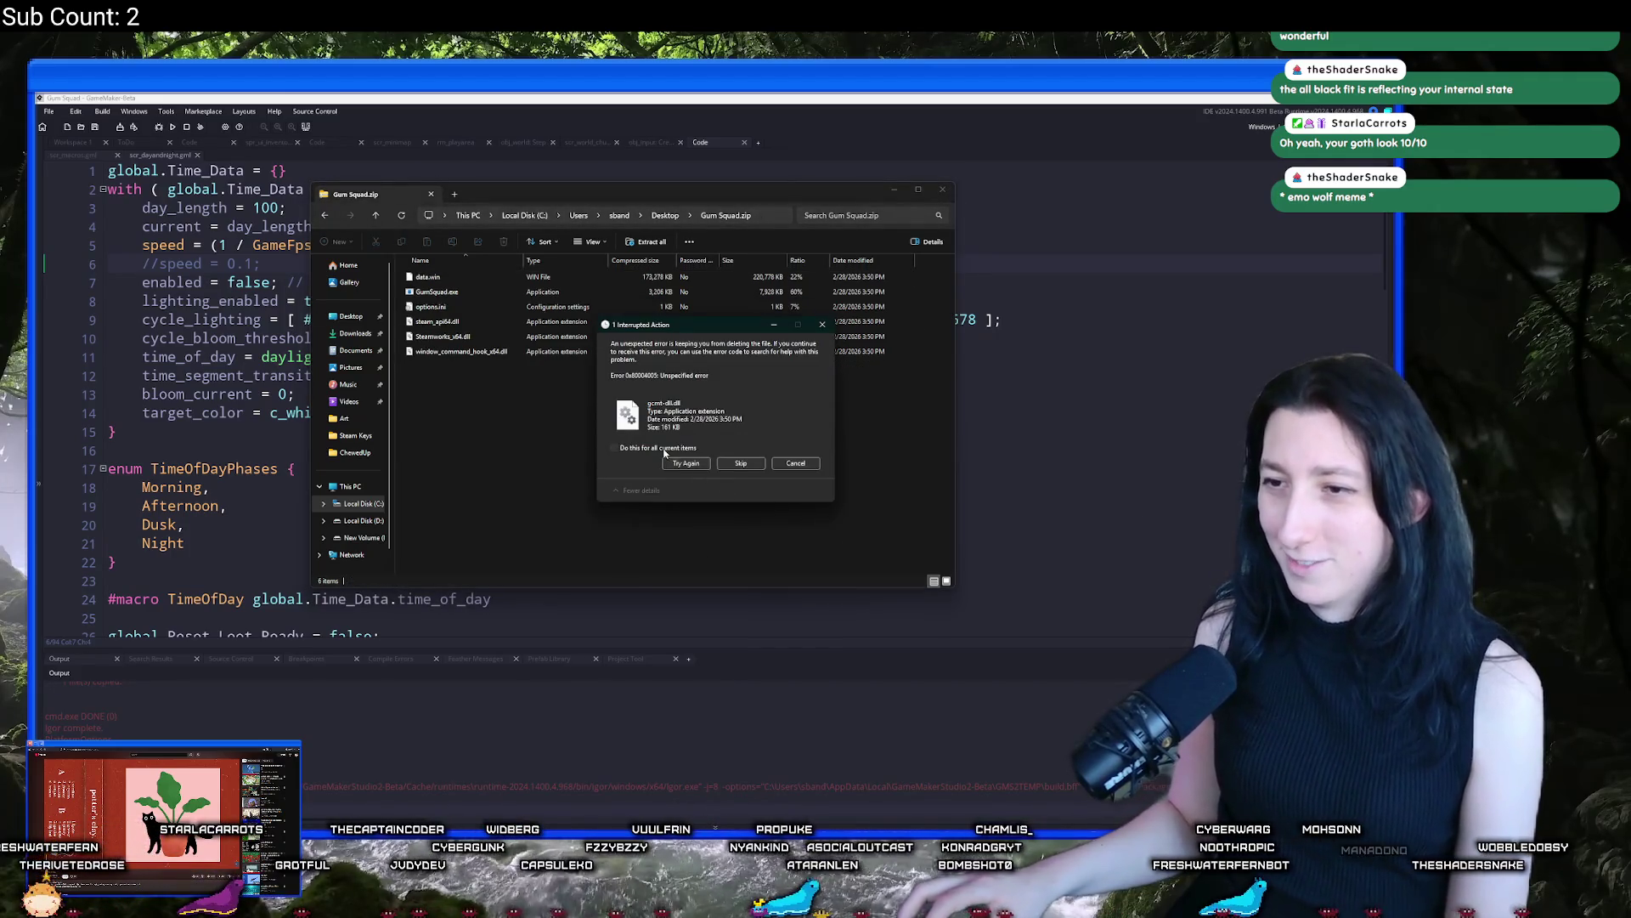
click(752, 465)
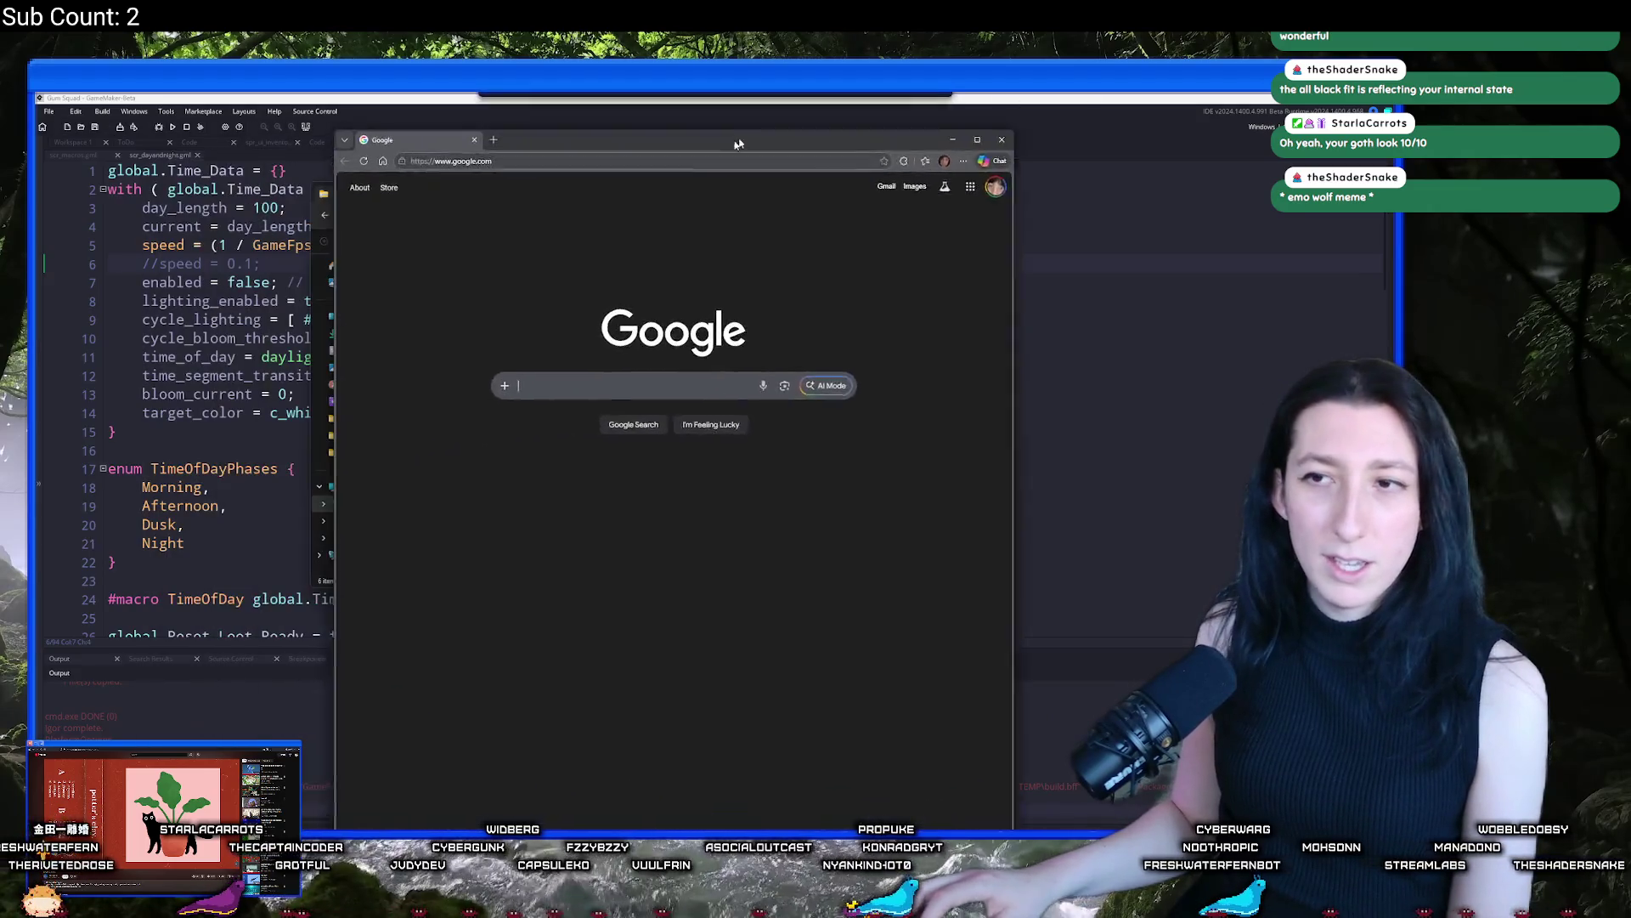
Load partner.steamgames.com, open View Dashboard, then minimize the browser window
text(partner.)
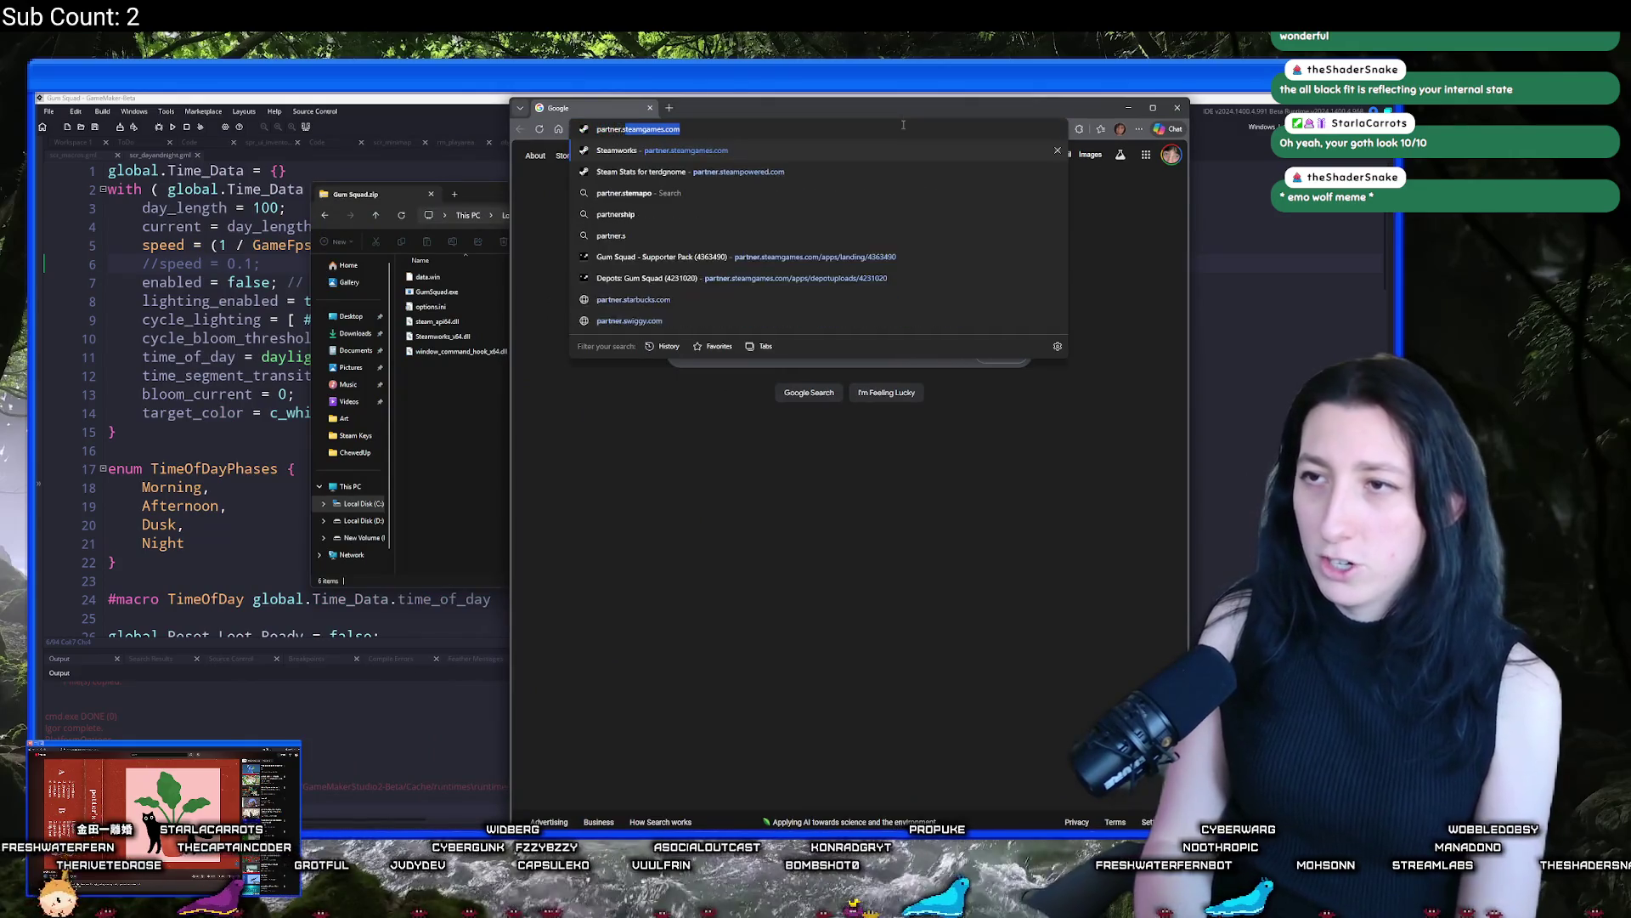
key(Return)
click(990, 334)
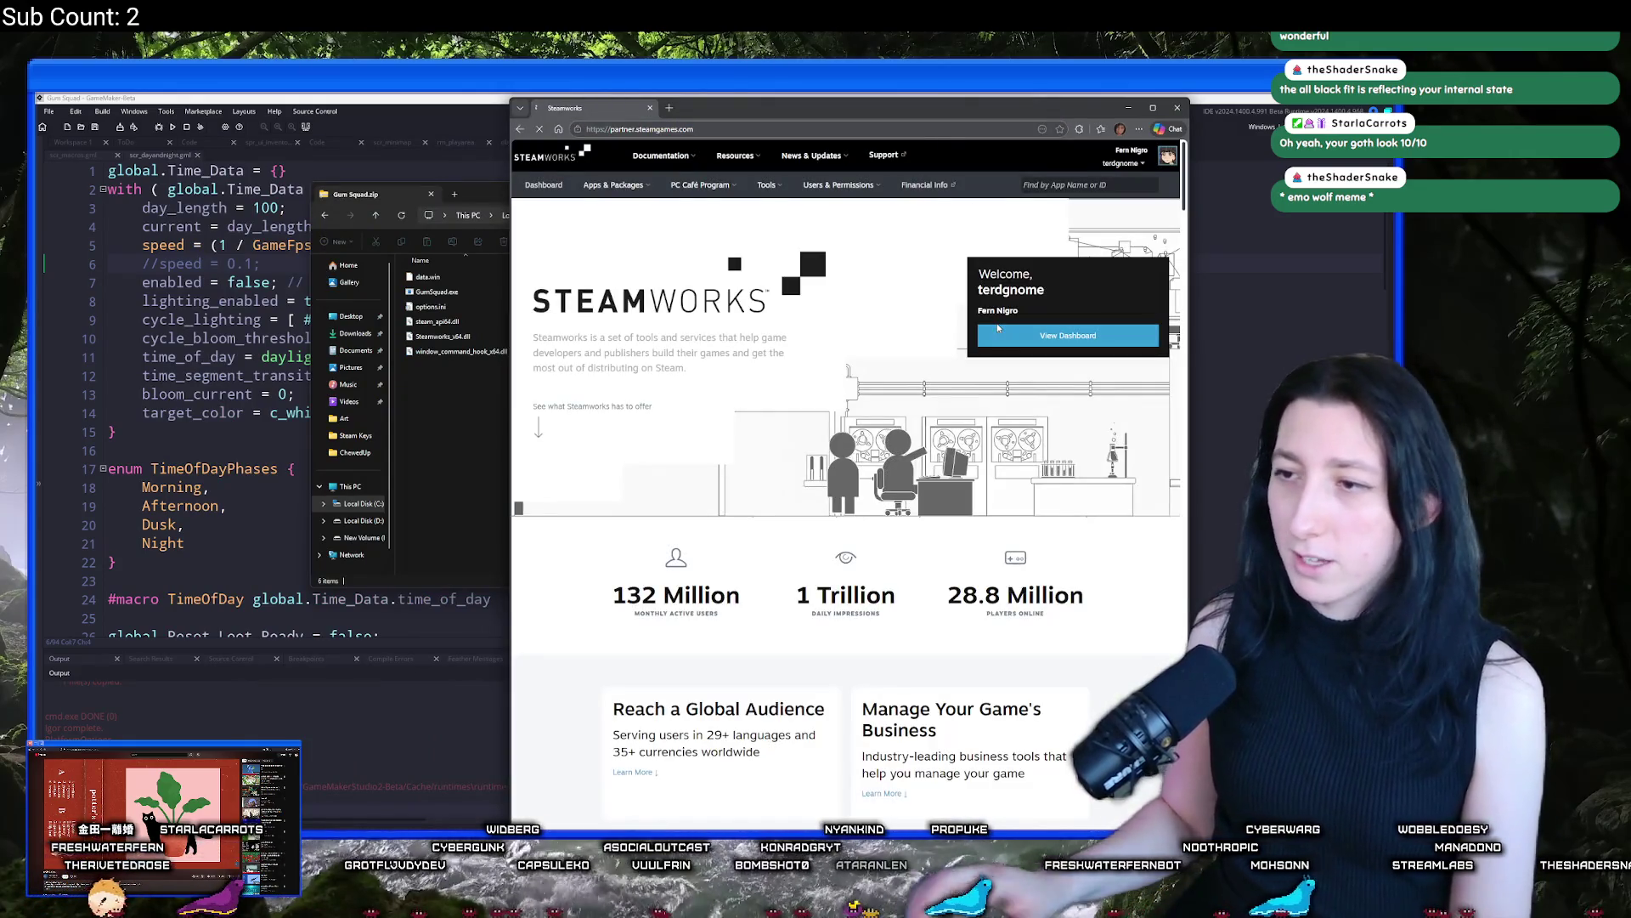
drag(782, 113, 1630, 113)
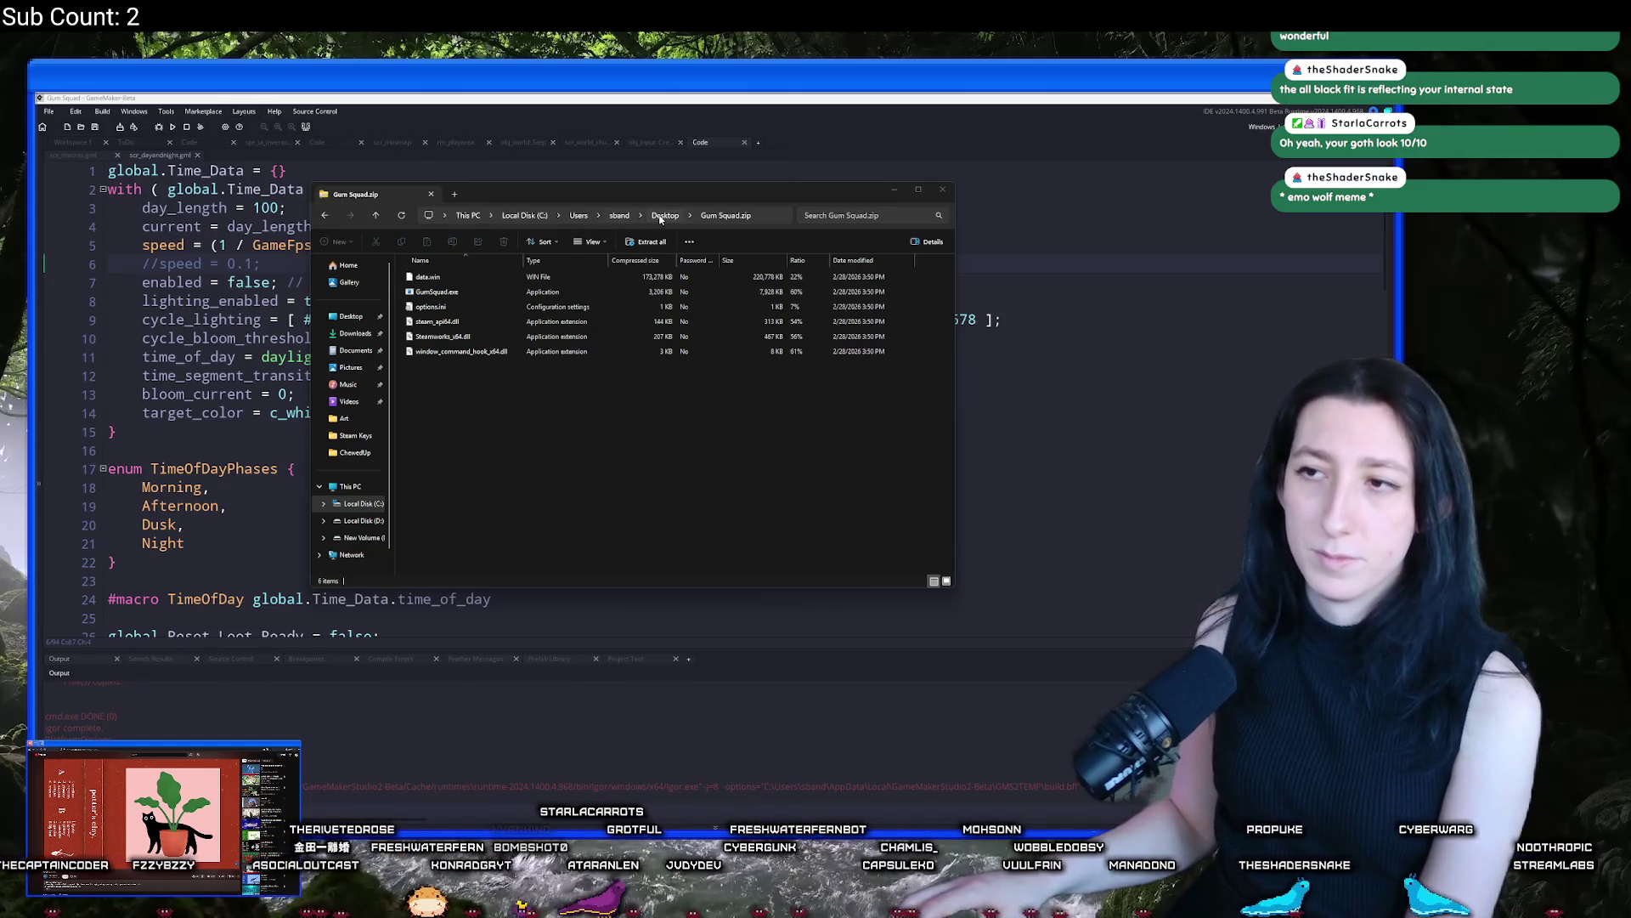
Navigate back from inside Gum Squad.zip to the Desktop folder listing
key(alt+Left)
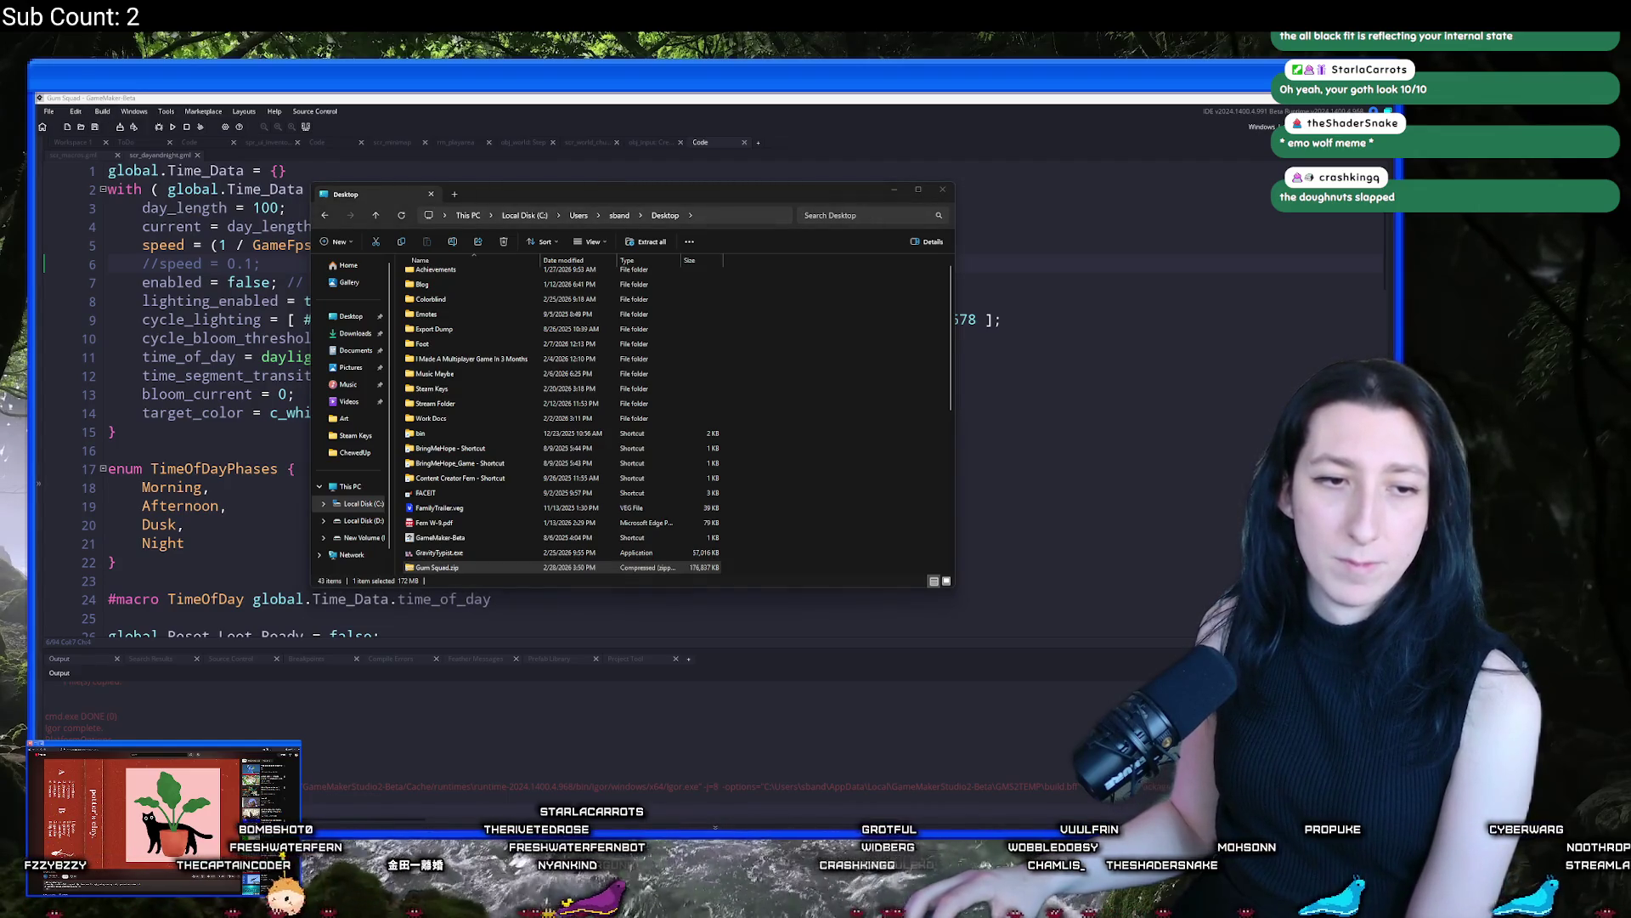
click(102, 111)
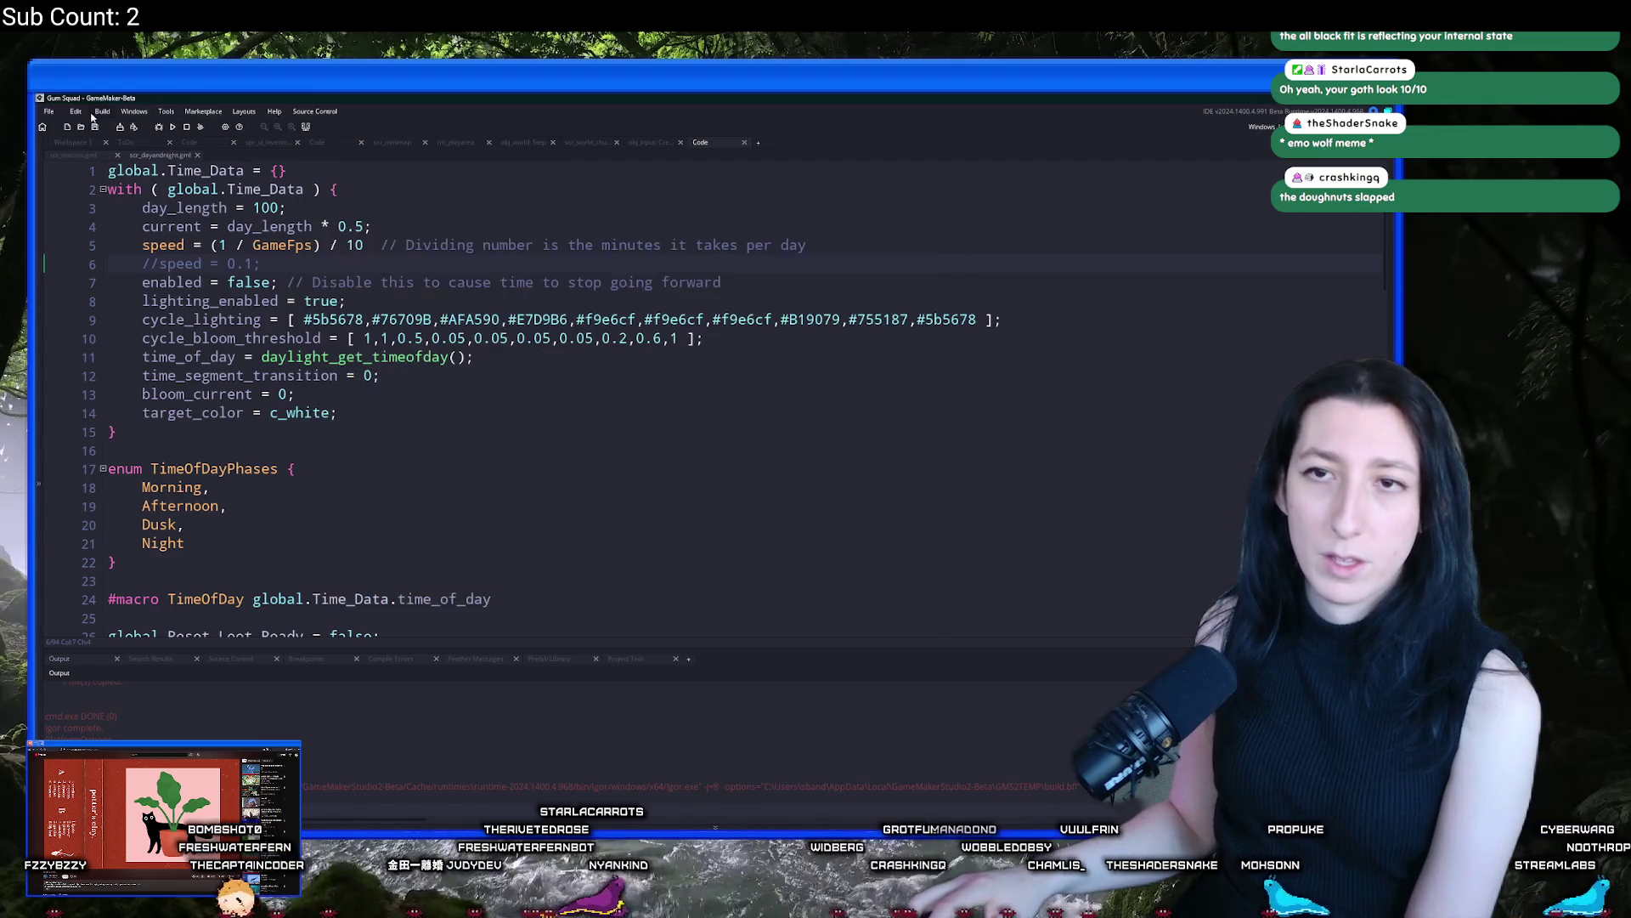
Rebuild with Create Executable as a zip, replacing the existing Gum Squad.zip on the Desktop
click(119, 204)
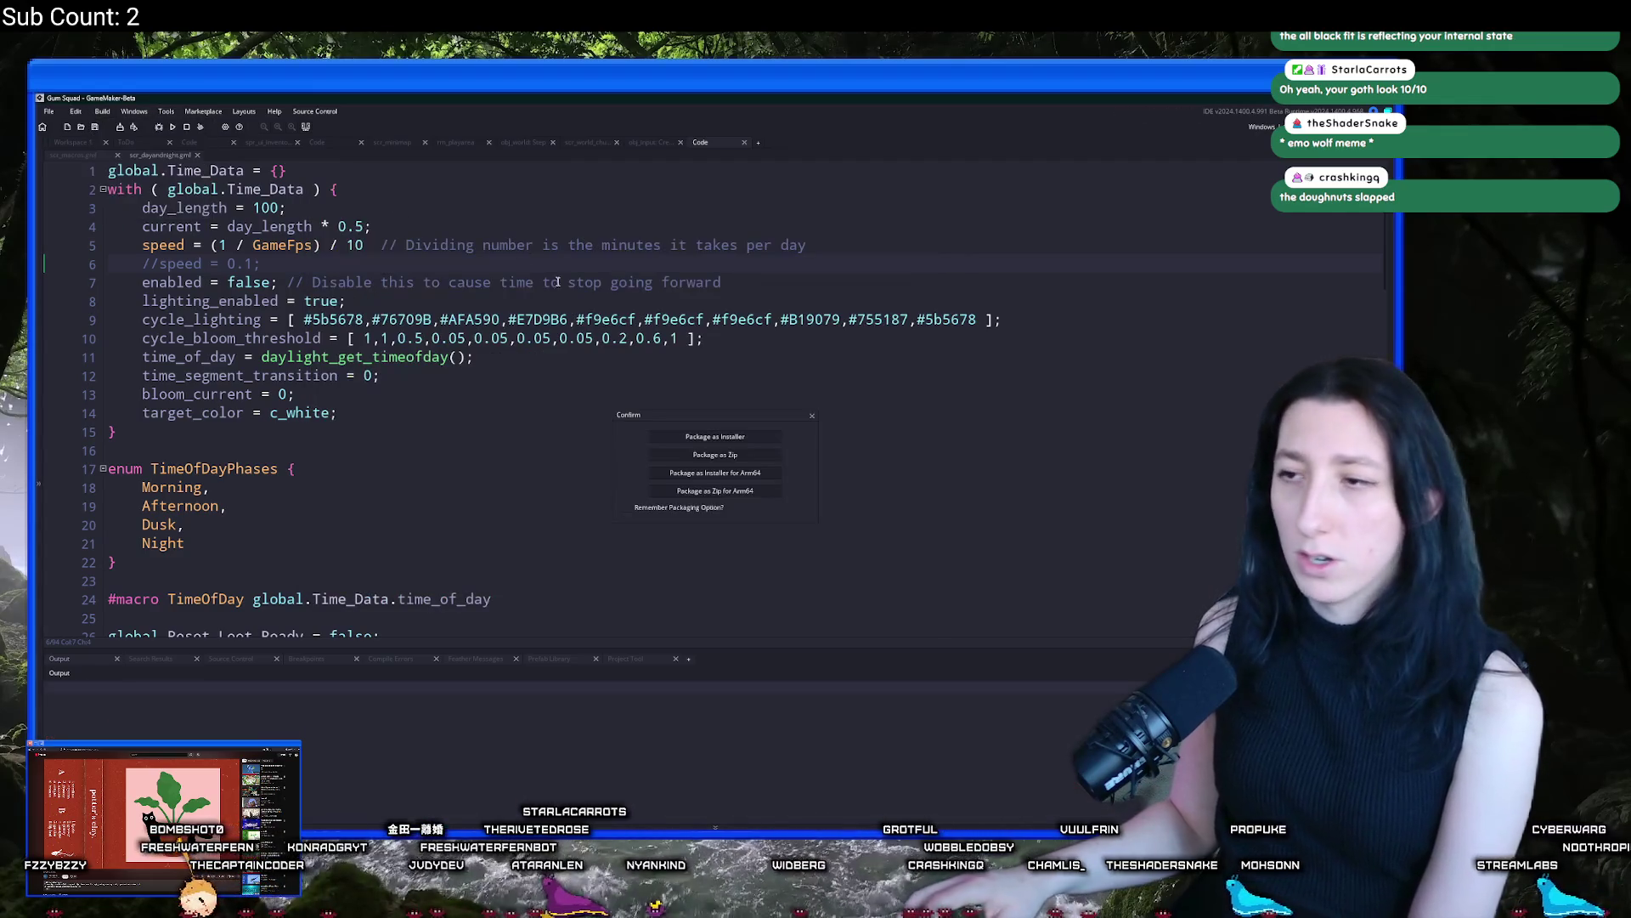
click(722, 476)
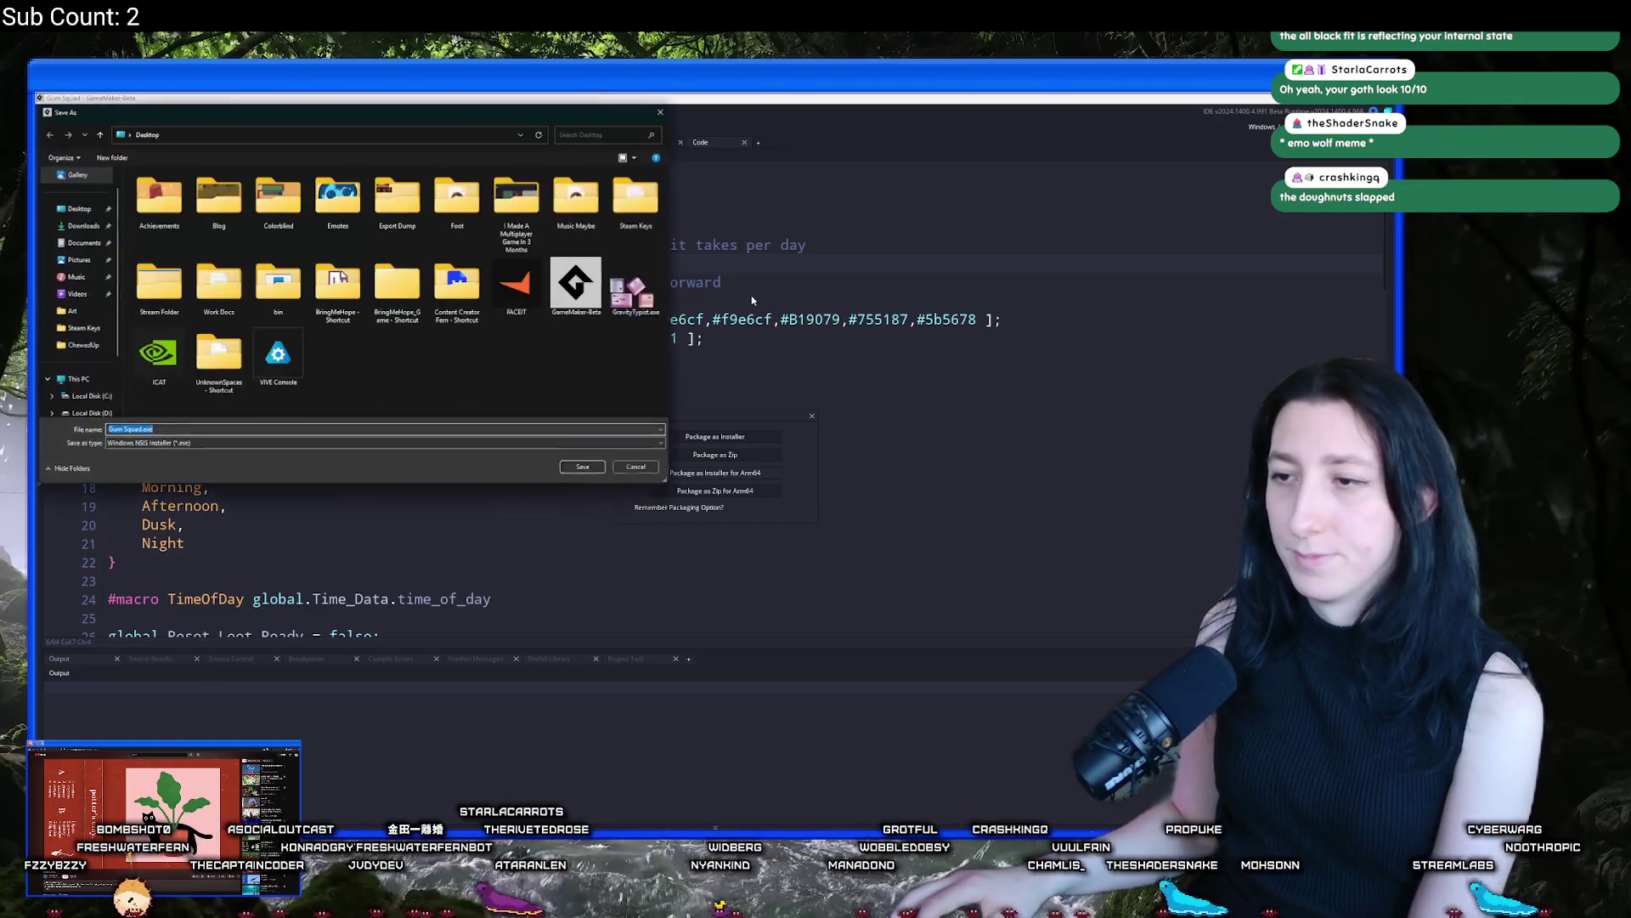
click(637, 467)
click(102, 112)
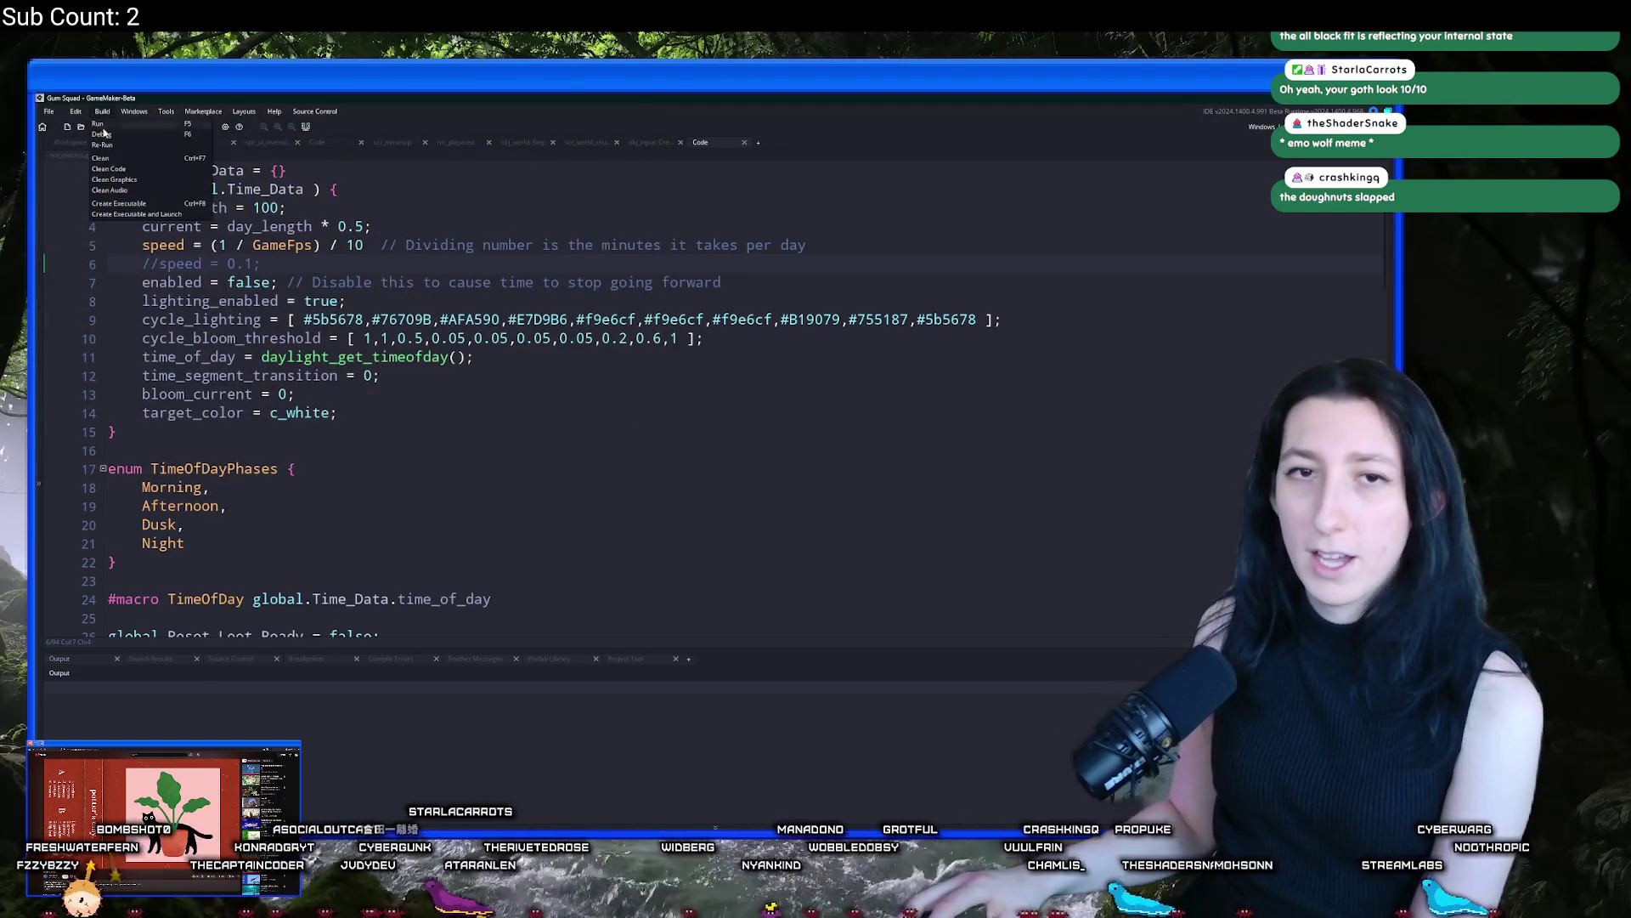
click(119, 203)
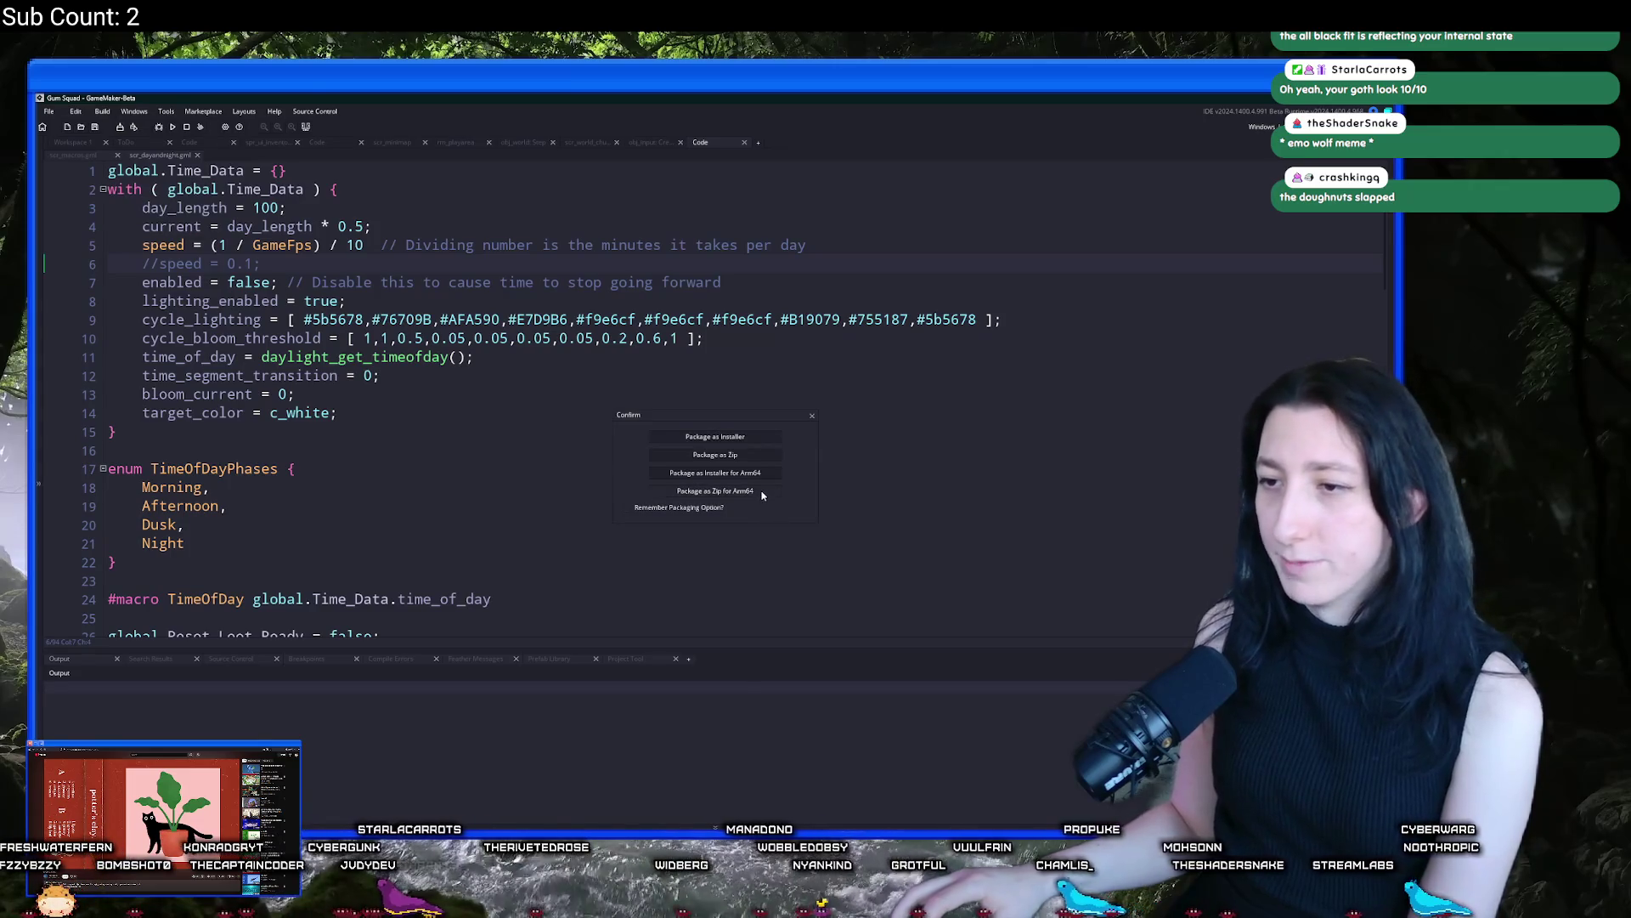
click(715, 454)
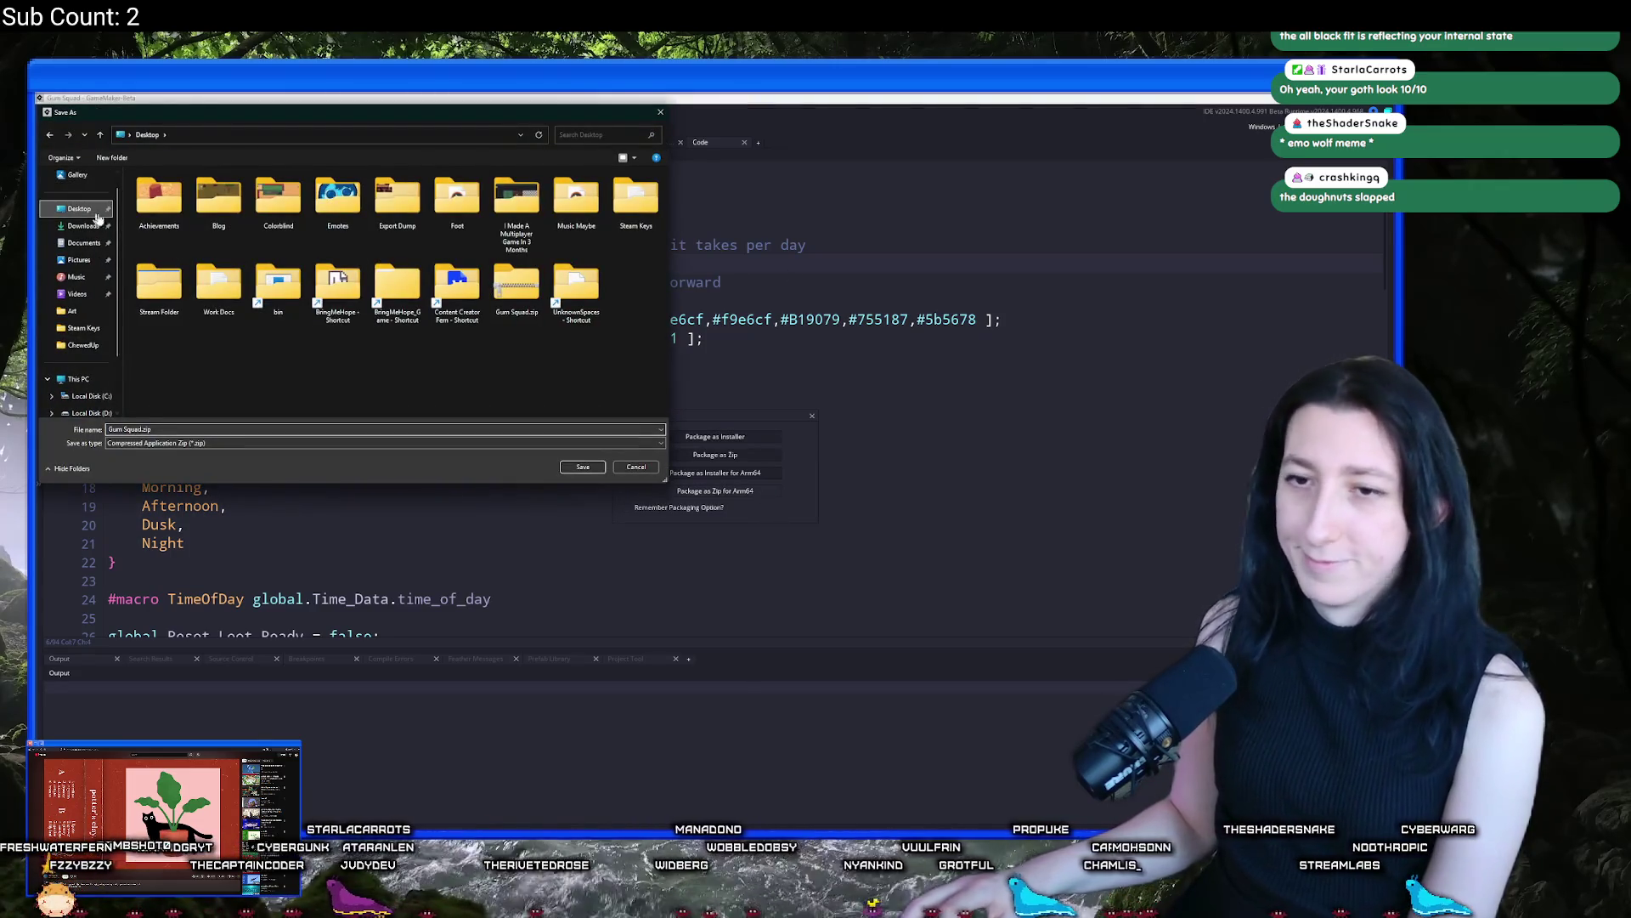
click(582, 467)
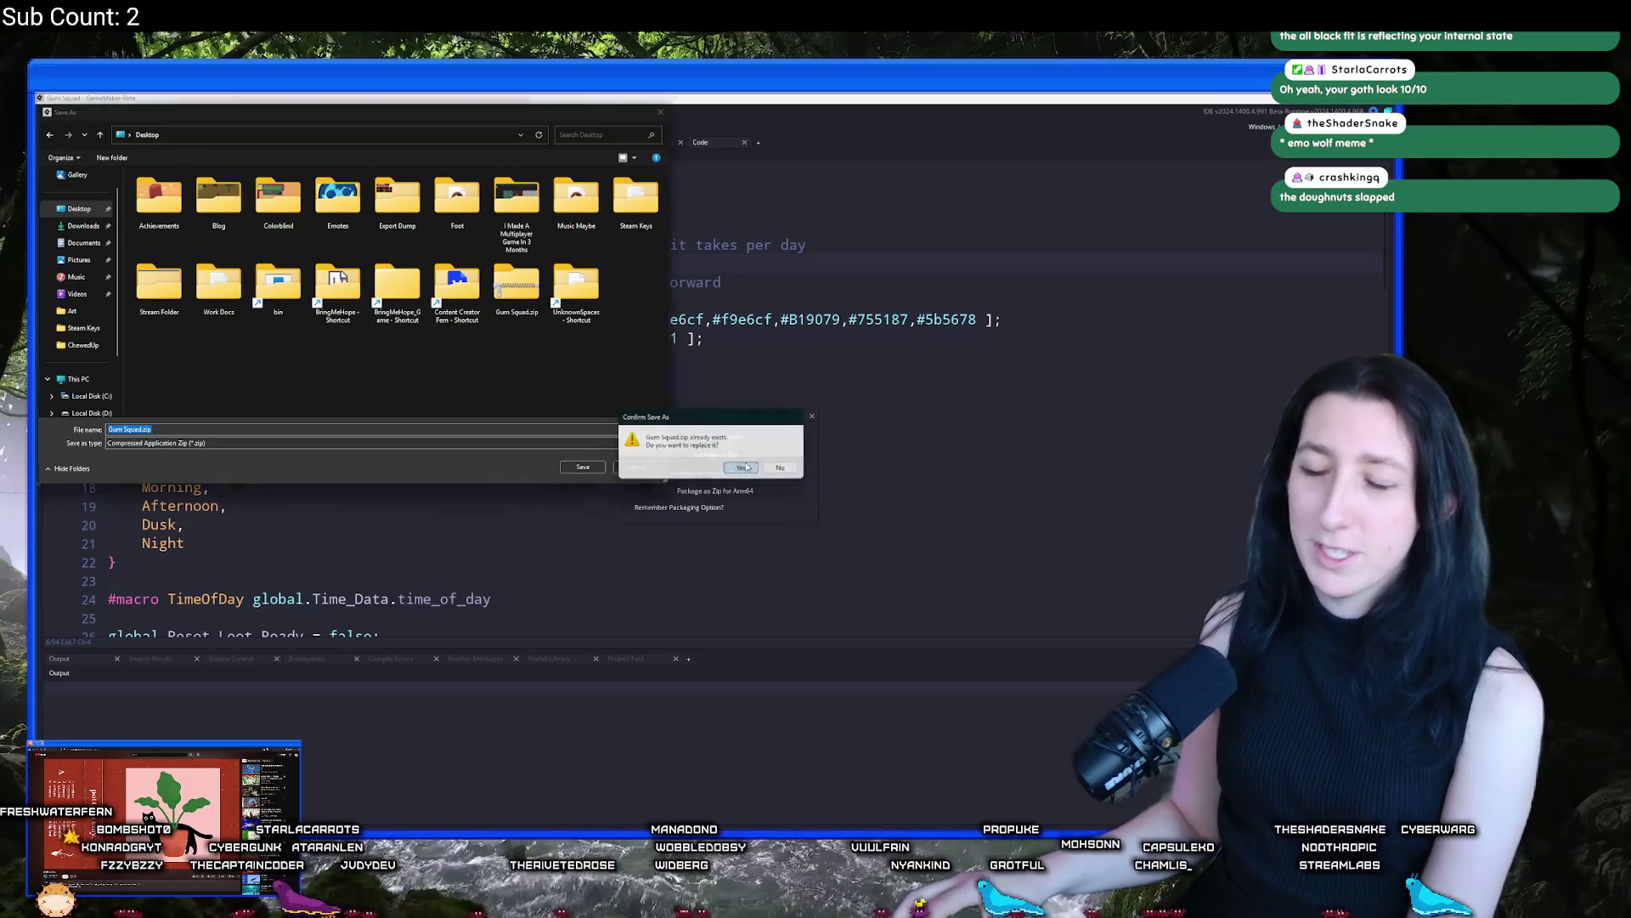
click(746, 463)
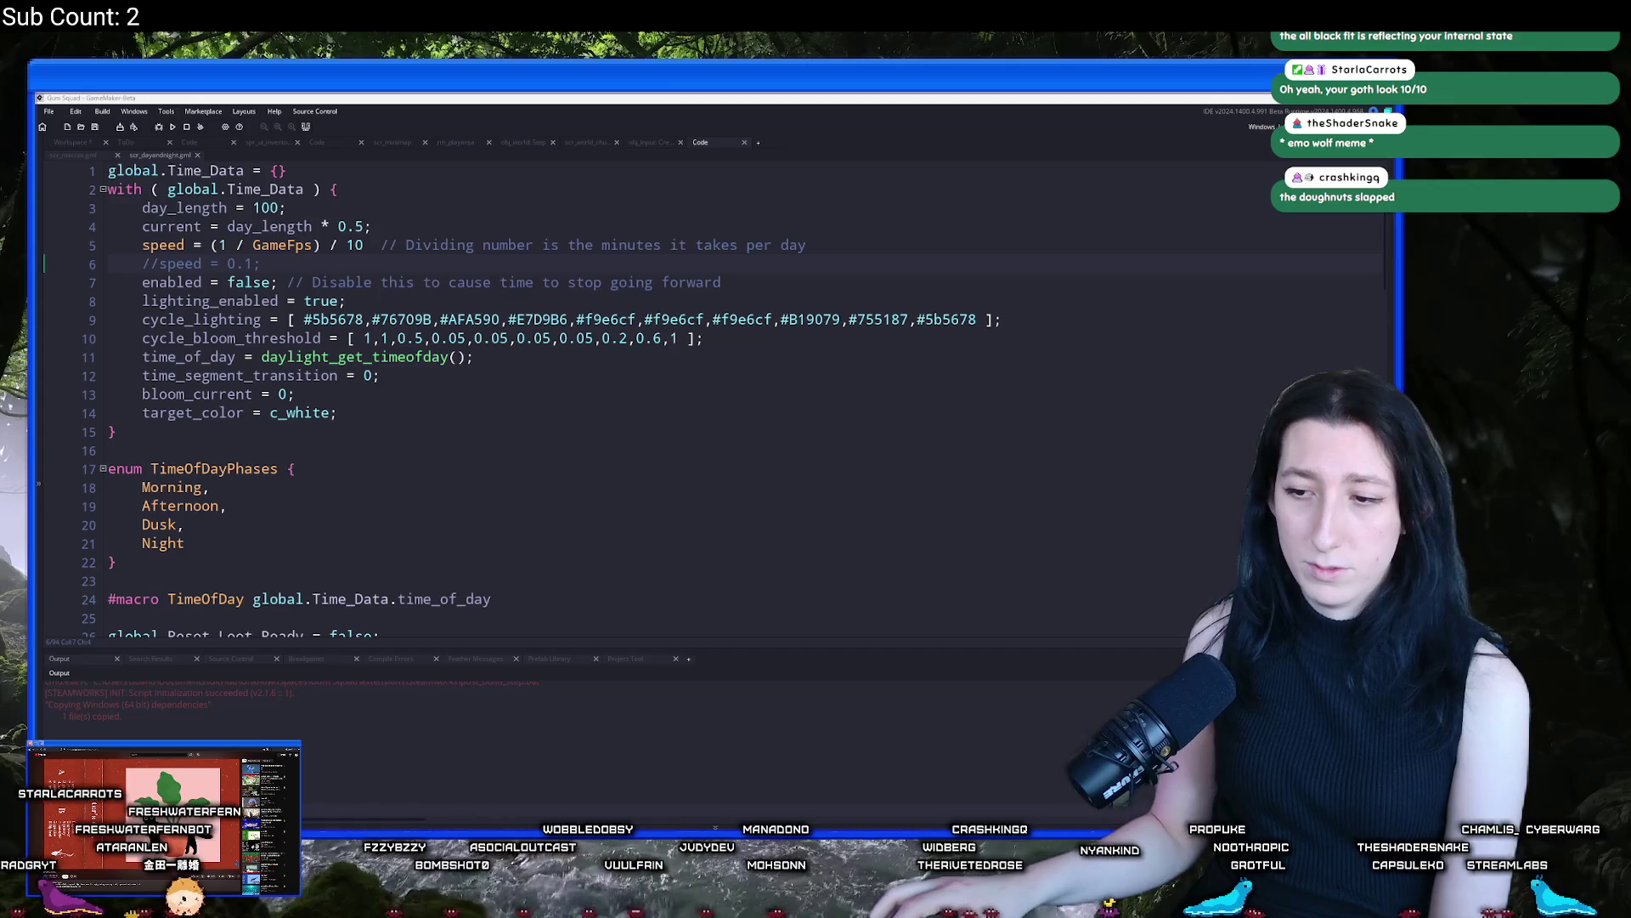
Delete GMLive from the rebuilt Gum Squad.zip, skipping the locked file, then close the Desktop window
mouse_move(586, 837)
mouse_move(545, 807)
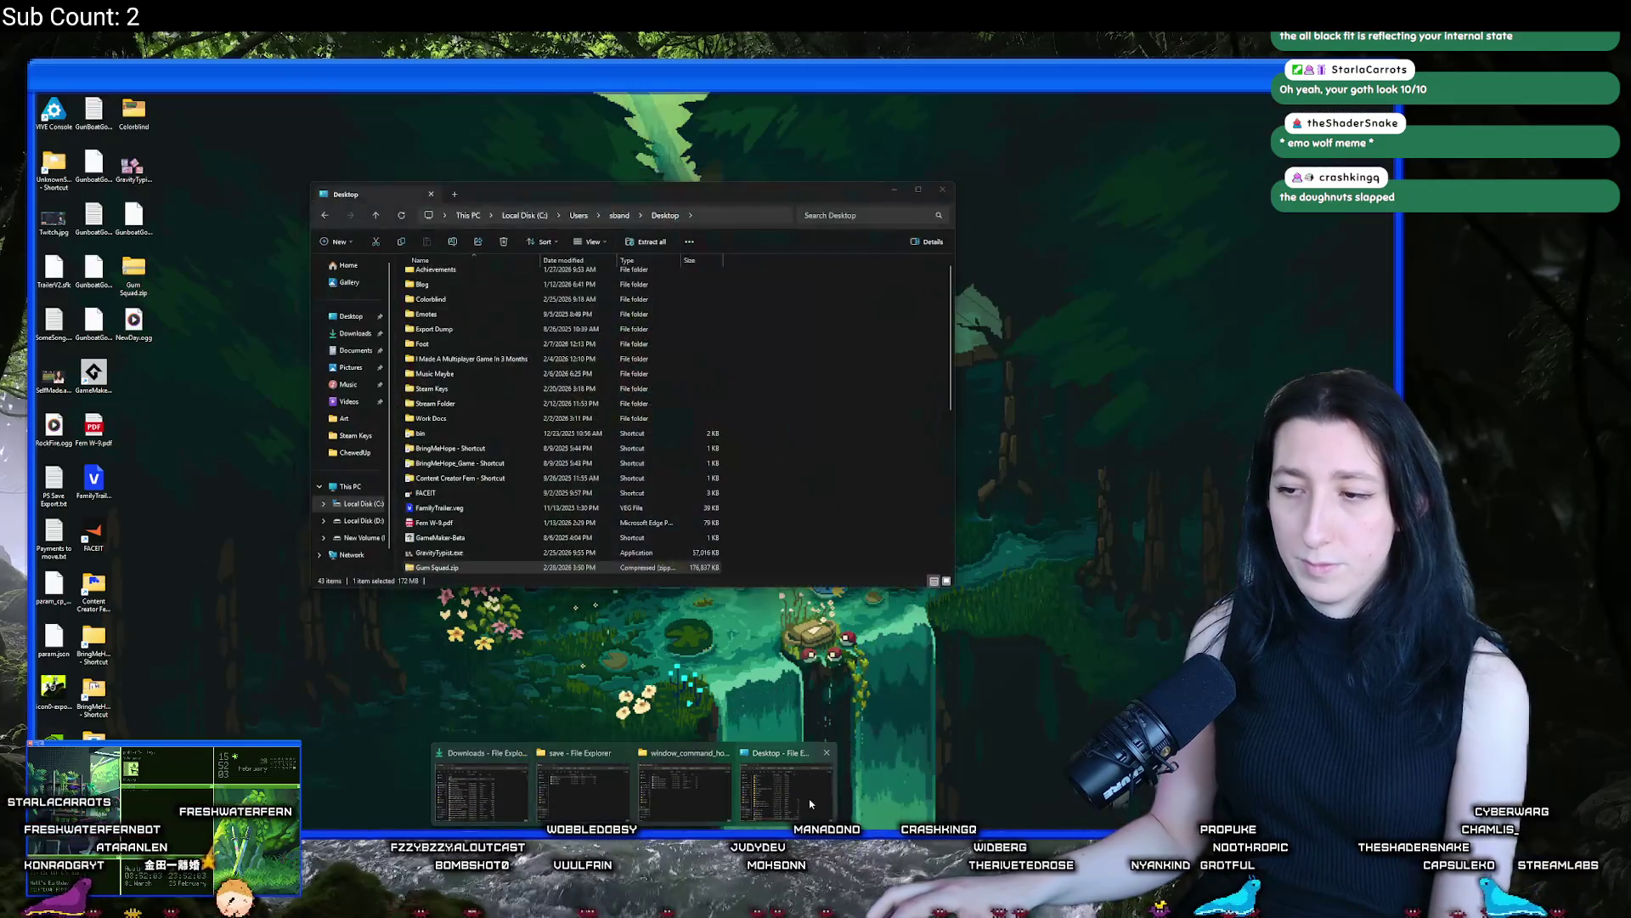
click(784, 791)
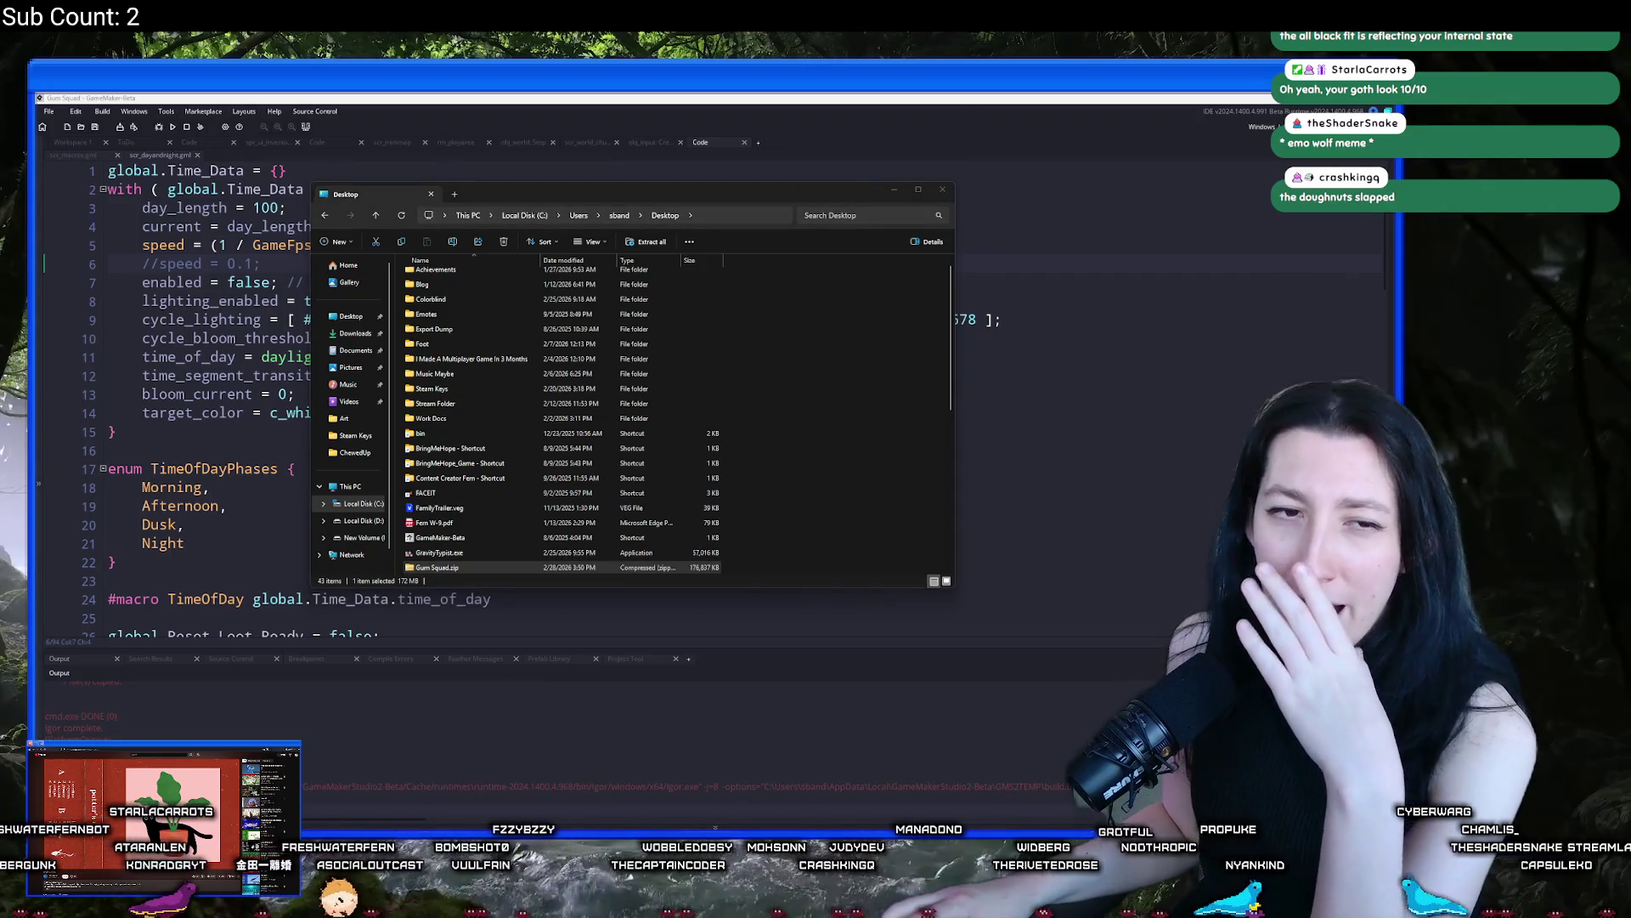
click(513, 587)
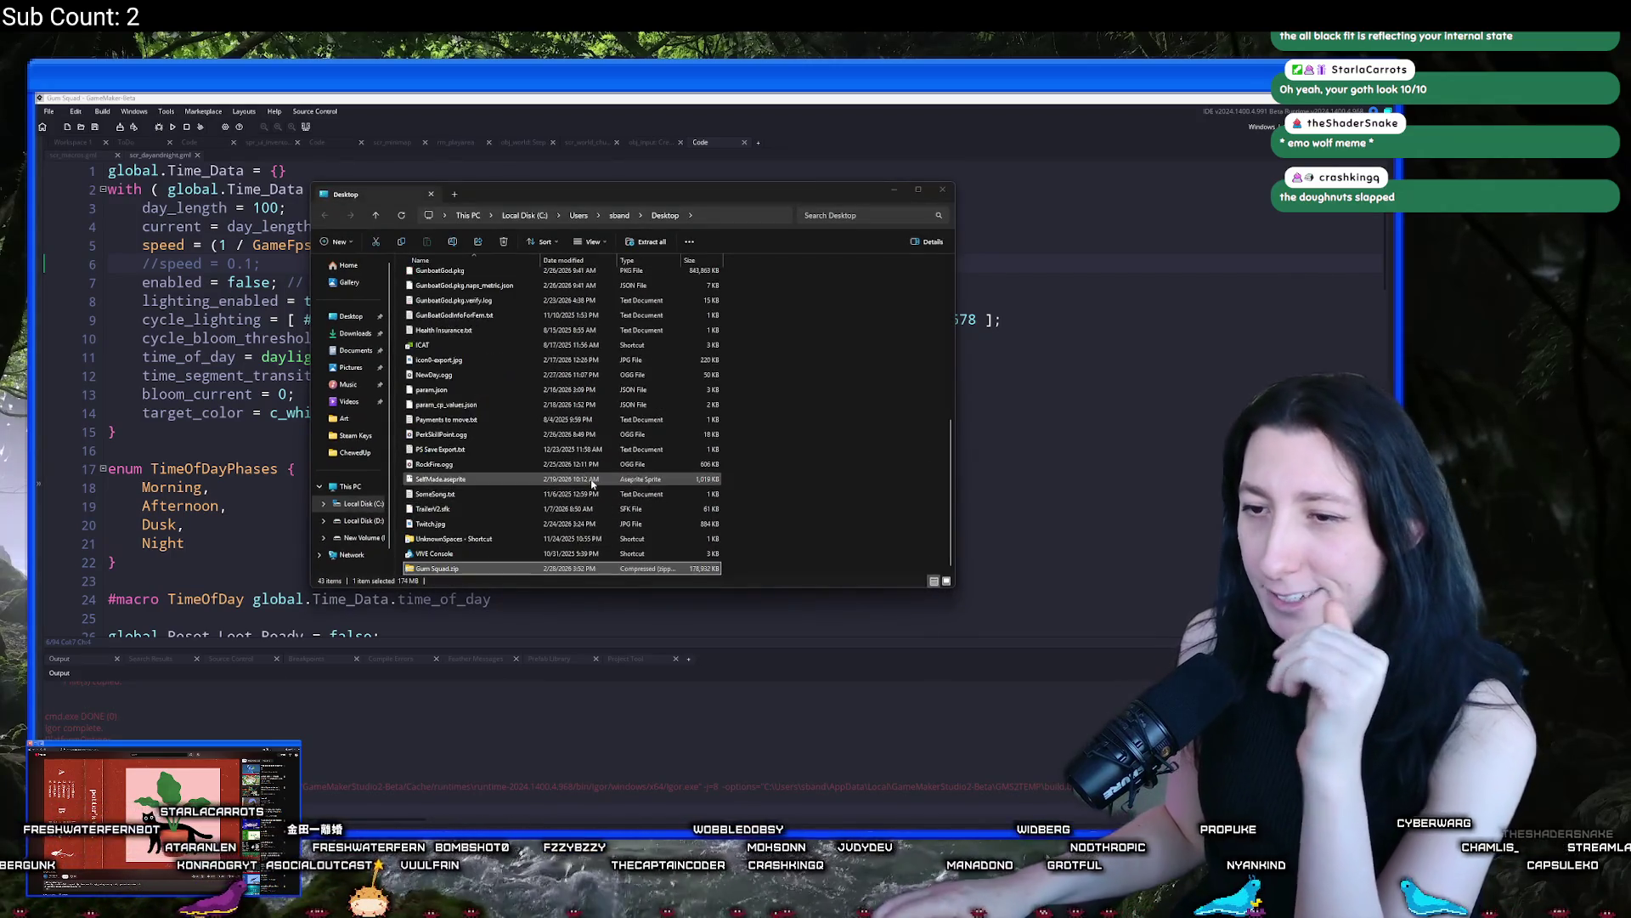
key(Return)
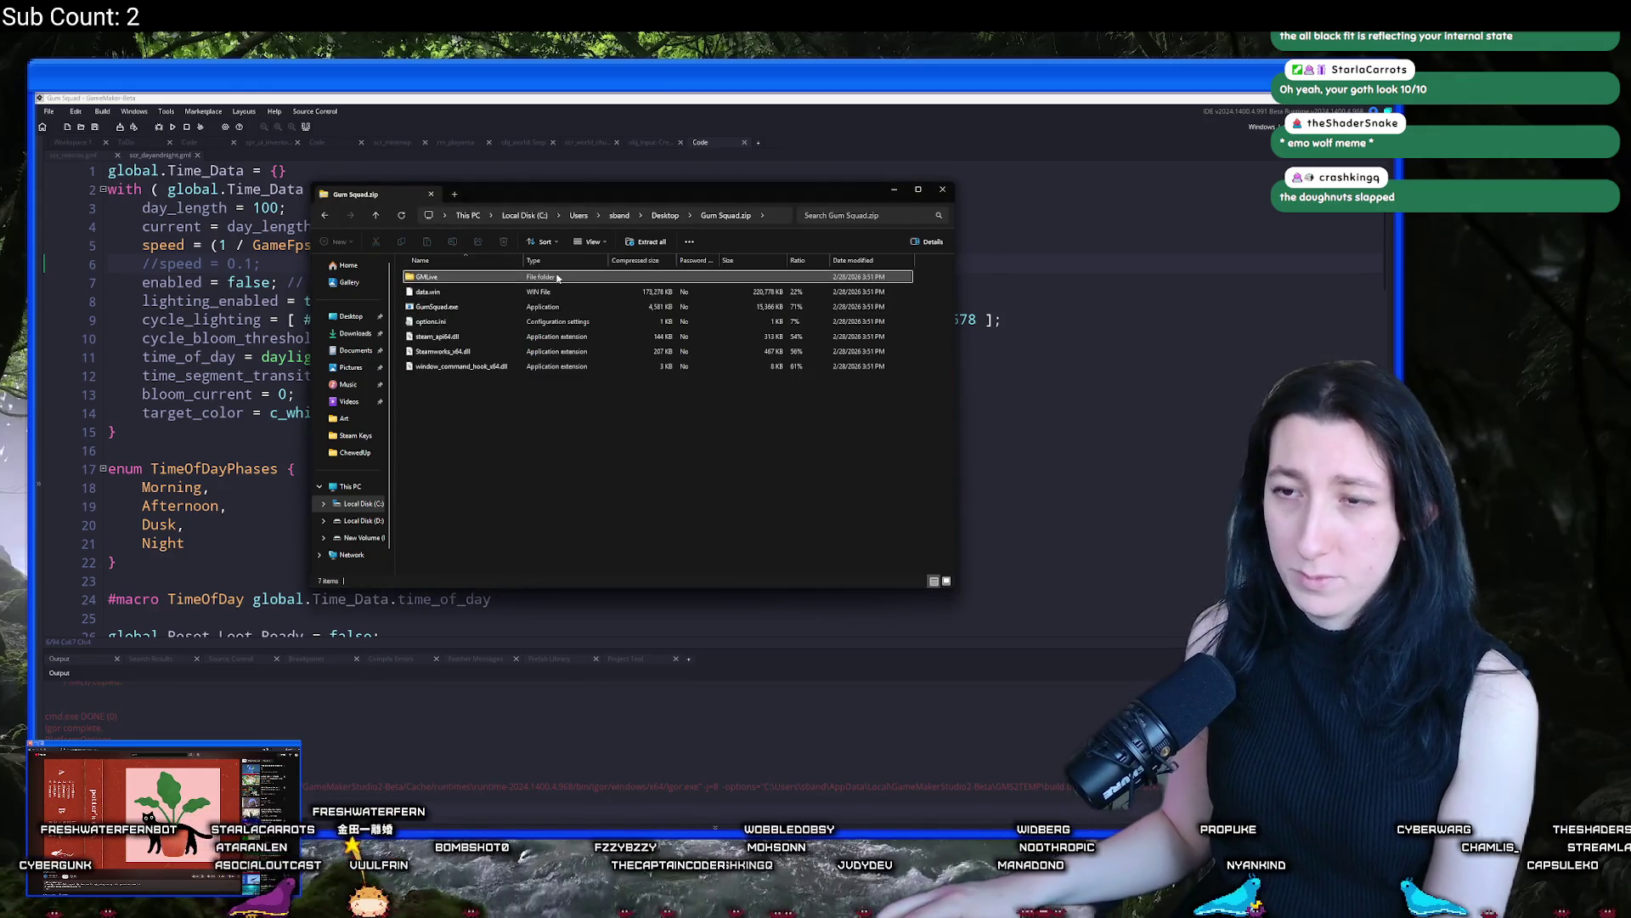
click(561, 277)
key(Delete)
click(748, 495)
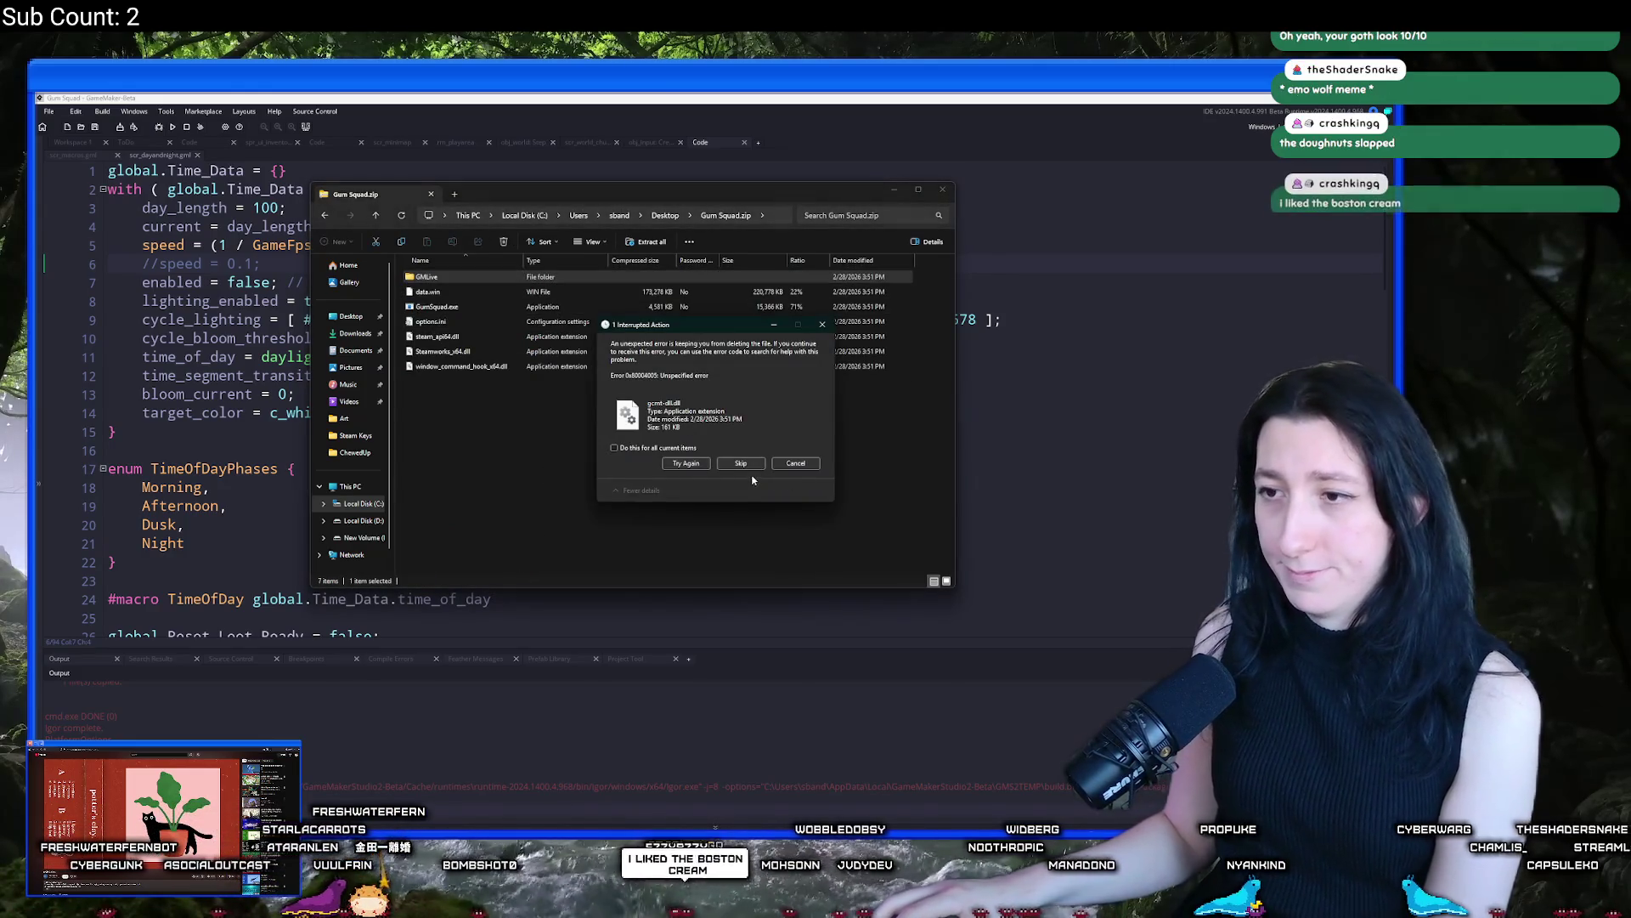
click(741, 464)
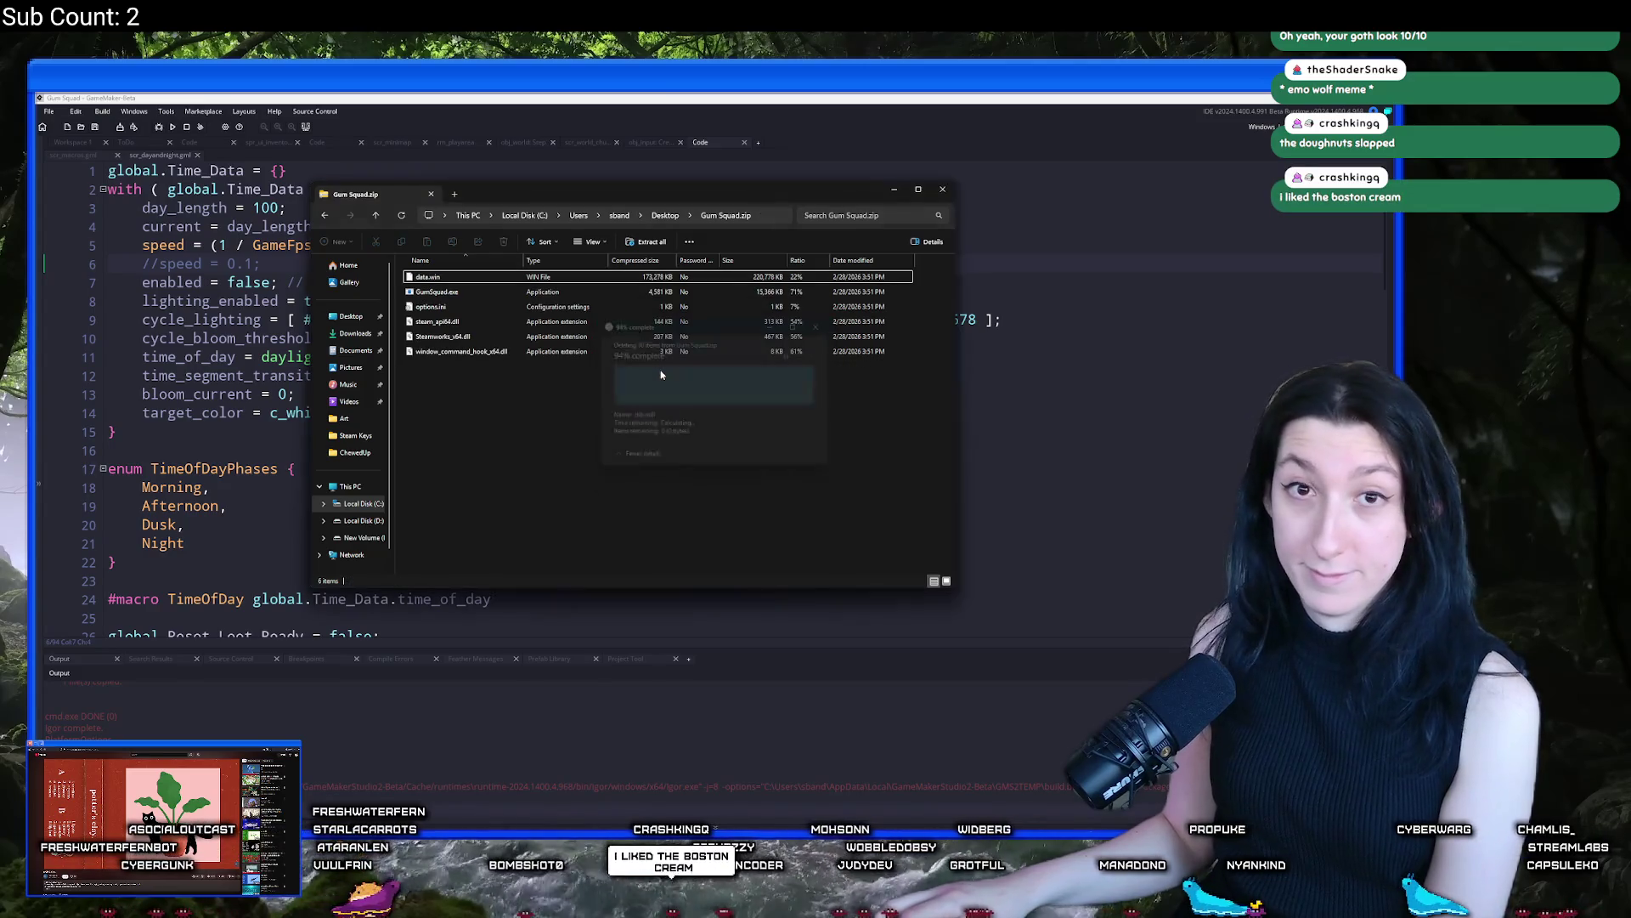
key(BackSpace)
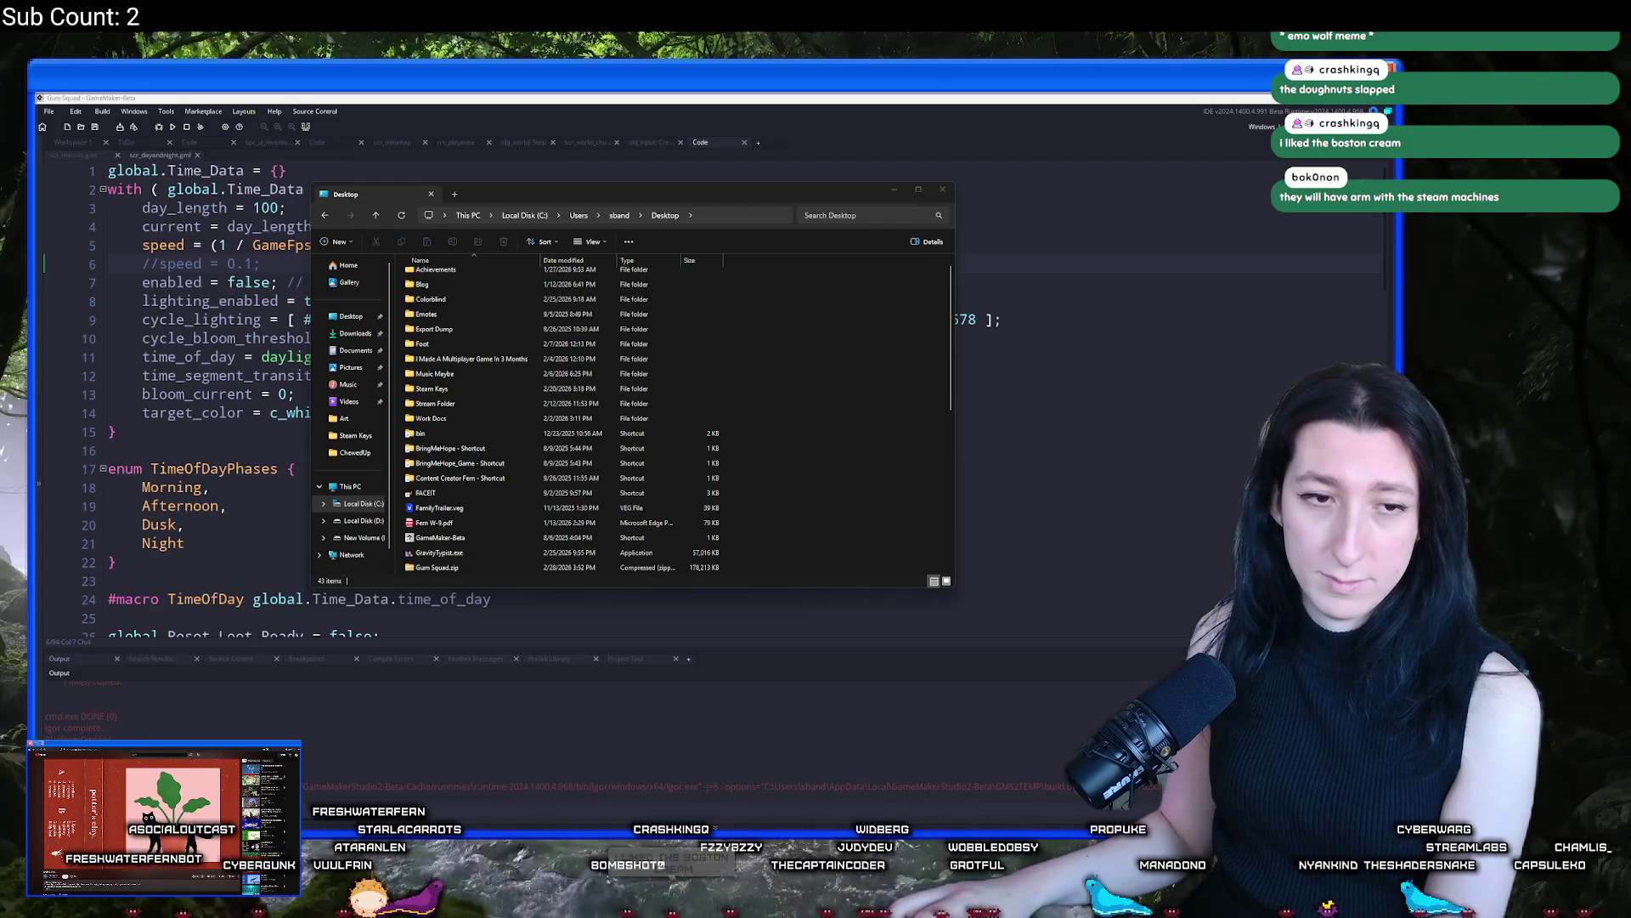
key(alt+F4)
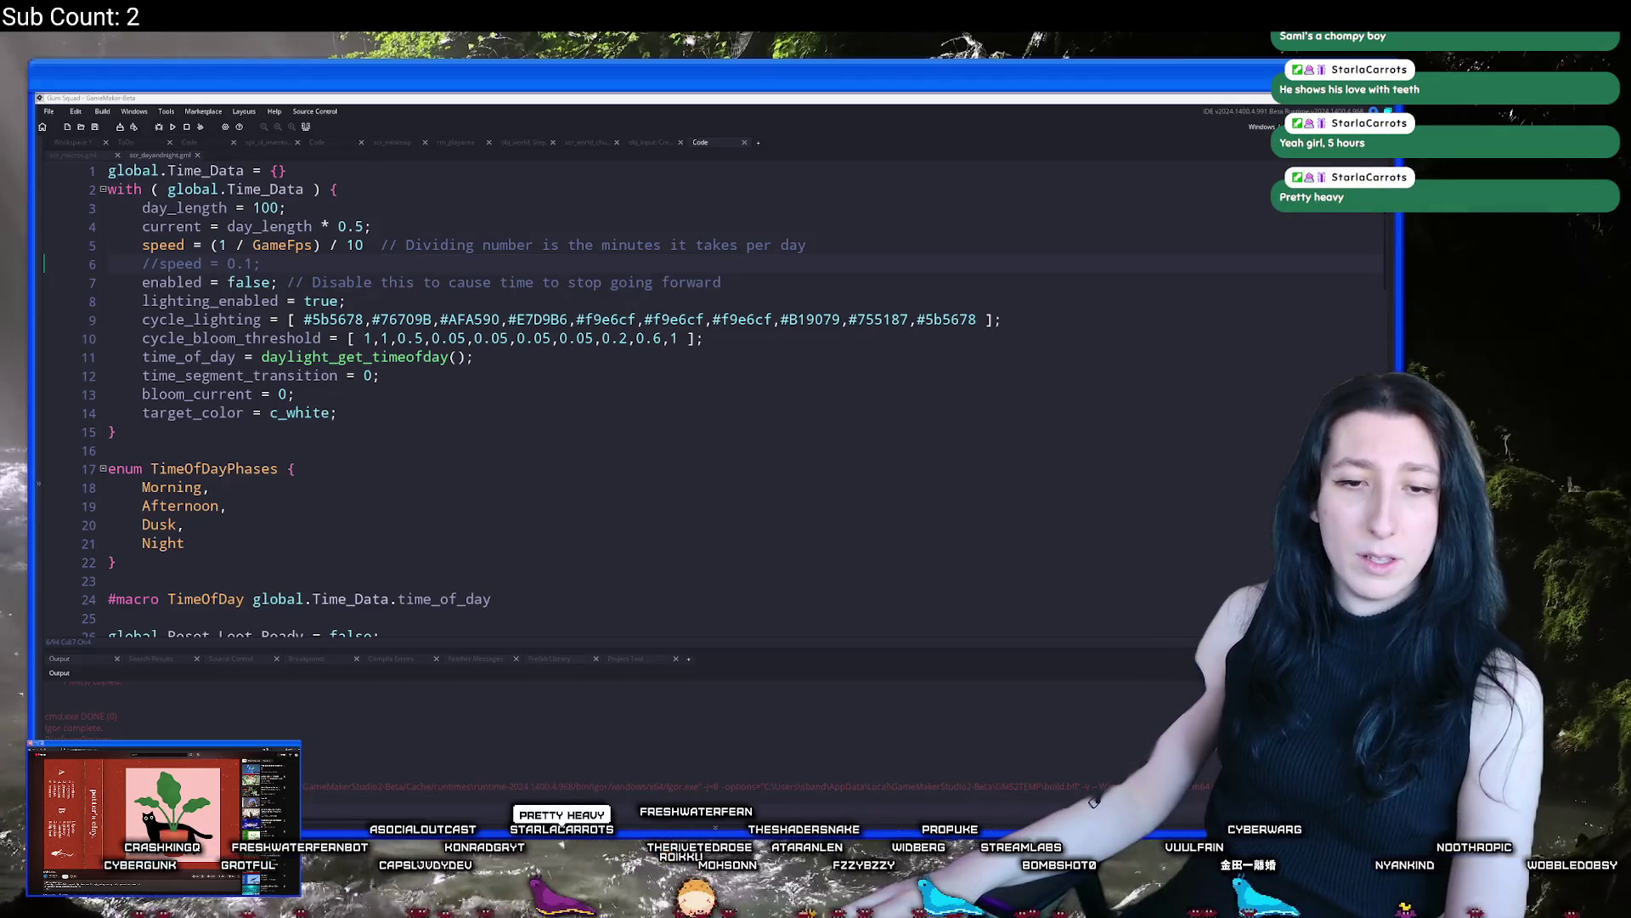
click(255, 707)
Launch Steam, thumbs-up the latest Gum Squad review in the library, and open Community Hub
key(super)
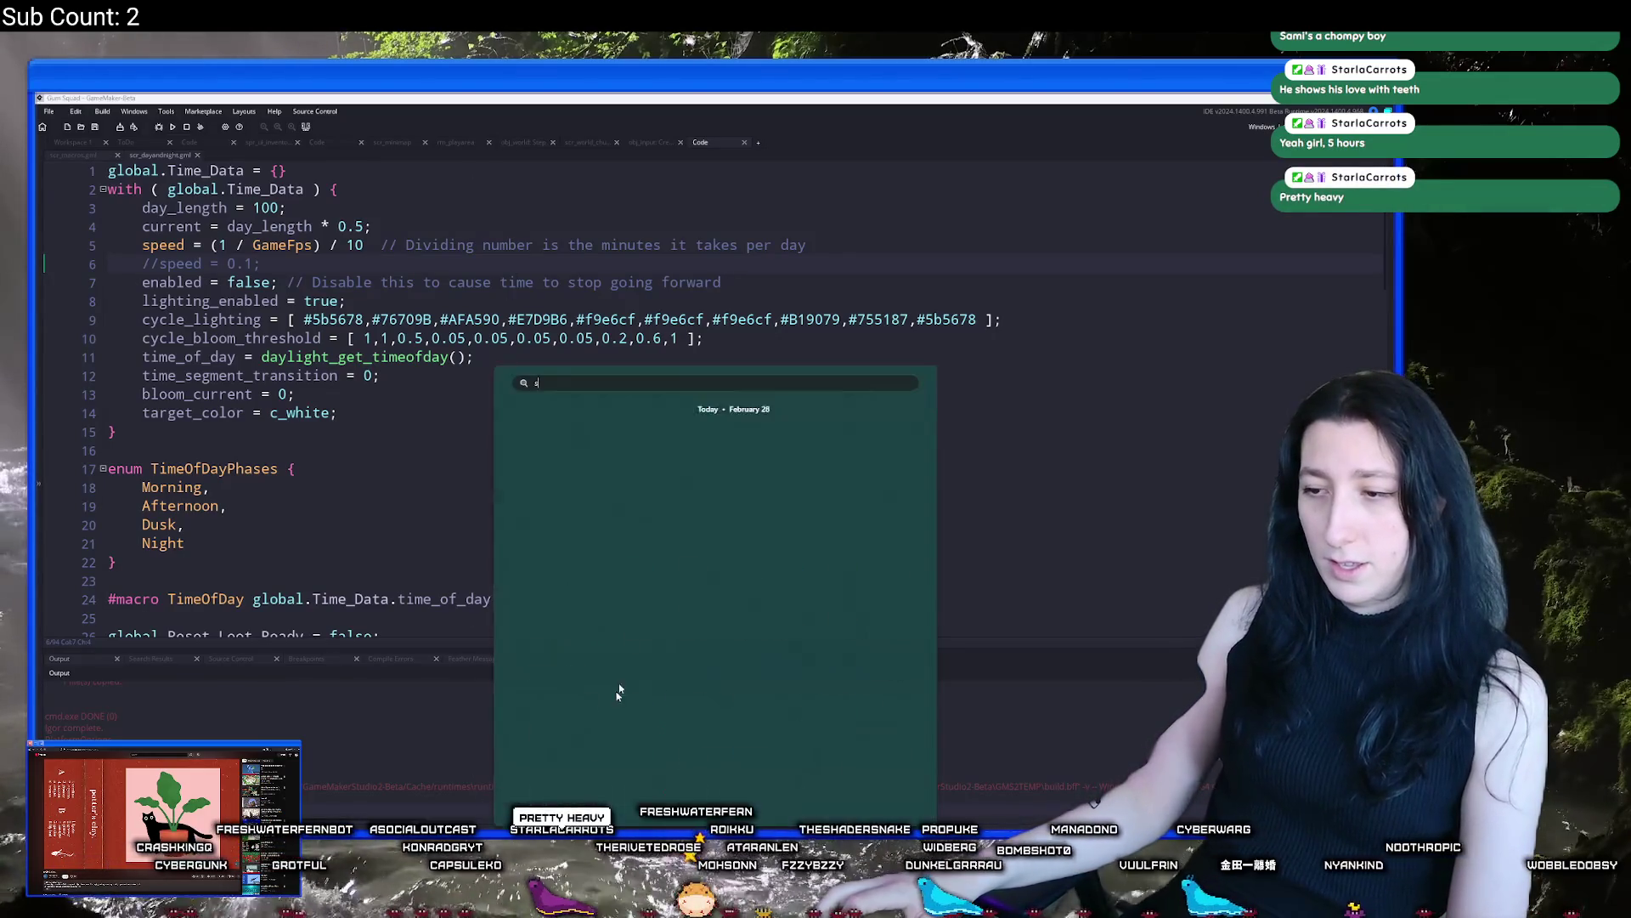
text(steam)
key(Return)
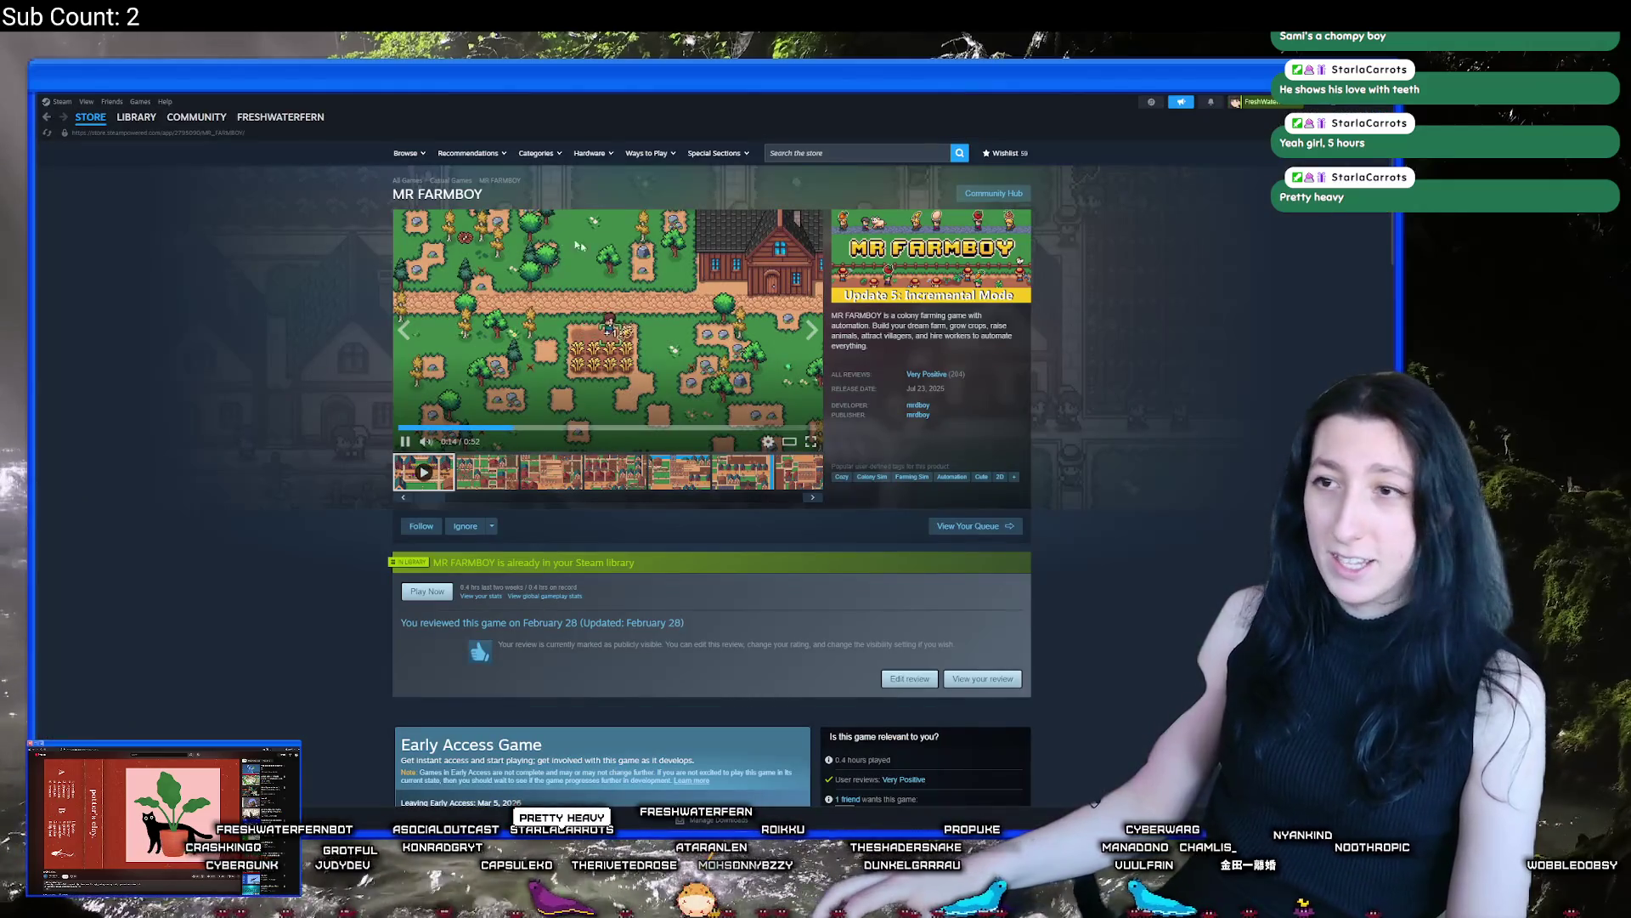
click(170, 132)
click(146, 125)
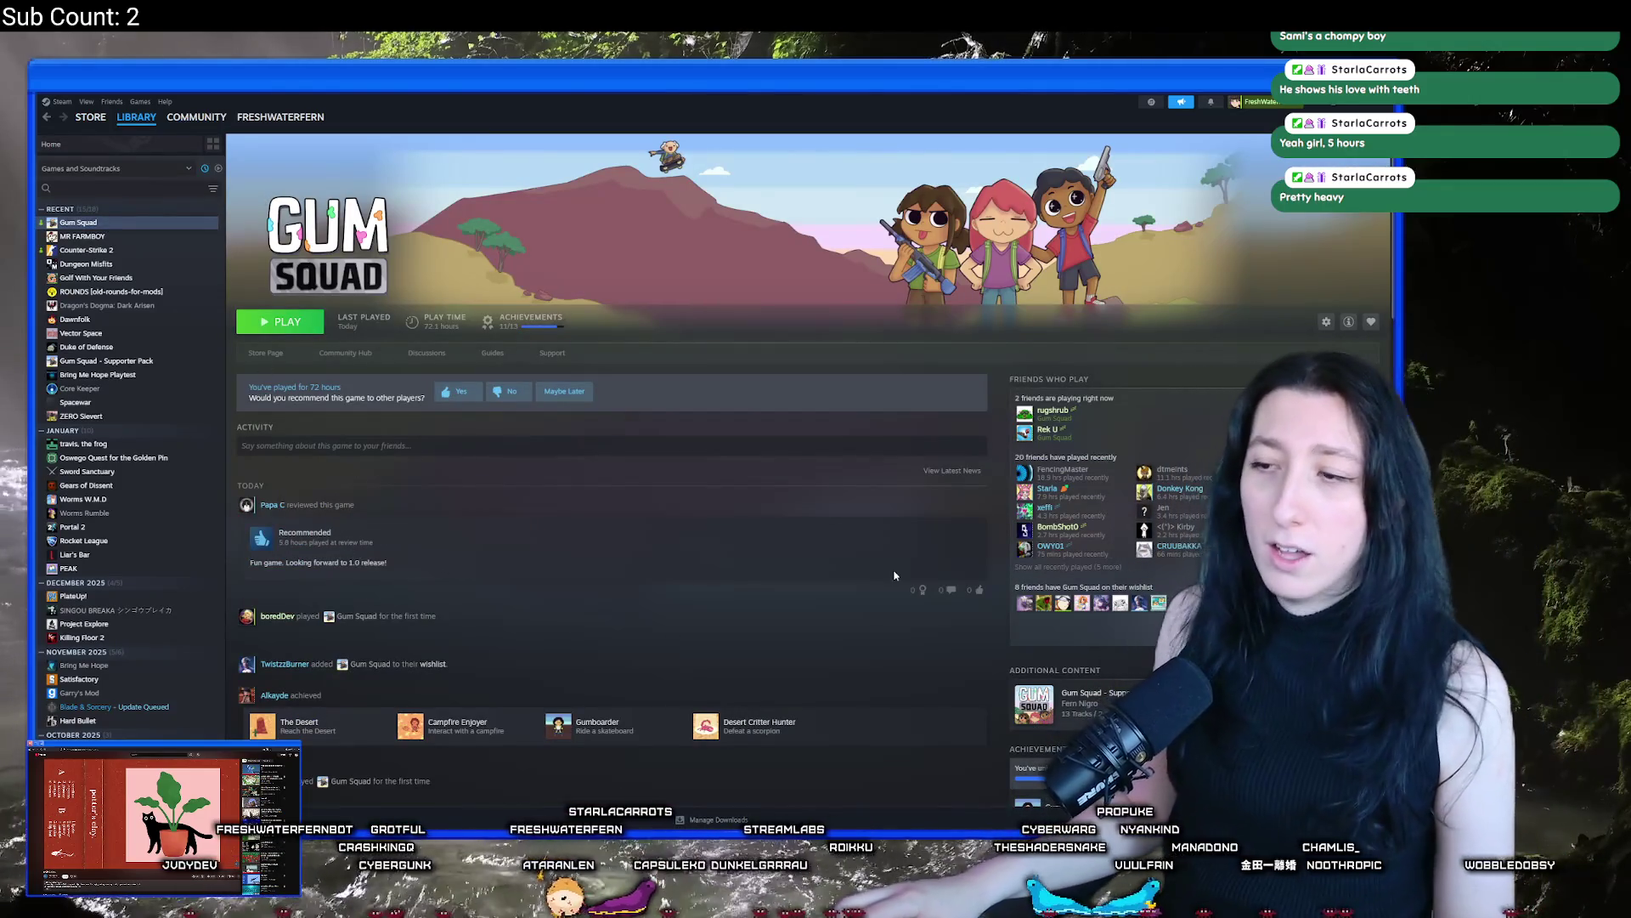
click(979, 590)
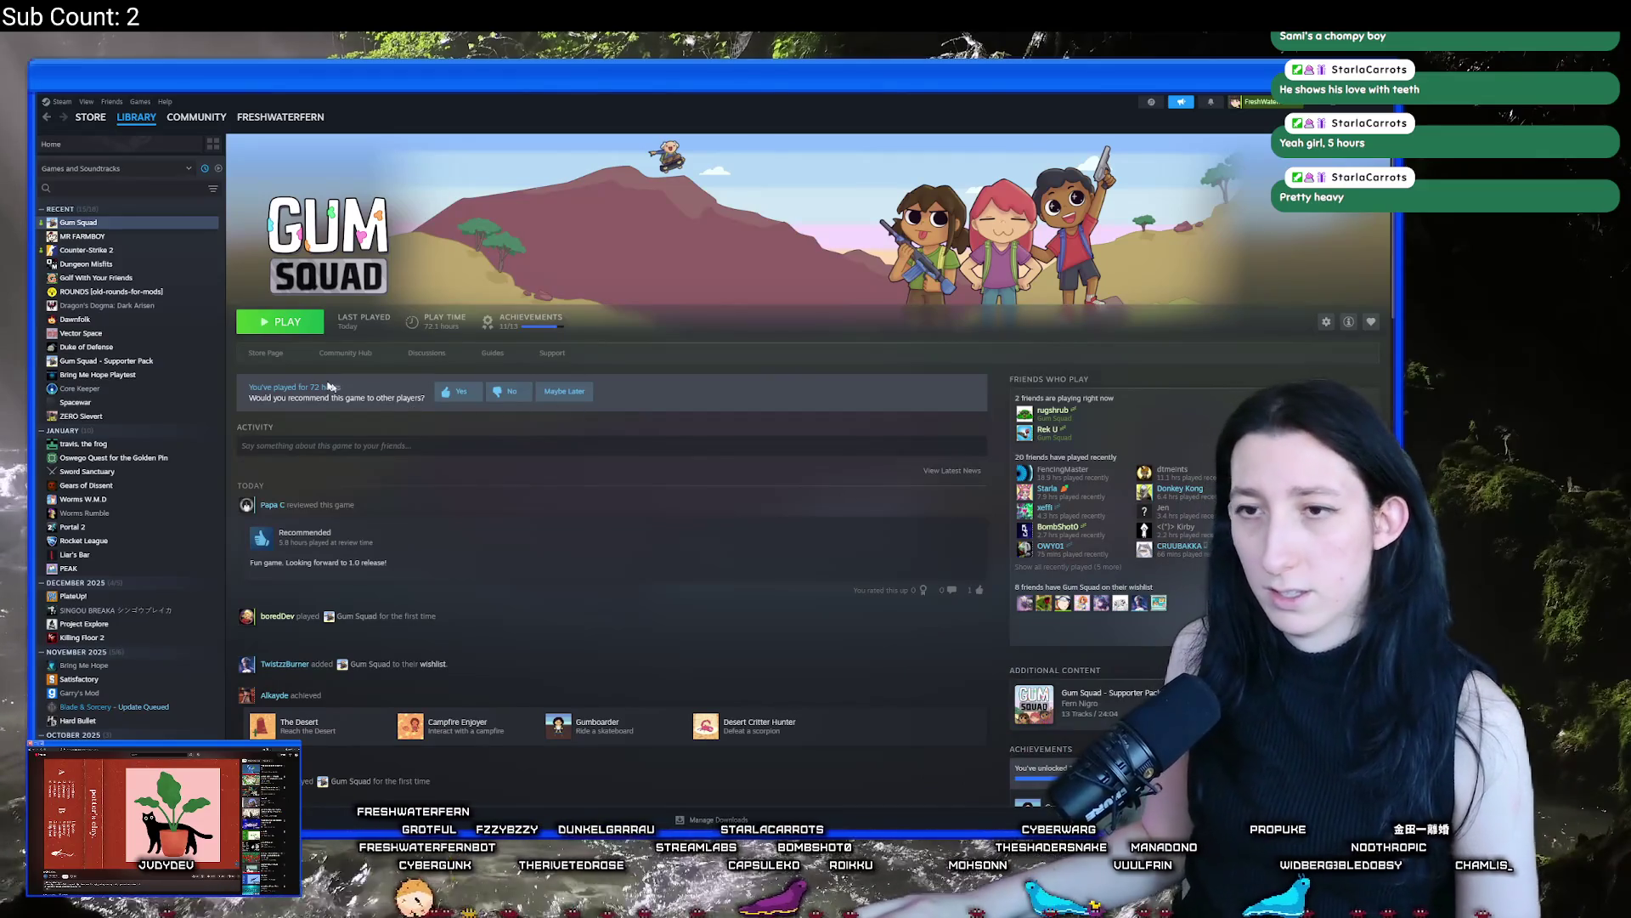
click(362, 357)
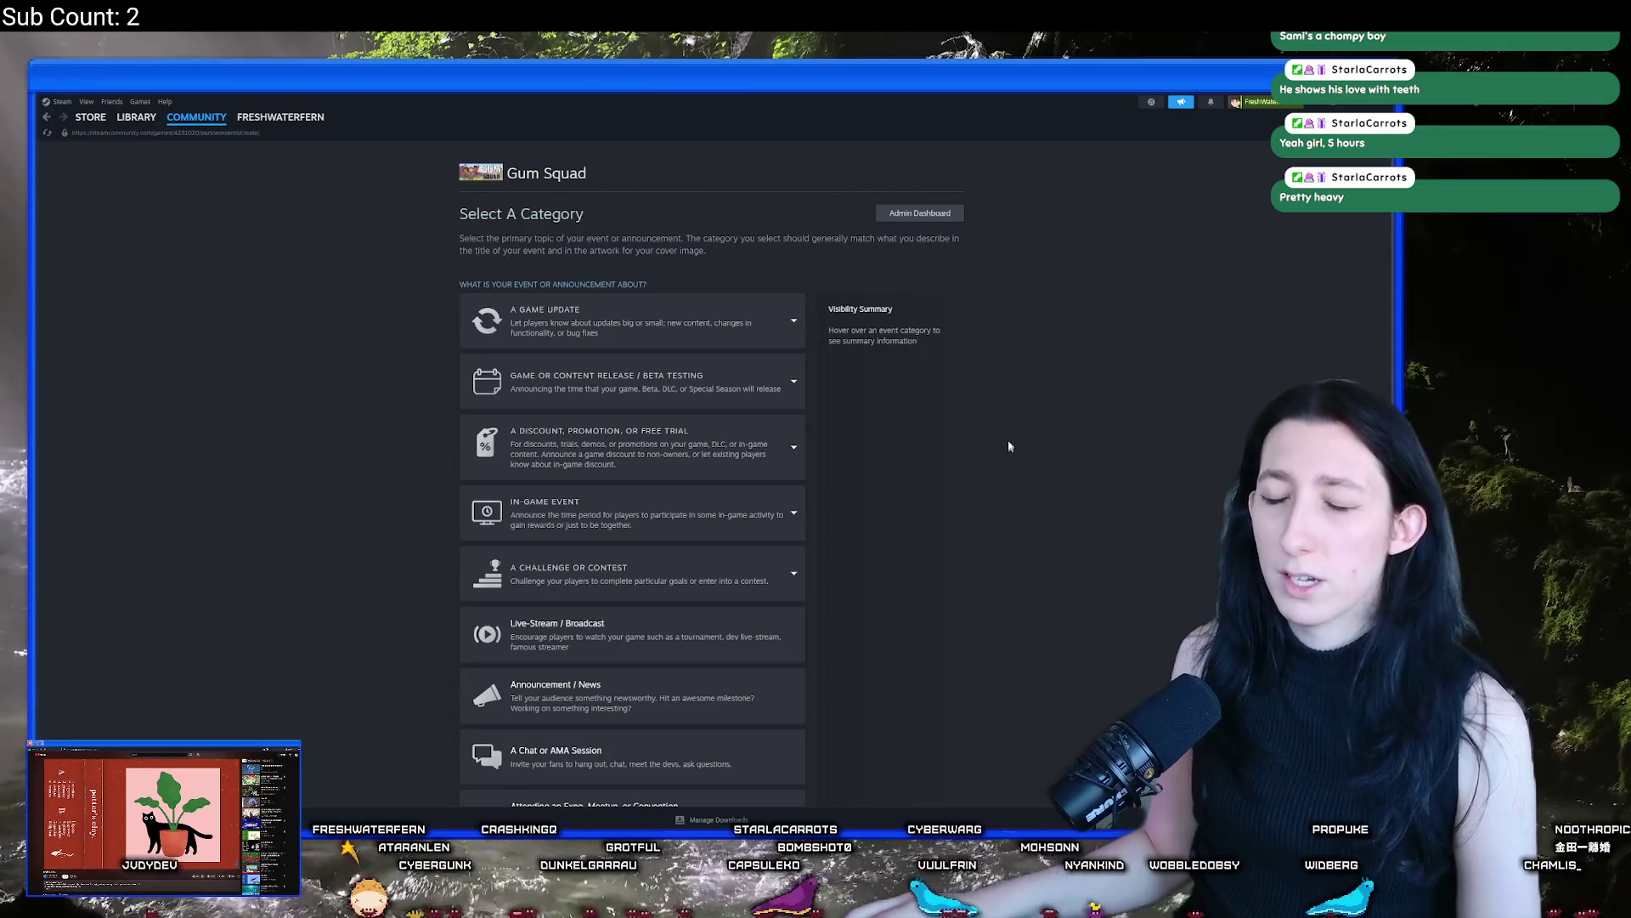
Open the Day 1 Patch event for editing and copy its whole description
click(46, 120)
click(720, 634)
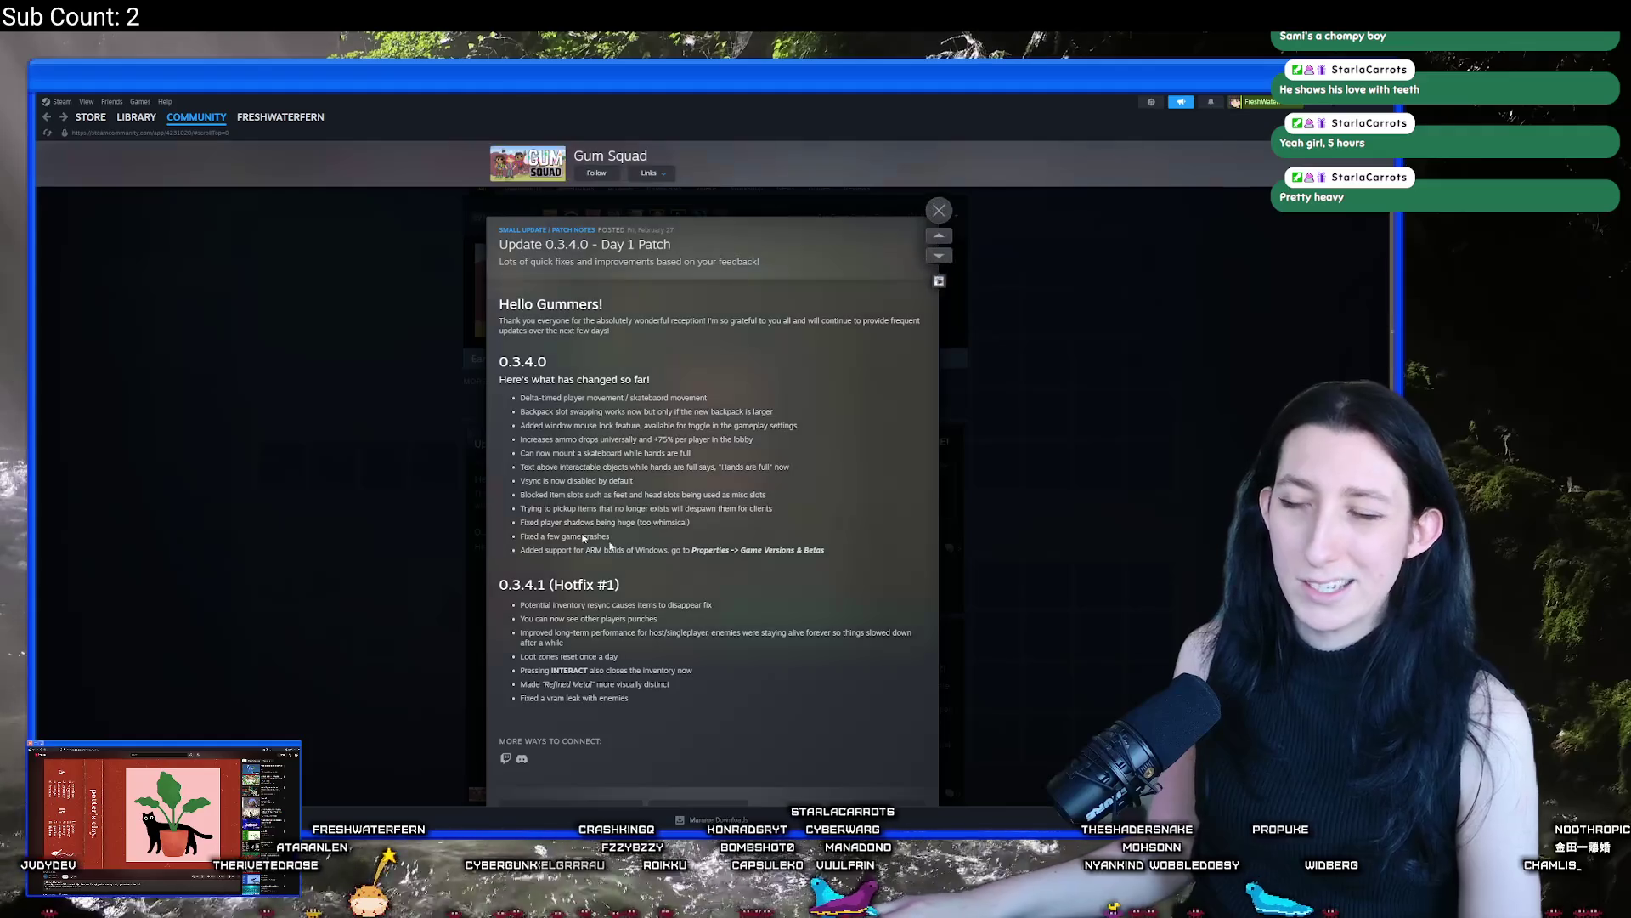
scroll(720, 635, down, 2)
scroll(720, 635, up, 5)
click(622, 246)
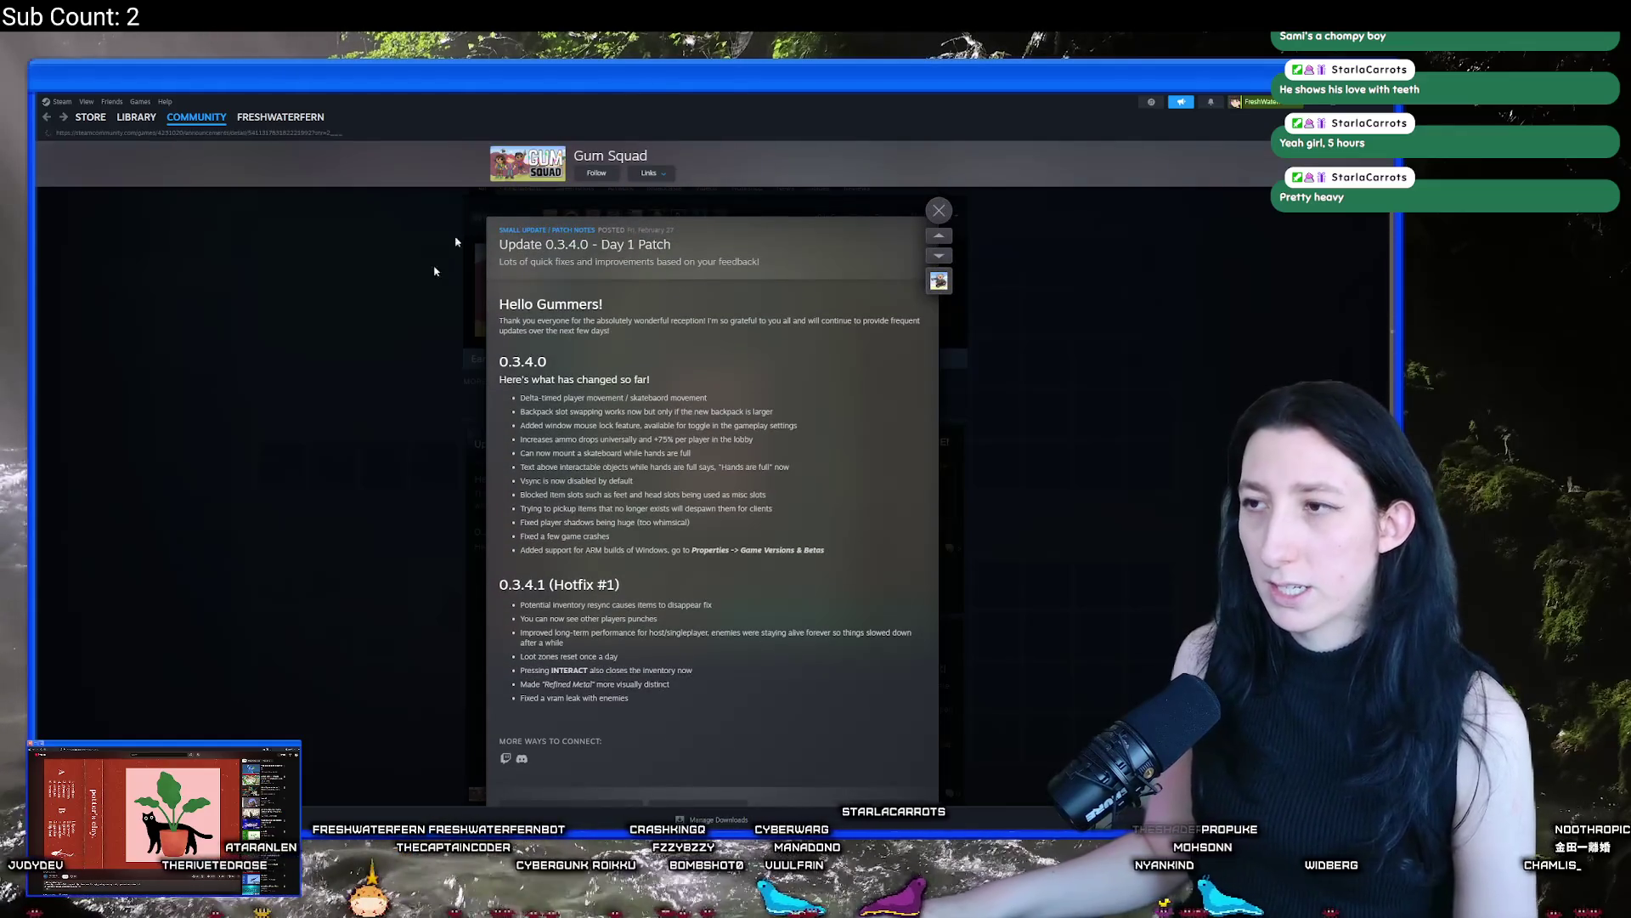
scroll(568, 576, down, 4)
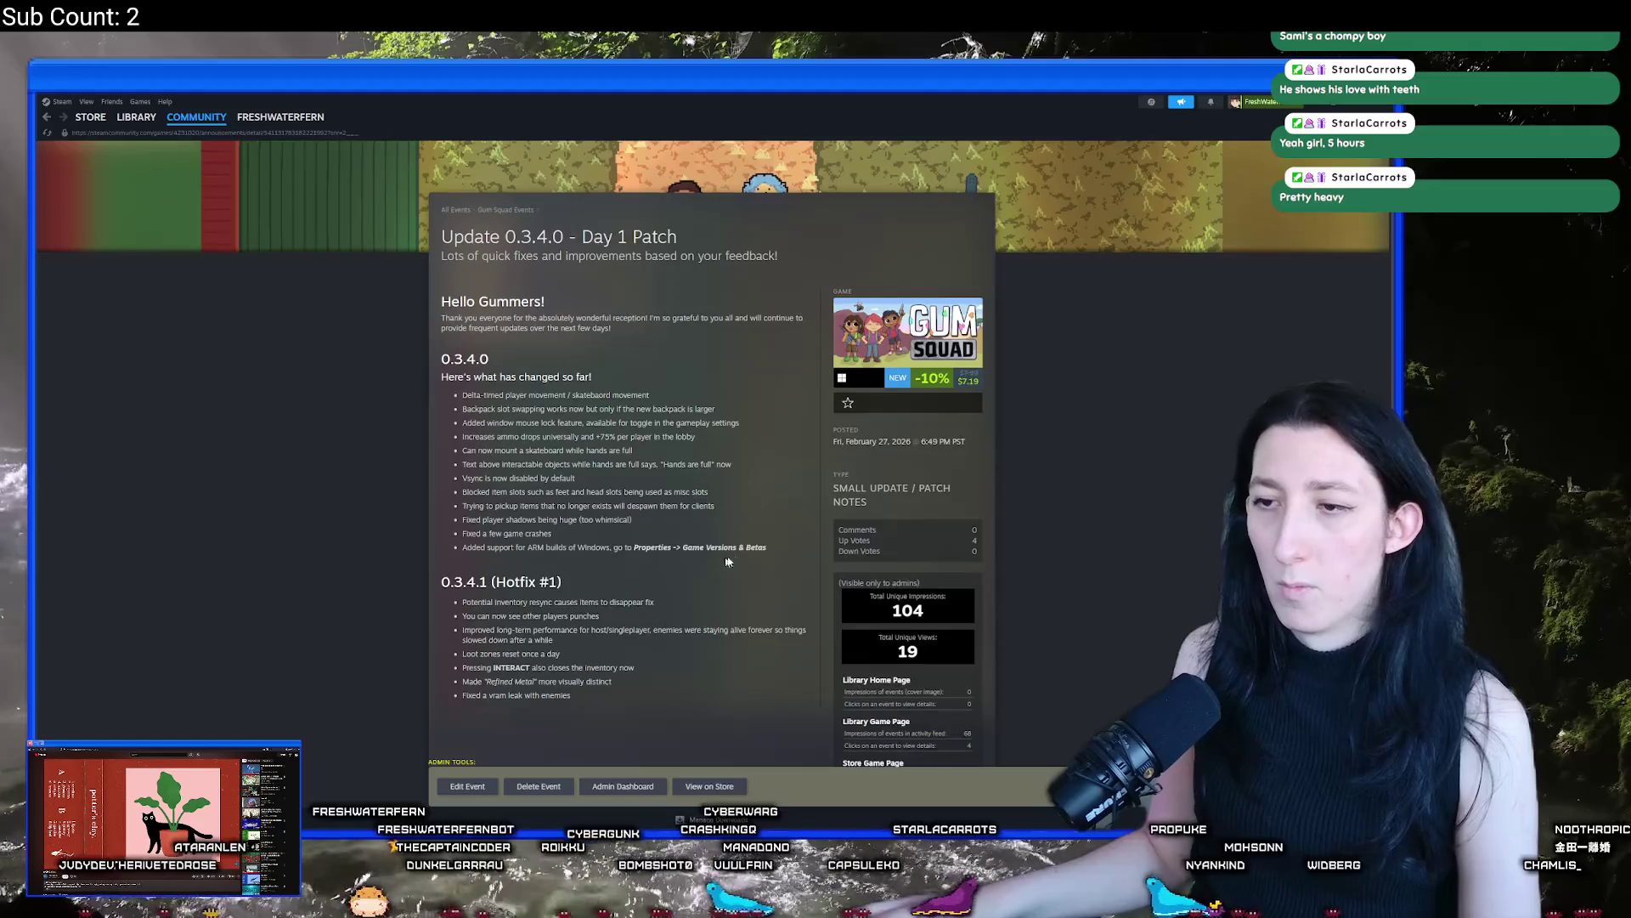
click(467, 786)
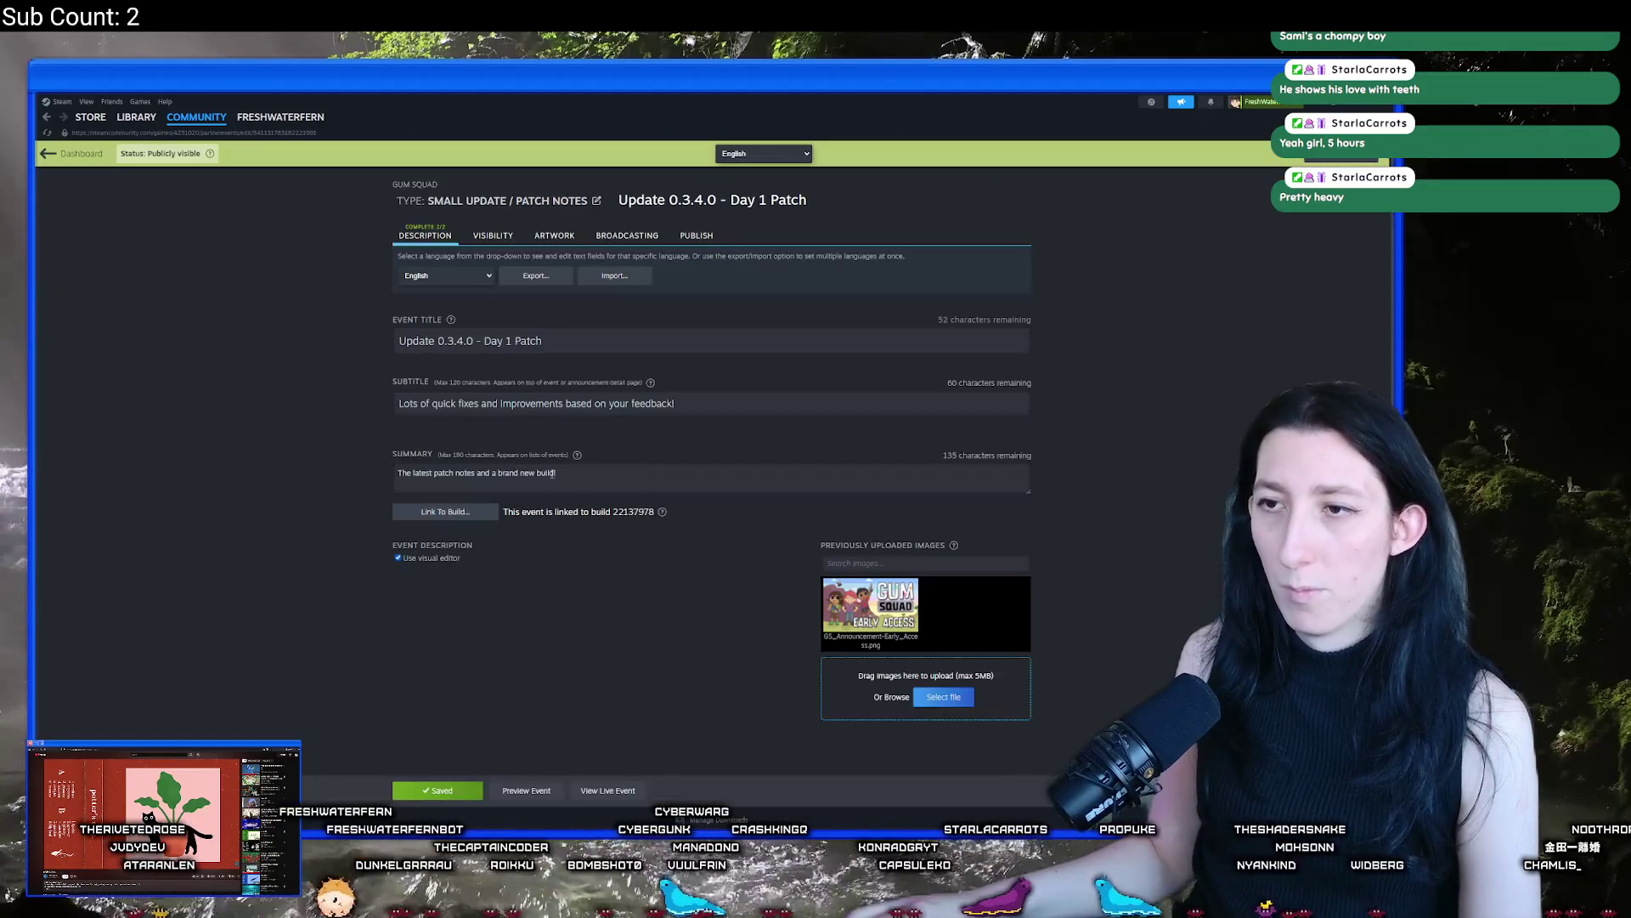
scroll(517, 711, down, 1)
key(ctrl+a)
key(ctrl+c)
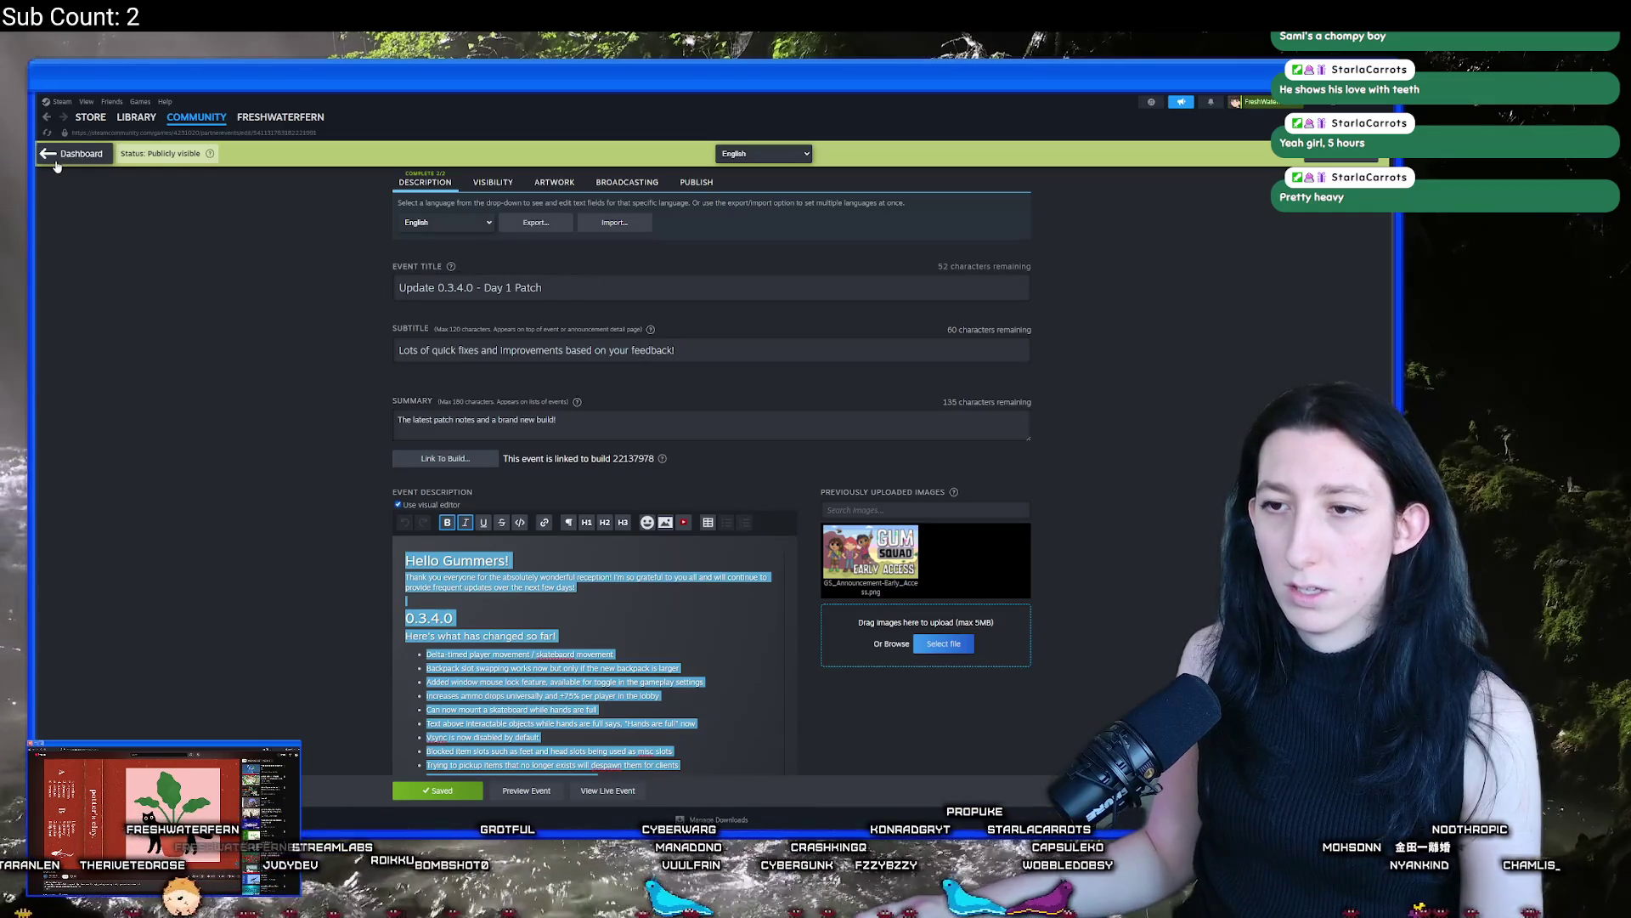
scroll(99, 211, down, 1)
scroll(100, 216, up, 2)
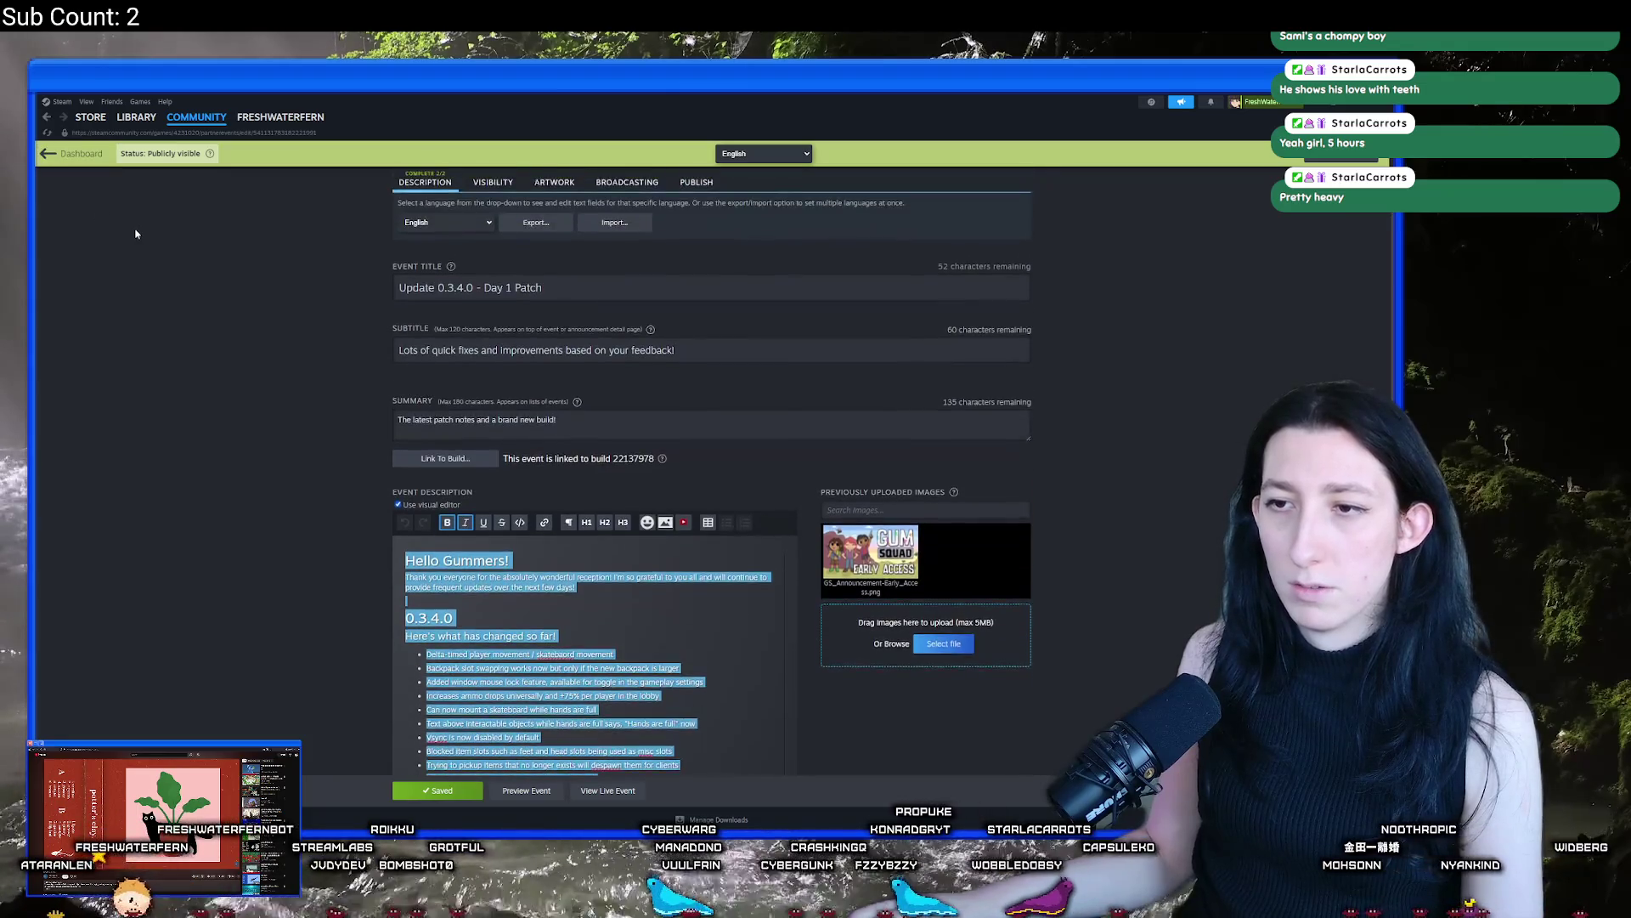
Create a new Regular Update event from the dashboard and paste the patch notes into its description
click(44, 155)
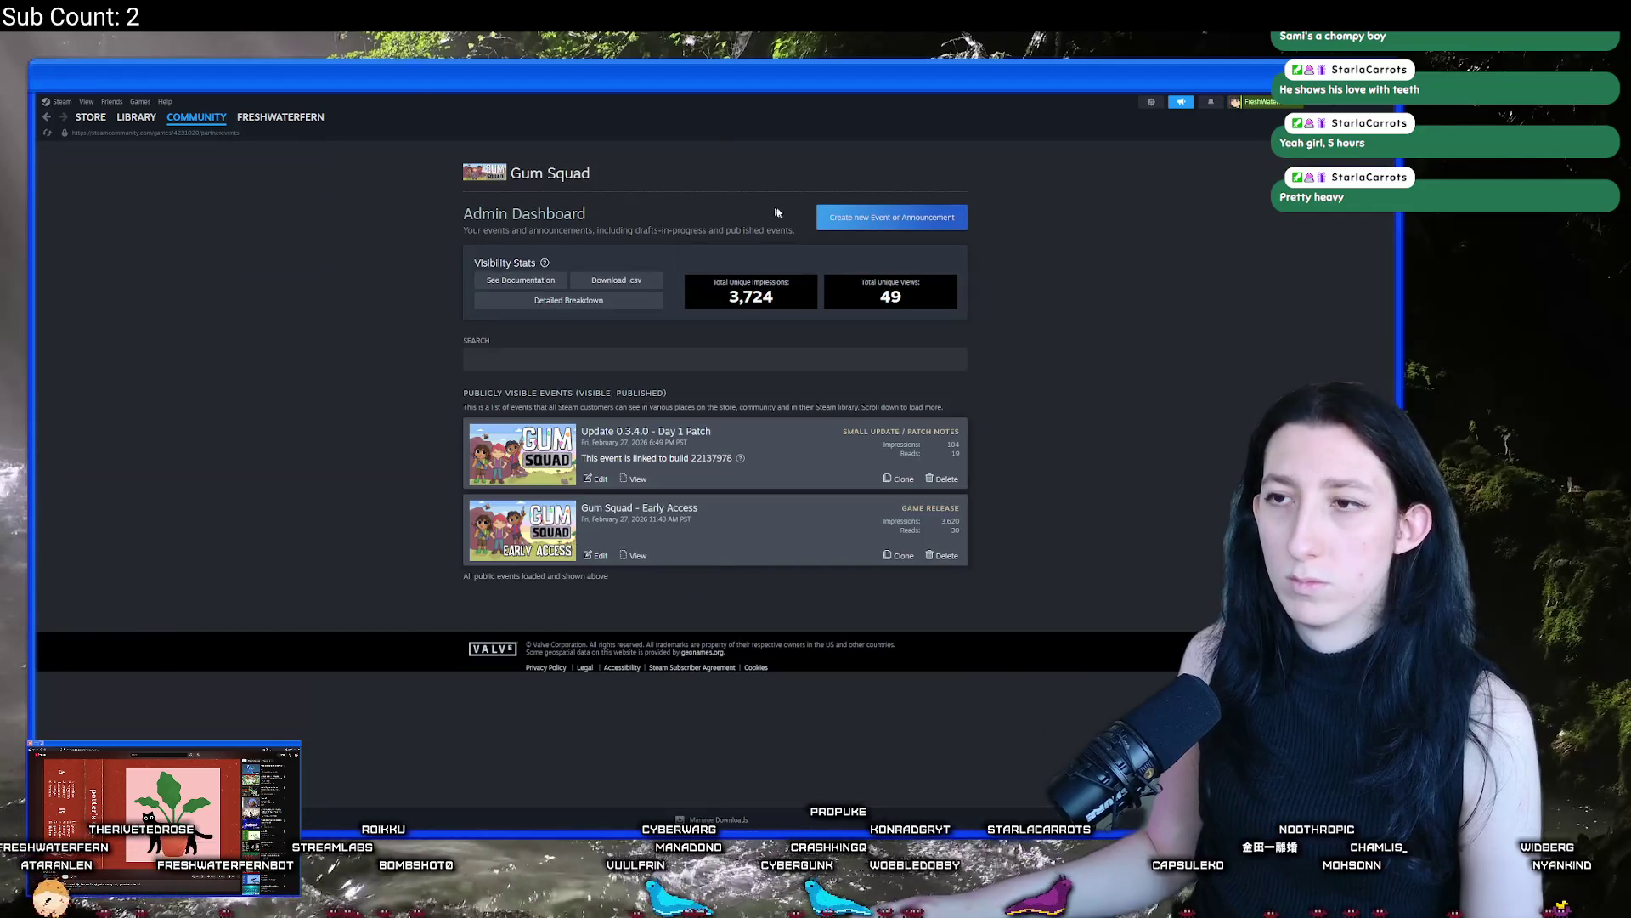
click(856, 219)
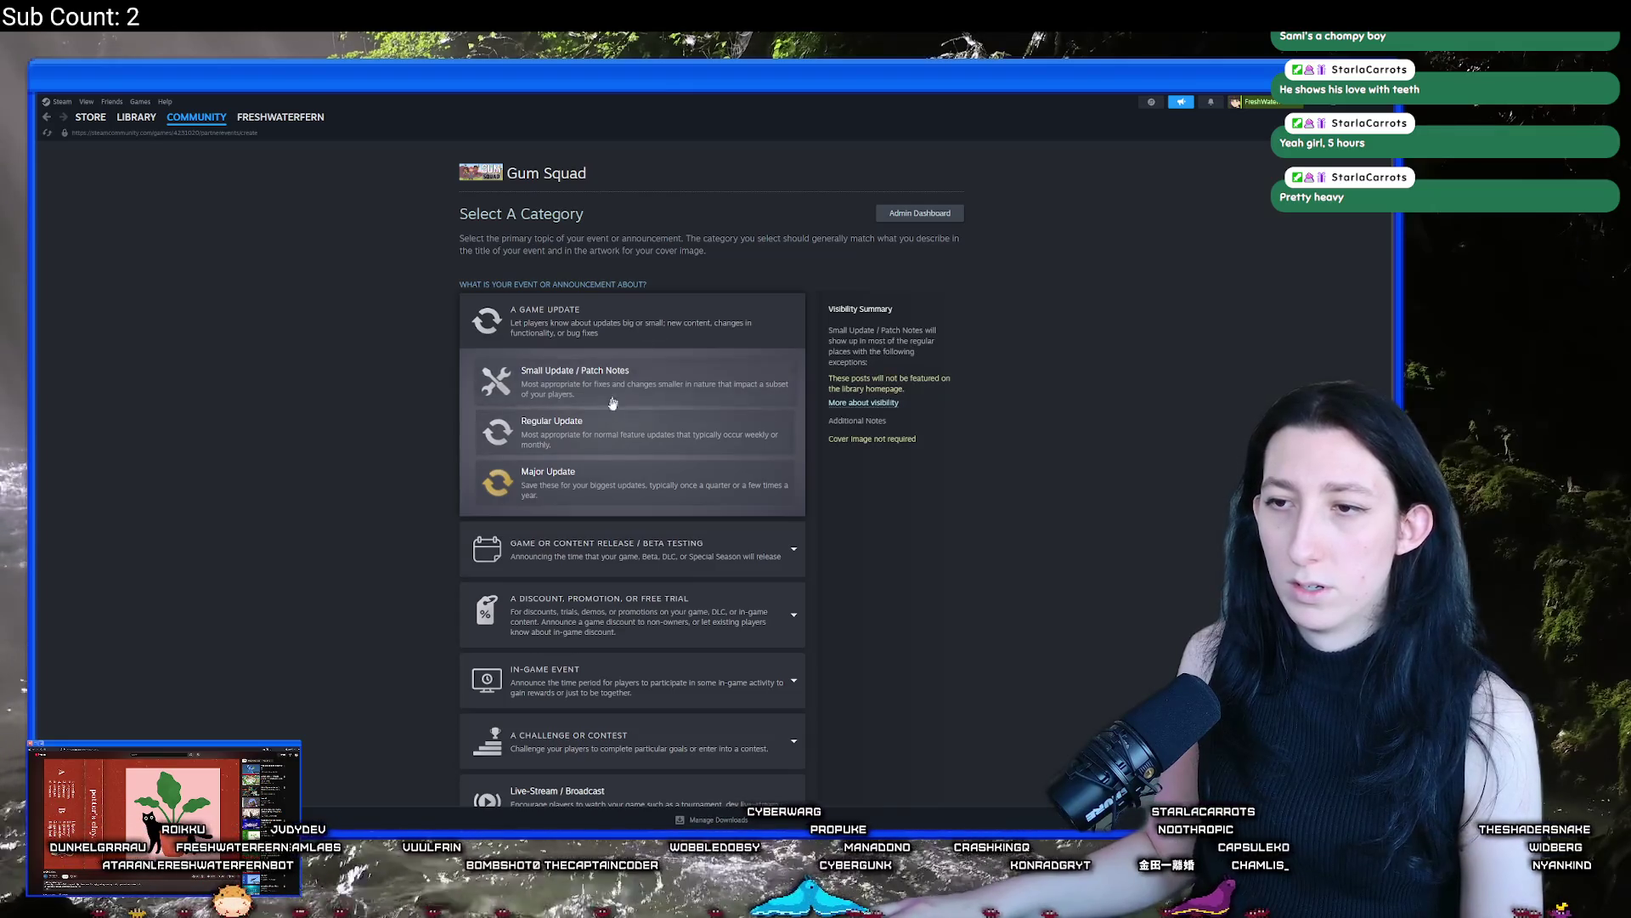
click(593, 442)
click(452, 664)
key(ctrl+v)
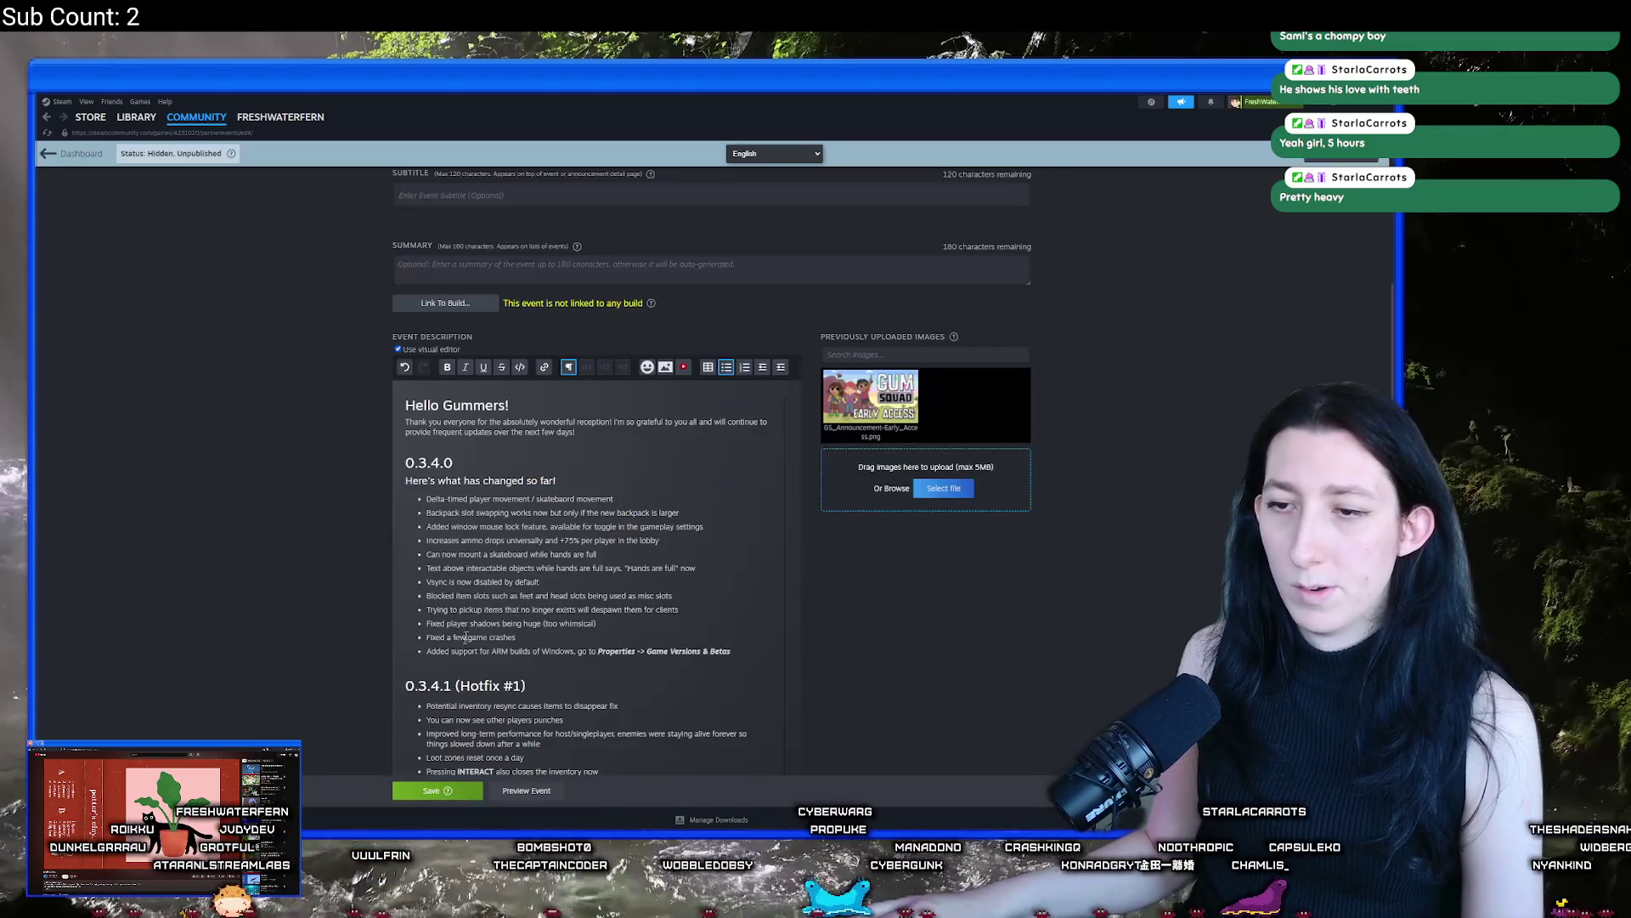
Change the event heading to 0.3.5.0 and delete the 0.3.4.1 Hotfix section, keeping the Vsync bullet
drag(440, 463, 429, 462)
text(5)
scroll(571, 683, down, 1)
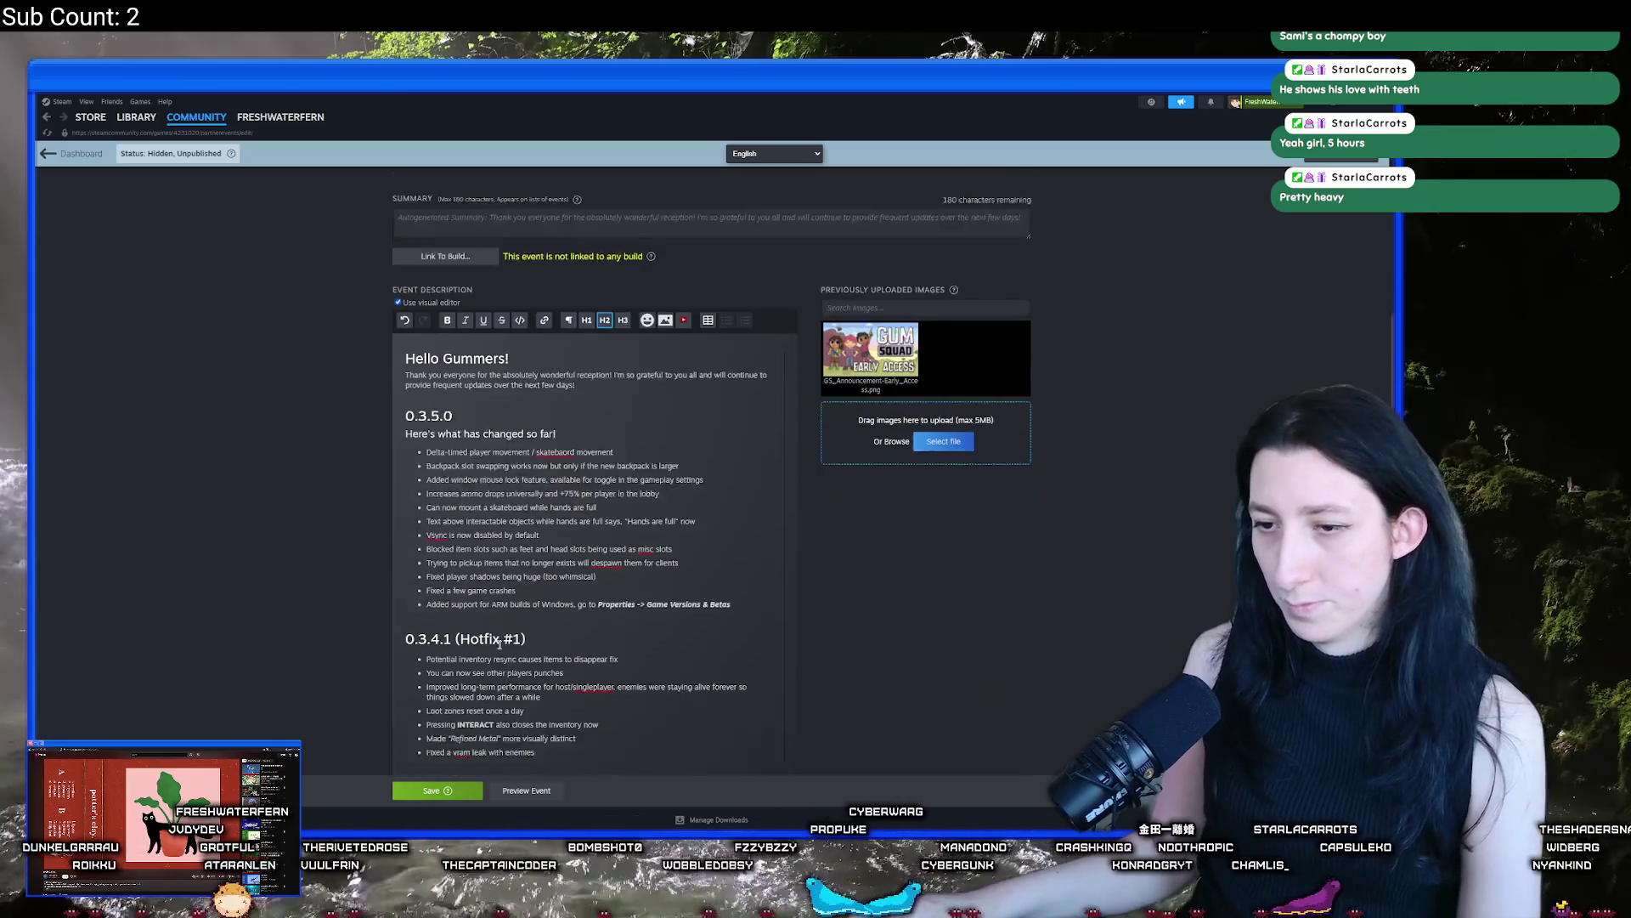
drag(545, 685, 397, 576)
key(BackSpace)
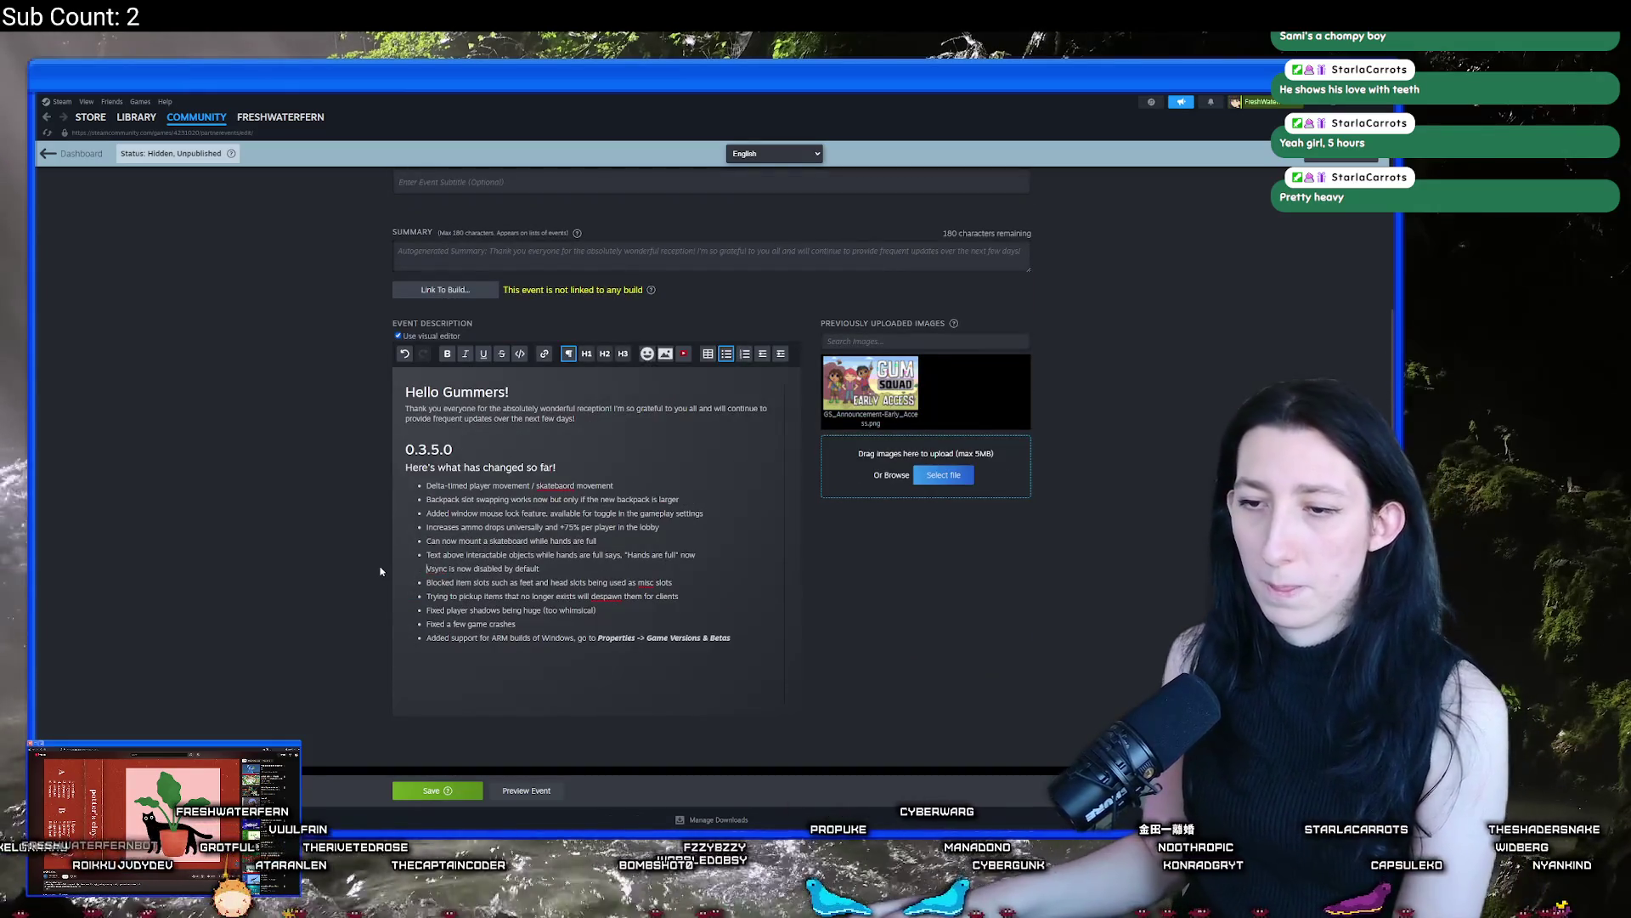
key(ctrl+z)
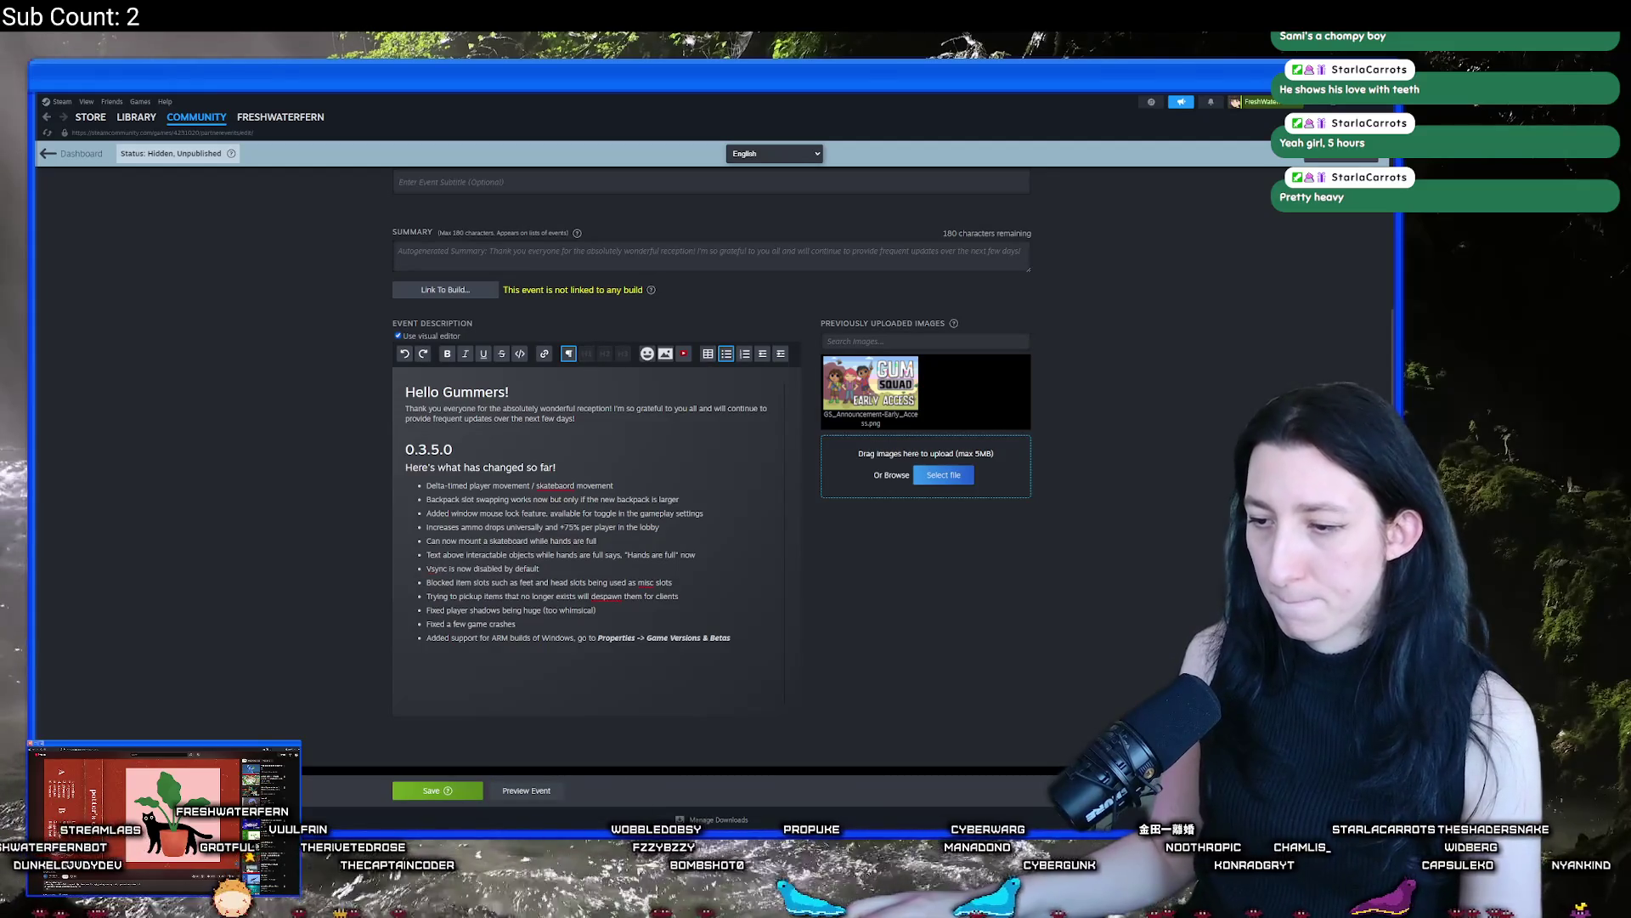
Back in GameMaker, open the PatchNotes file through the asset search
key(alt+Tab)
key(ctrl+t)
text(patch)
key(Return)
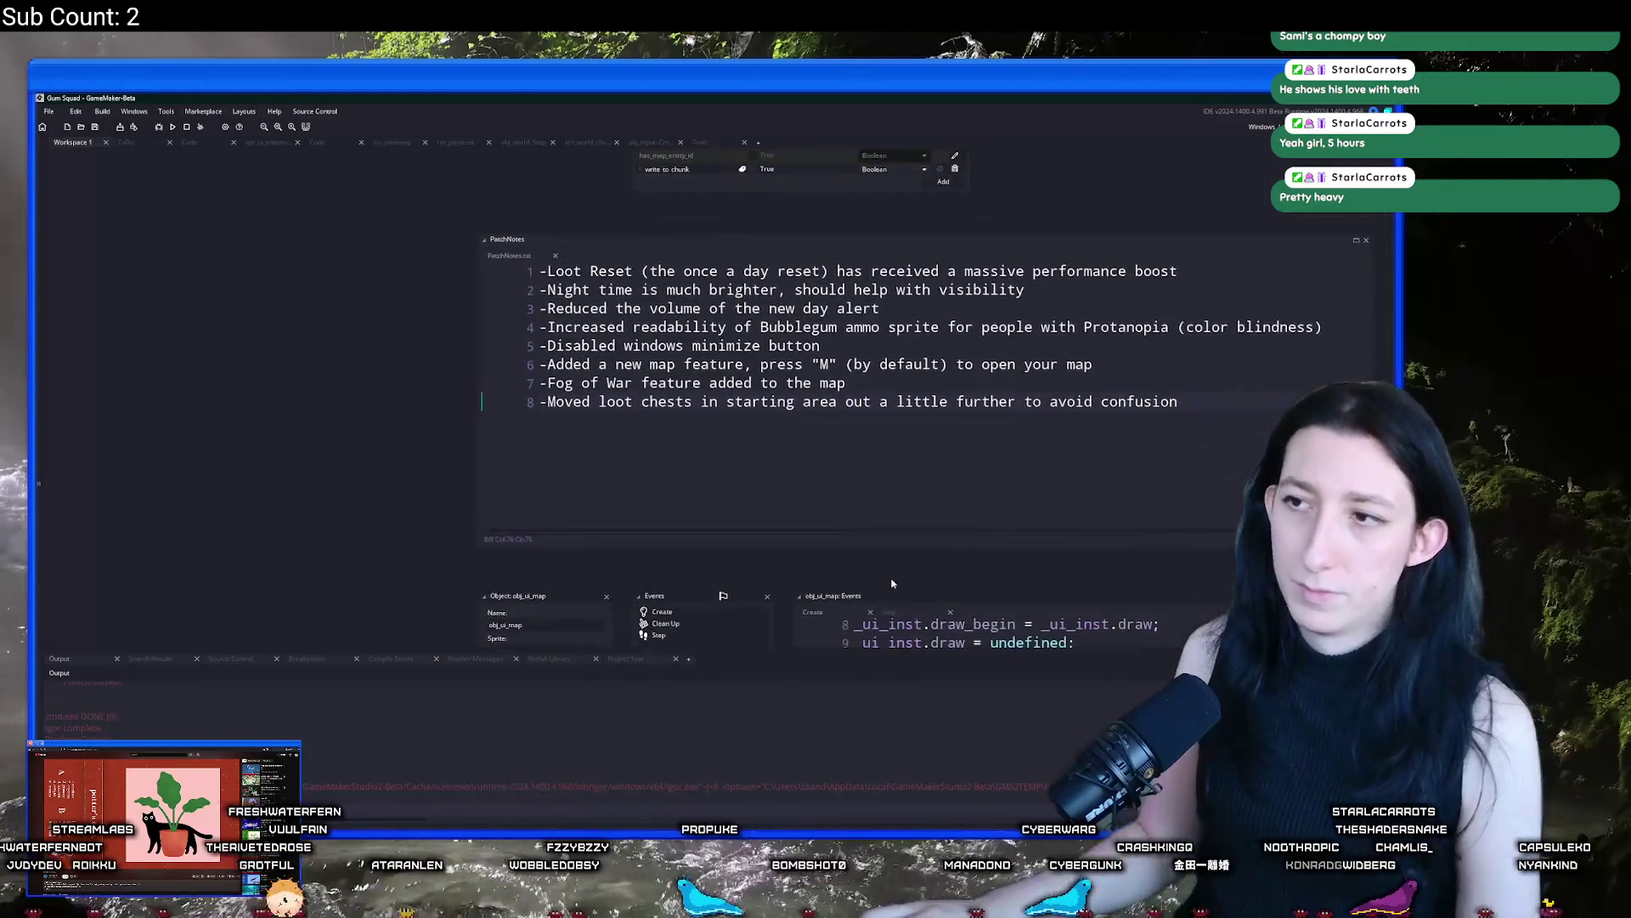
Replace the first old changelog bullet with the Loot Reset patch note
drag(544, 270, 1216, 256)
key(ctrl+c)
key(alt+Tab)
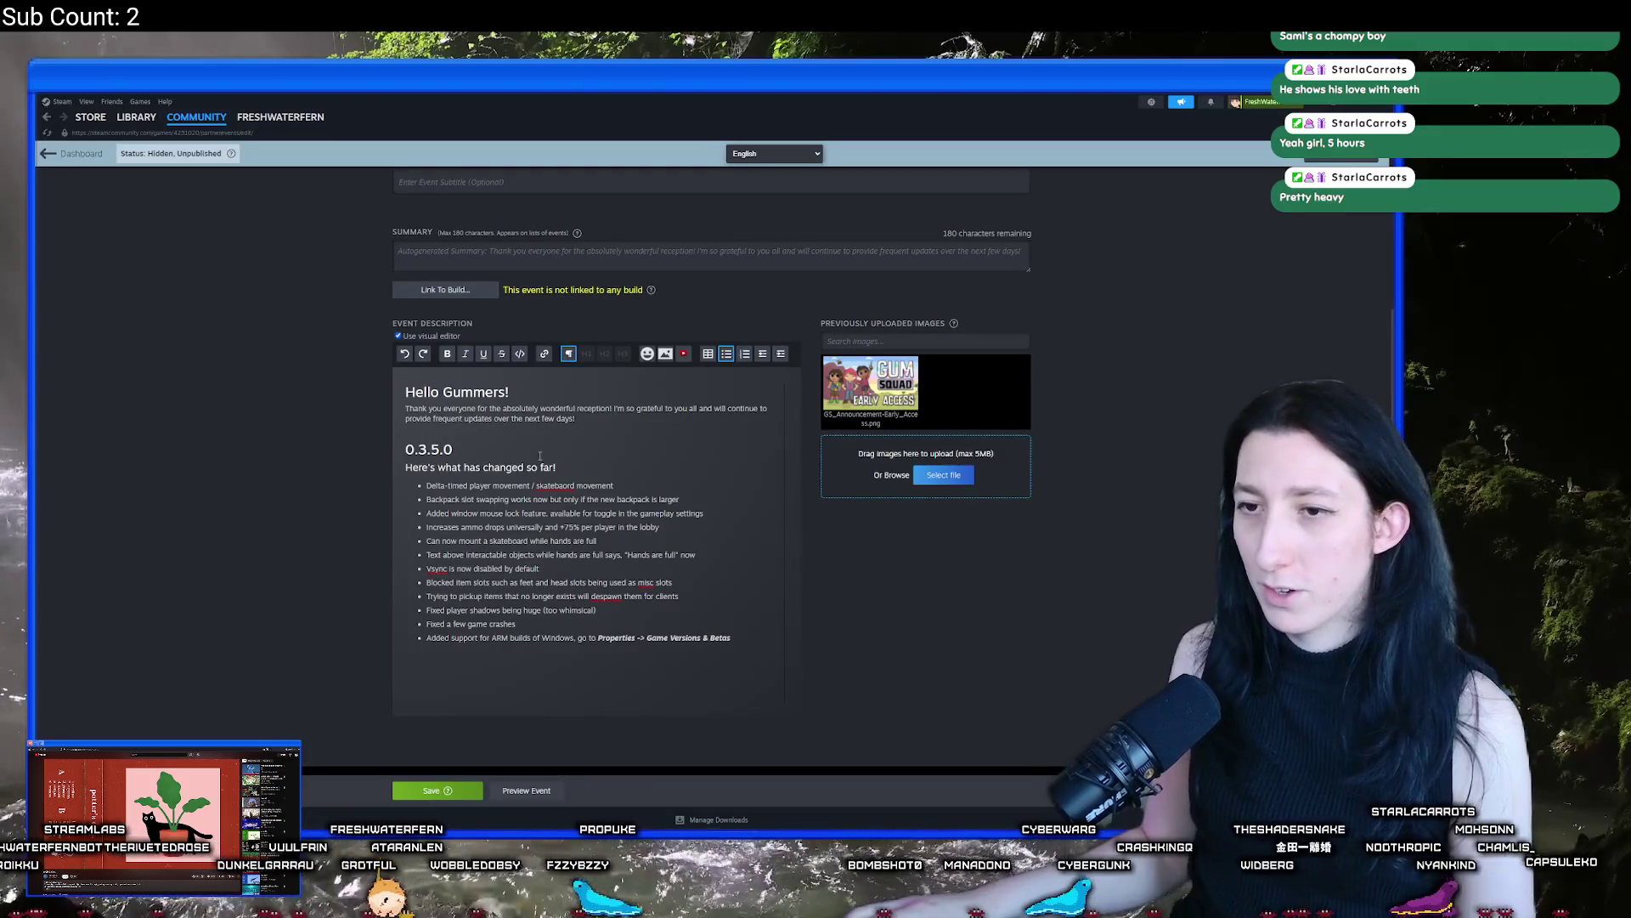
drag(614, 486, 424, 485)
key(ctrl+v)
key(alt+Tab)
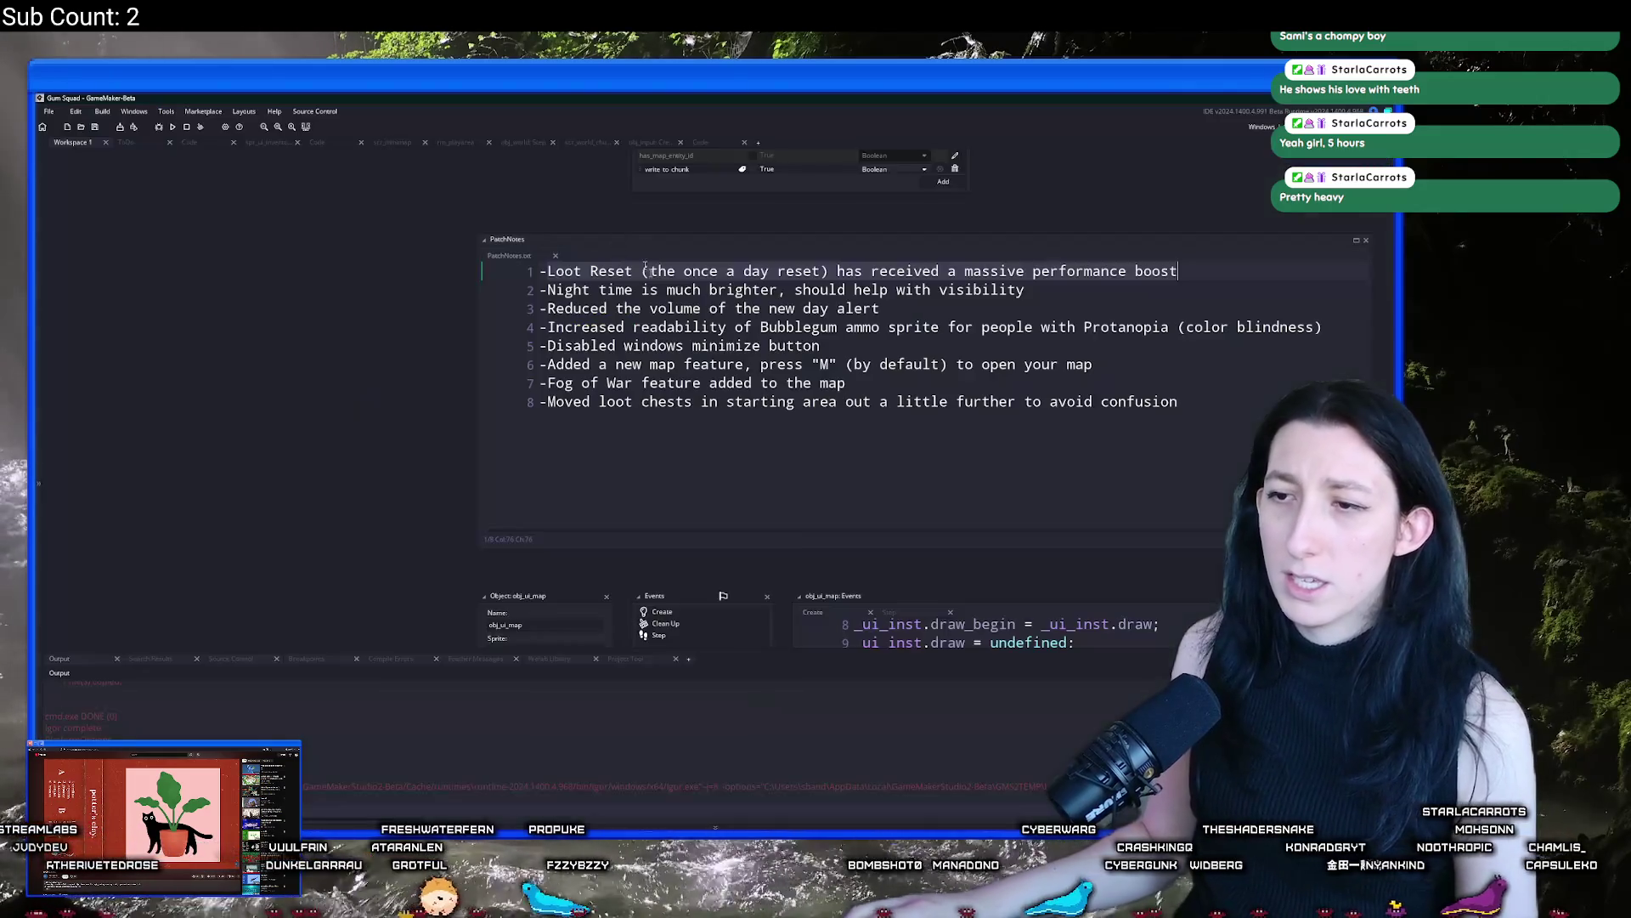
Copy the Night time patch note line from the PatchNotes file
click(623, 292)
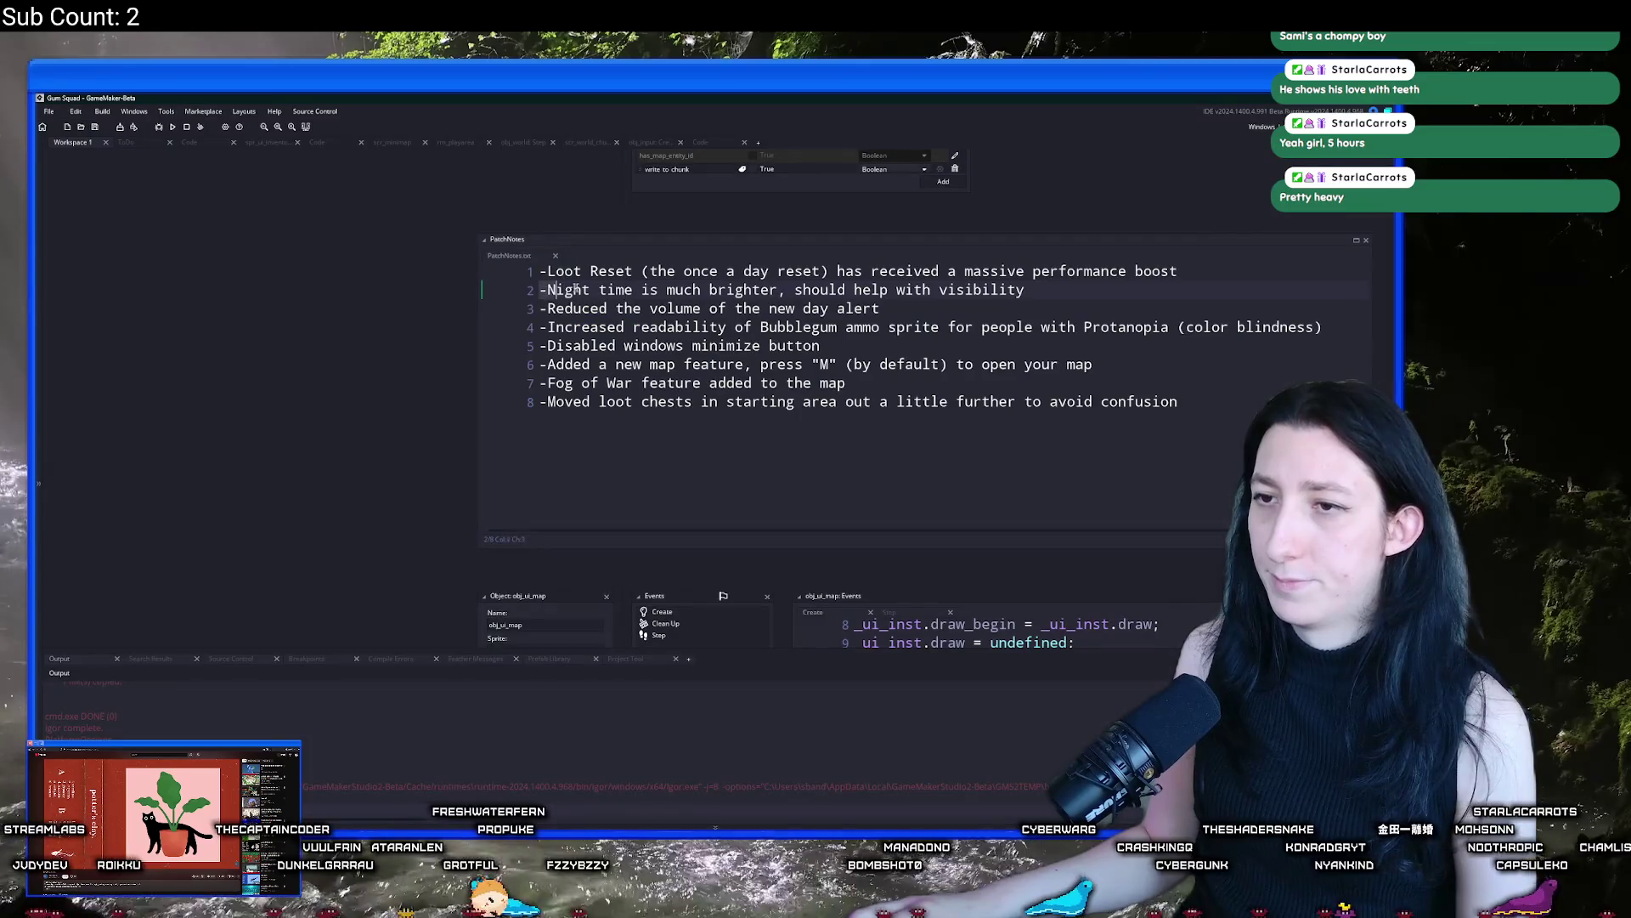
drag(546, 290, 1236, 281)
key(ctrl+c)
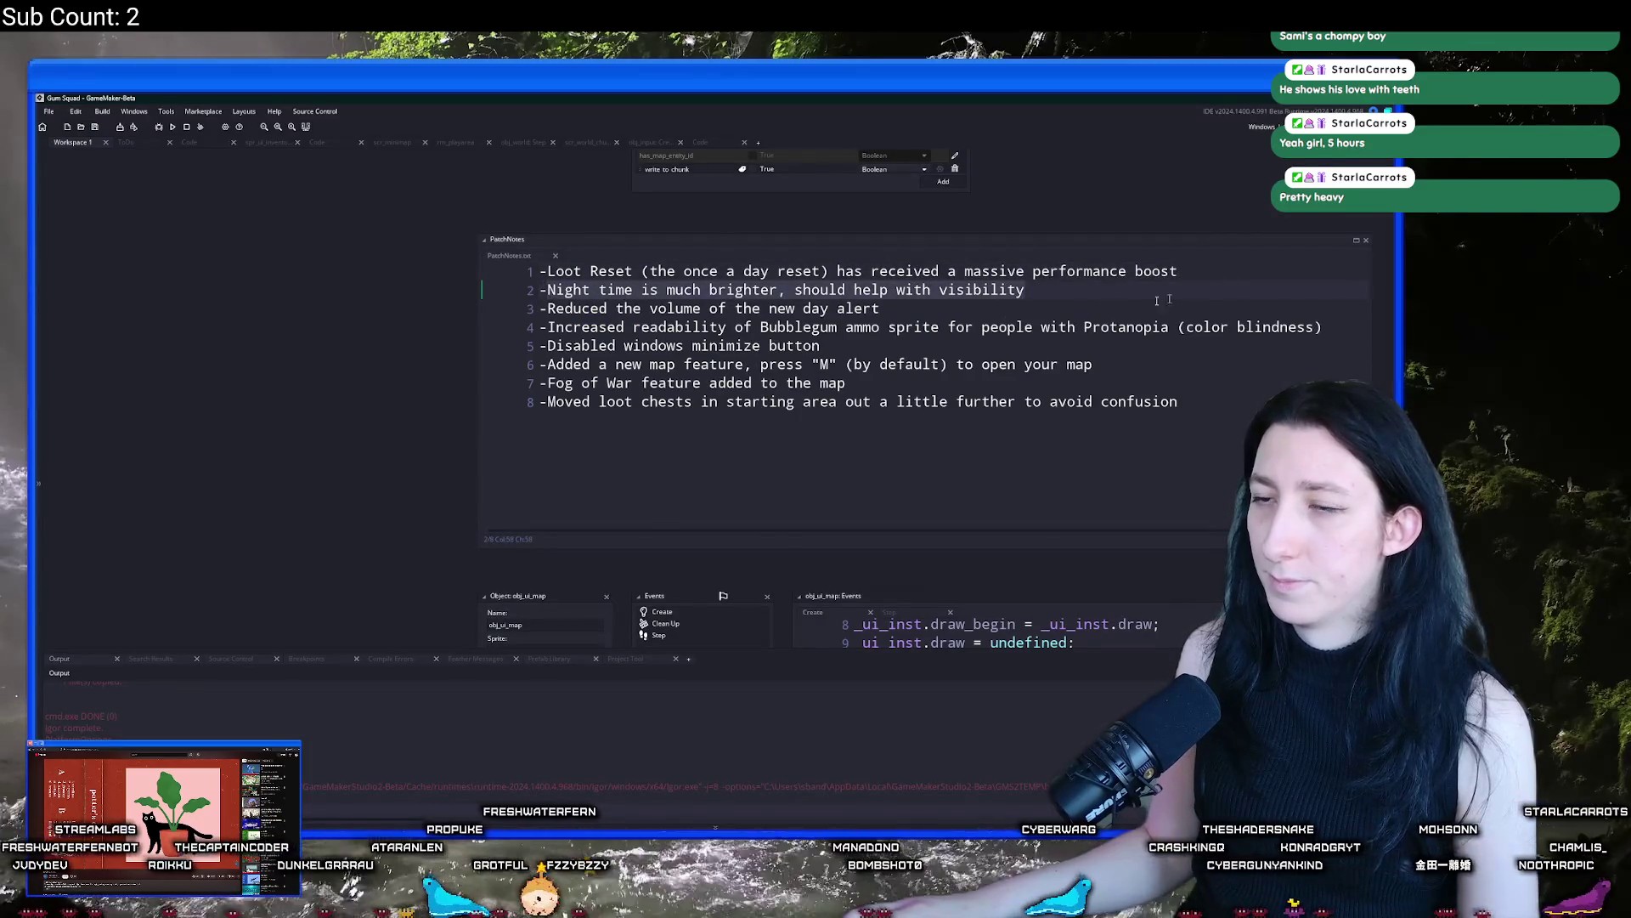
key(alt+Tab)
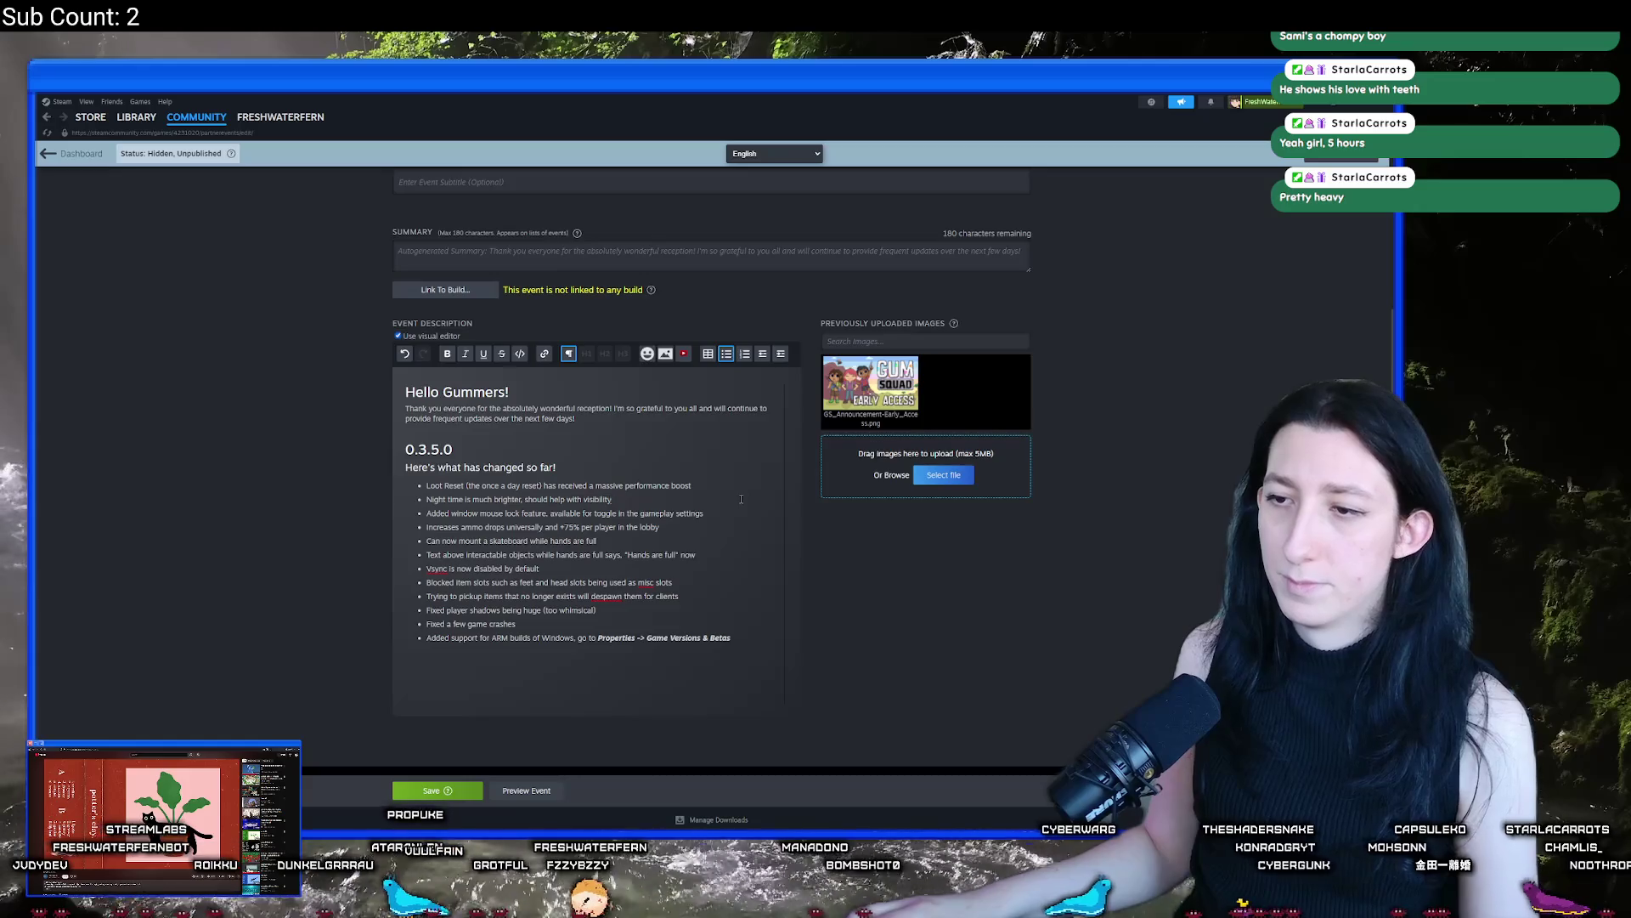
key(alt+Tab)
click(545, 309)
key(shift+End)
key(ctrl+v)
Select the second and mouse lock bullets in the event, undoing a stray paste in PatchNotes
key(alt+Tab)
key(shift+Home)
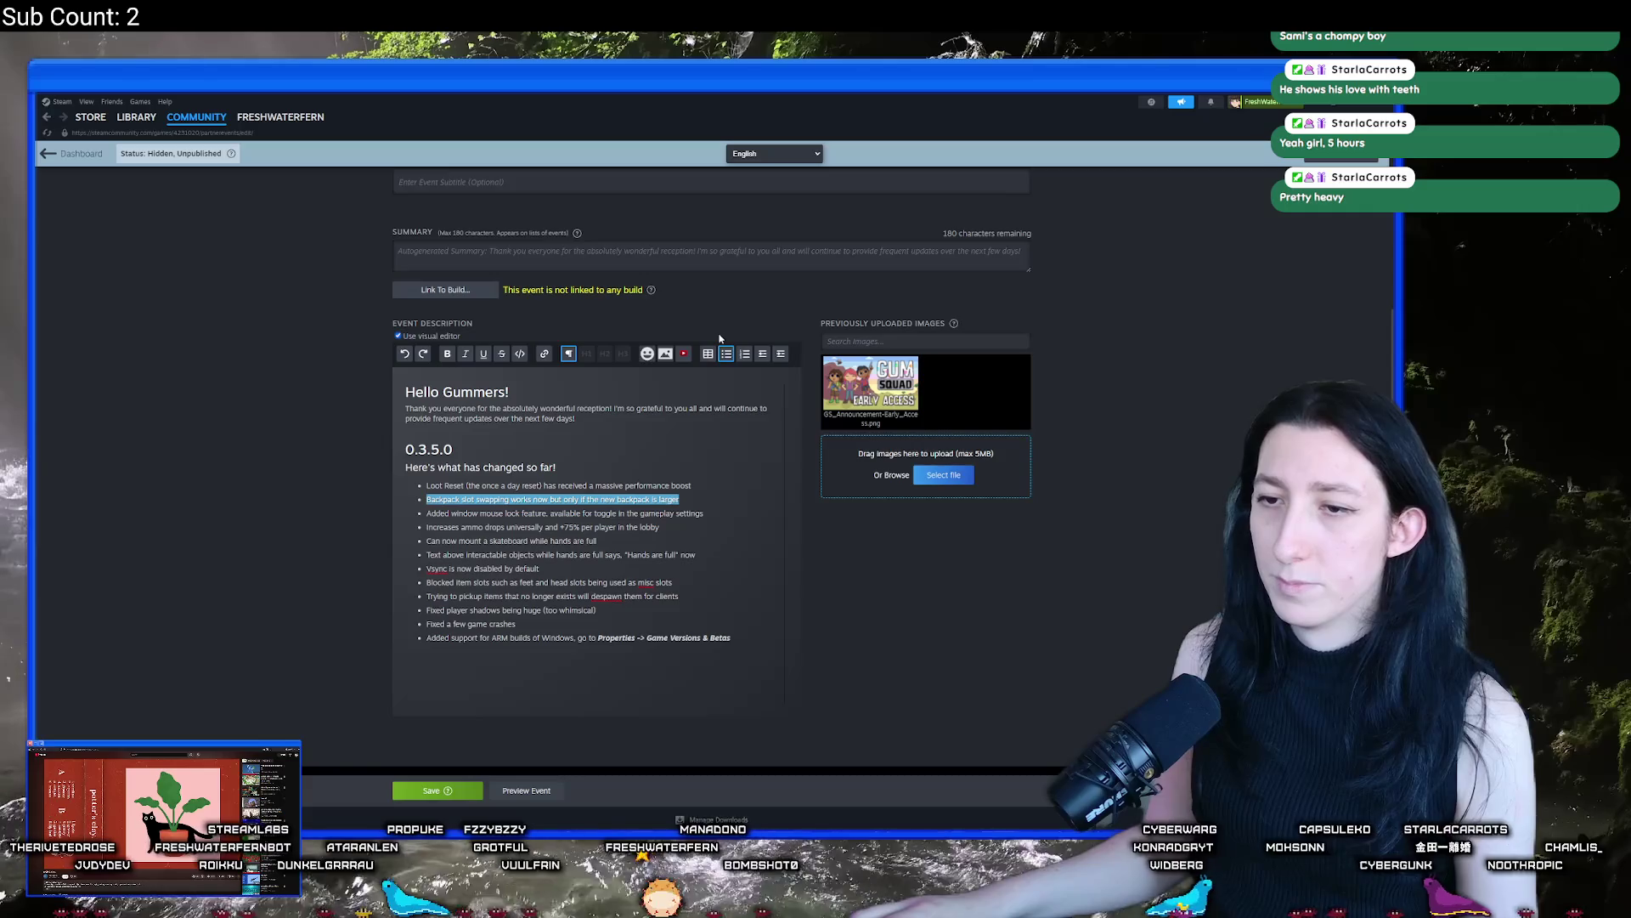
key(alt+Tab)
key(ctrl+z)
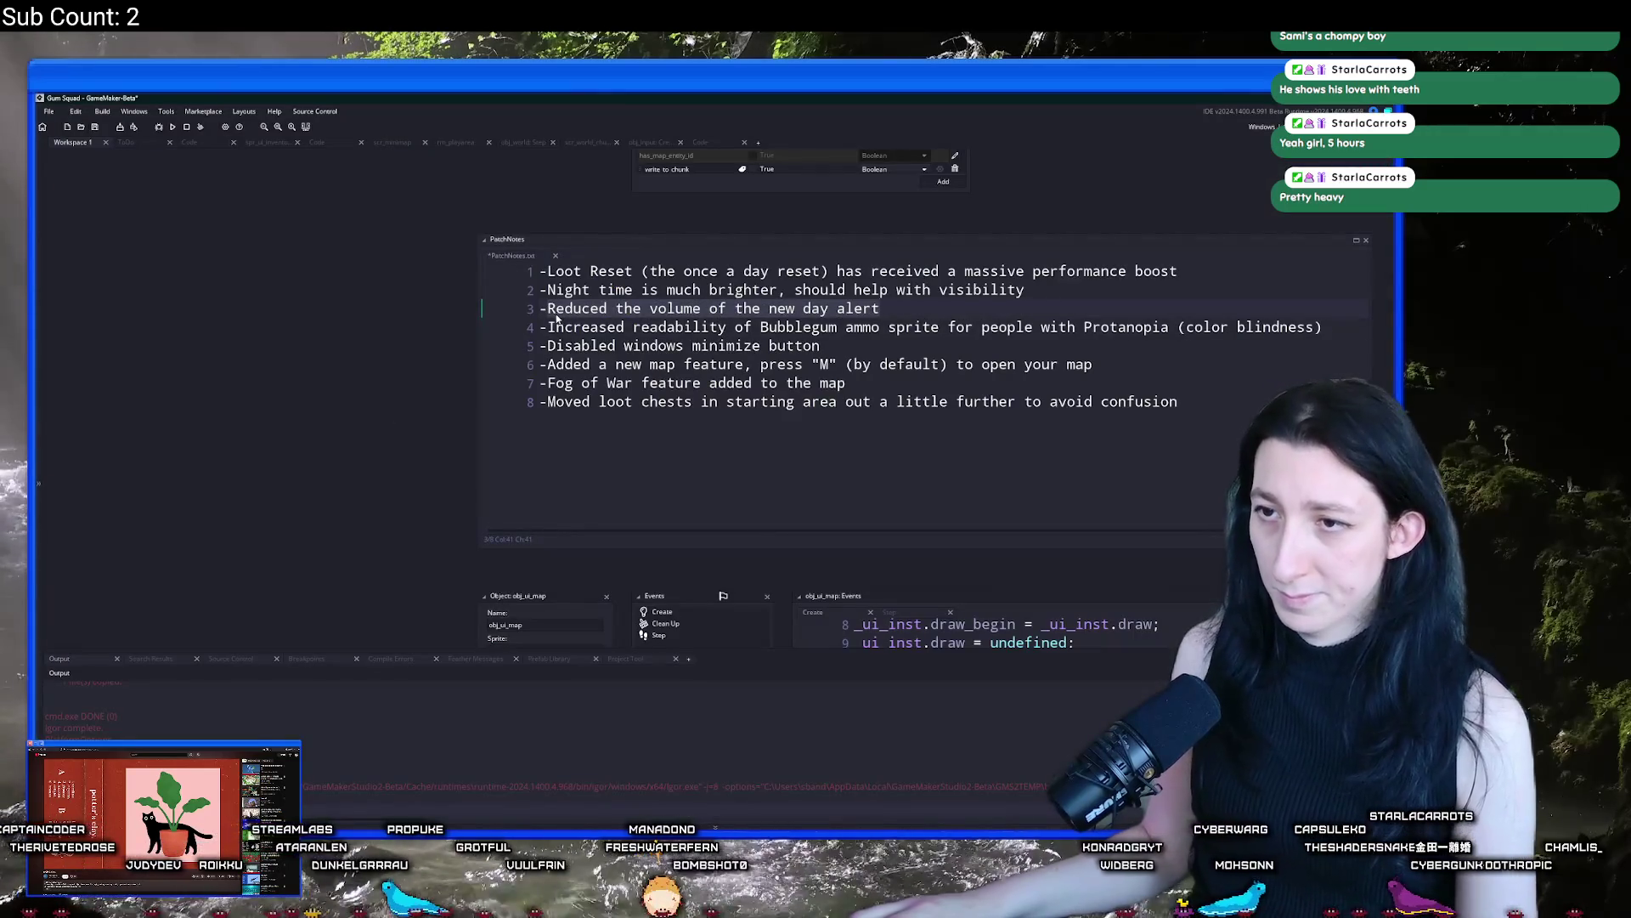
key(alt+Tab)
key(shift+End)
key(alt+Tab)
Replace the Increases ammo drops bullet with the Bubblegum readability line
drag(540, 327, 1337, 329)
key(alt+Tab)
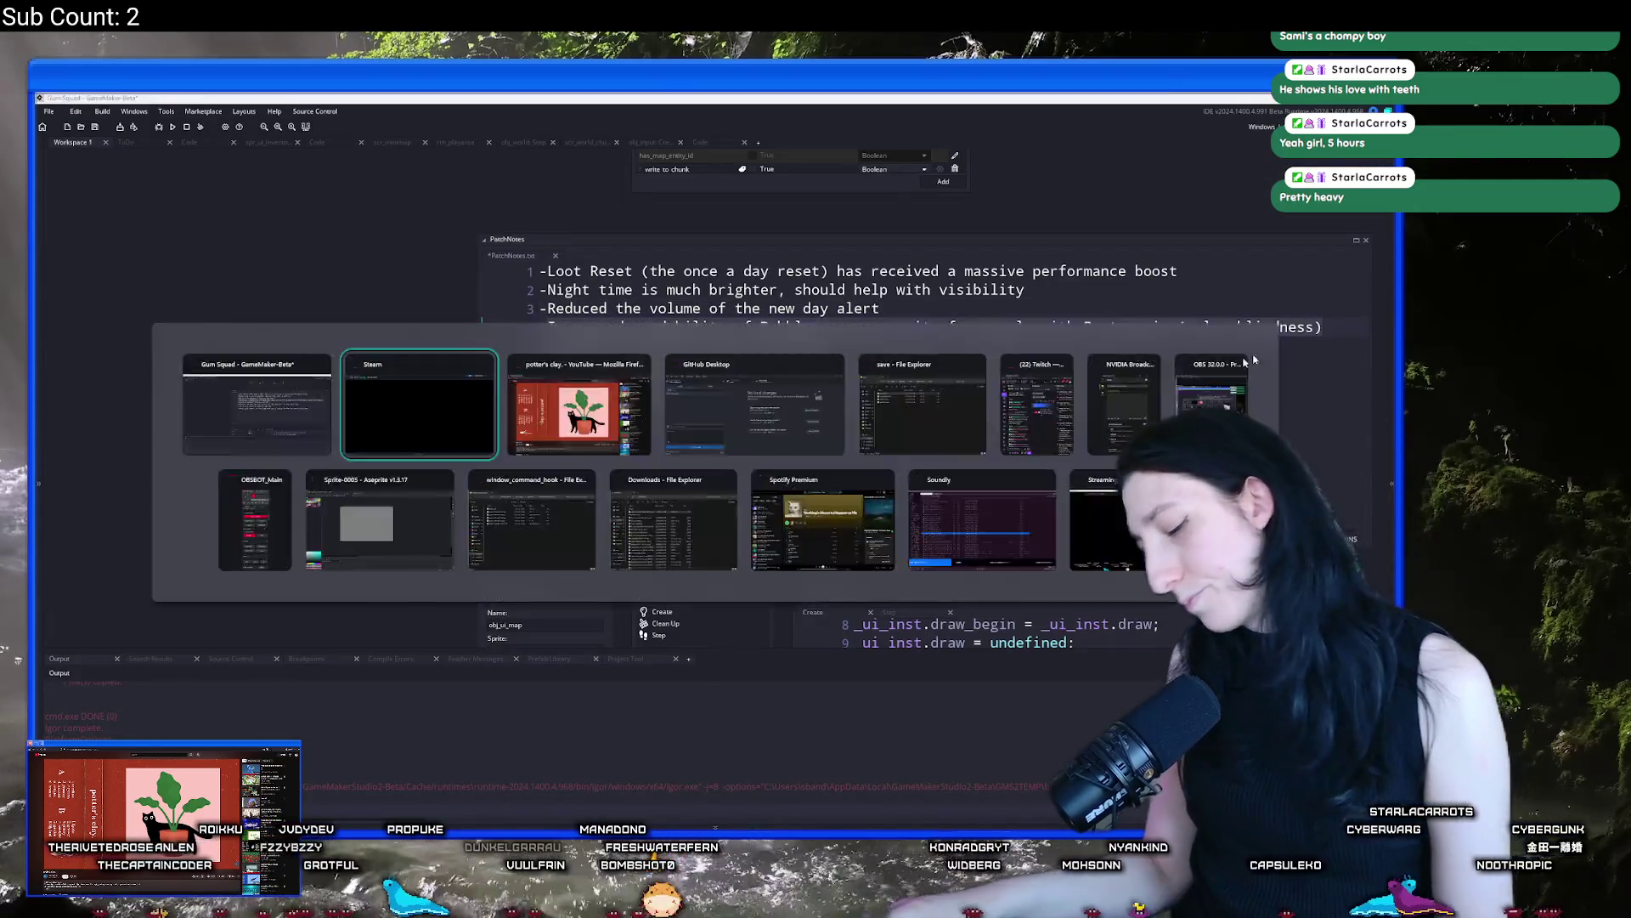
key(shift+End)
text(Increased readability of Bubblegum ammo sprite for people with Protanopia (color blindness))
key(alt+Tab)
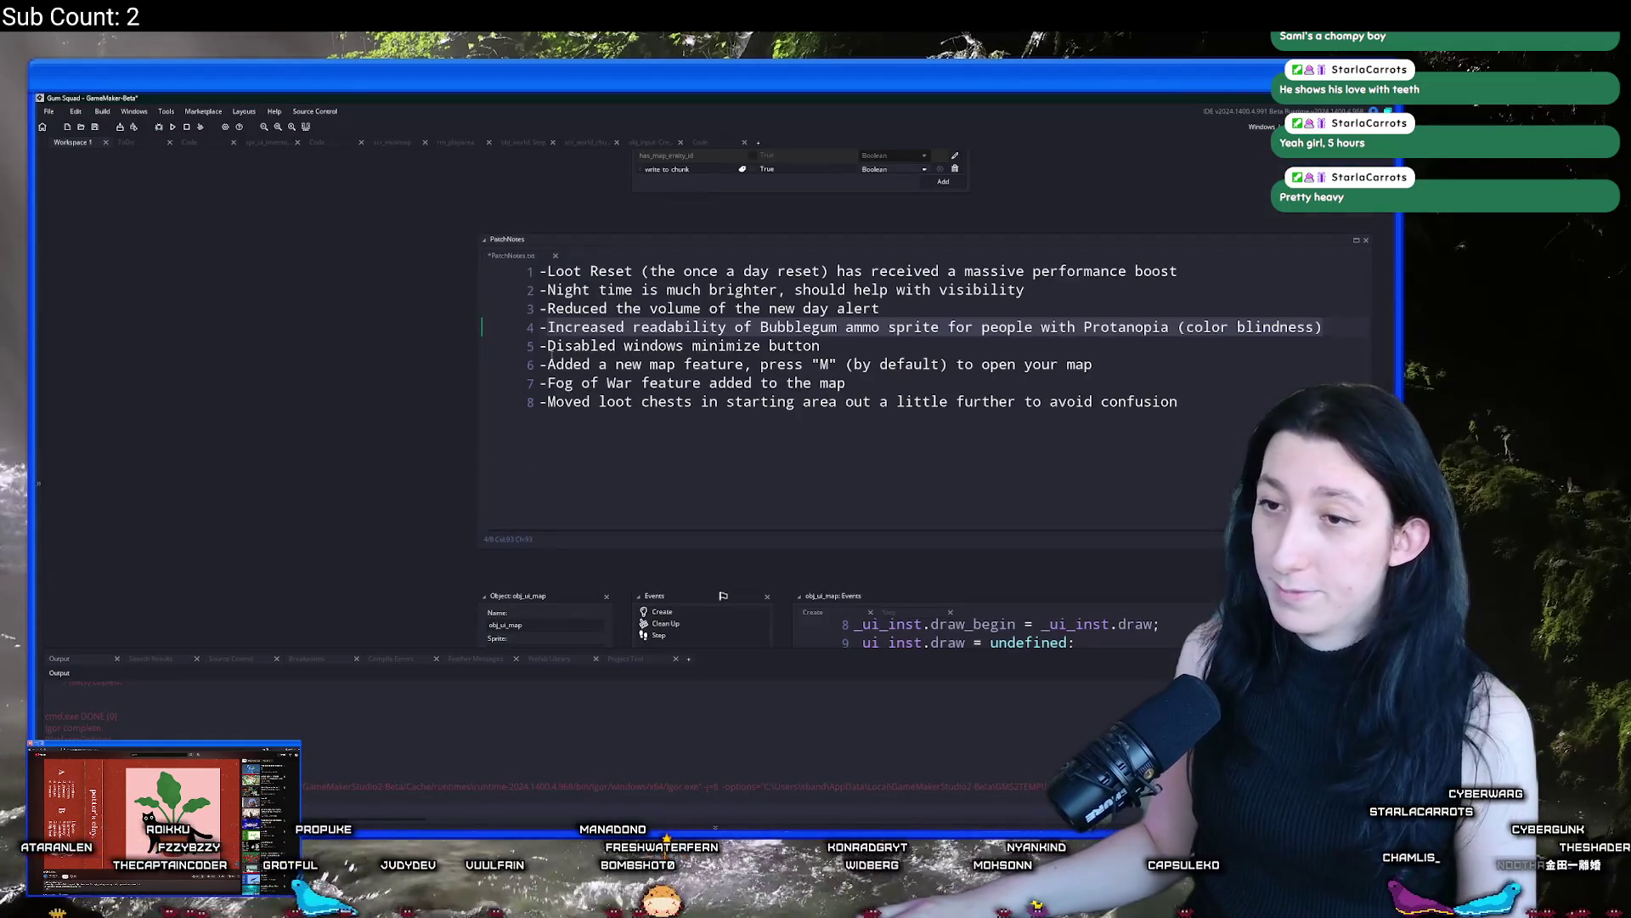
Replace the skateboard-mount bullet with the minimize button patch note
click(548, 348)
key(shift+End)
key(ctrl+c)
key(alt+Tab)
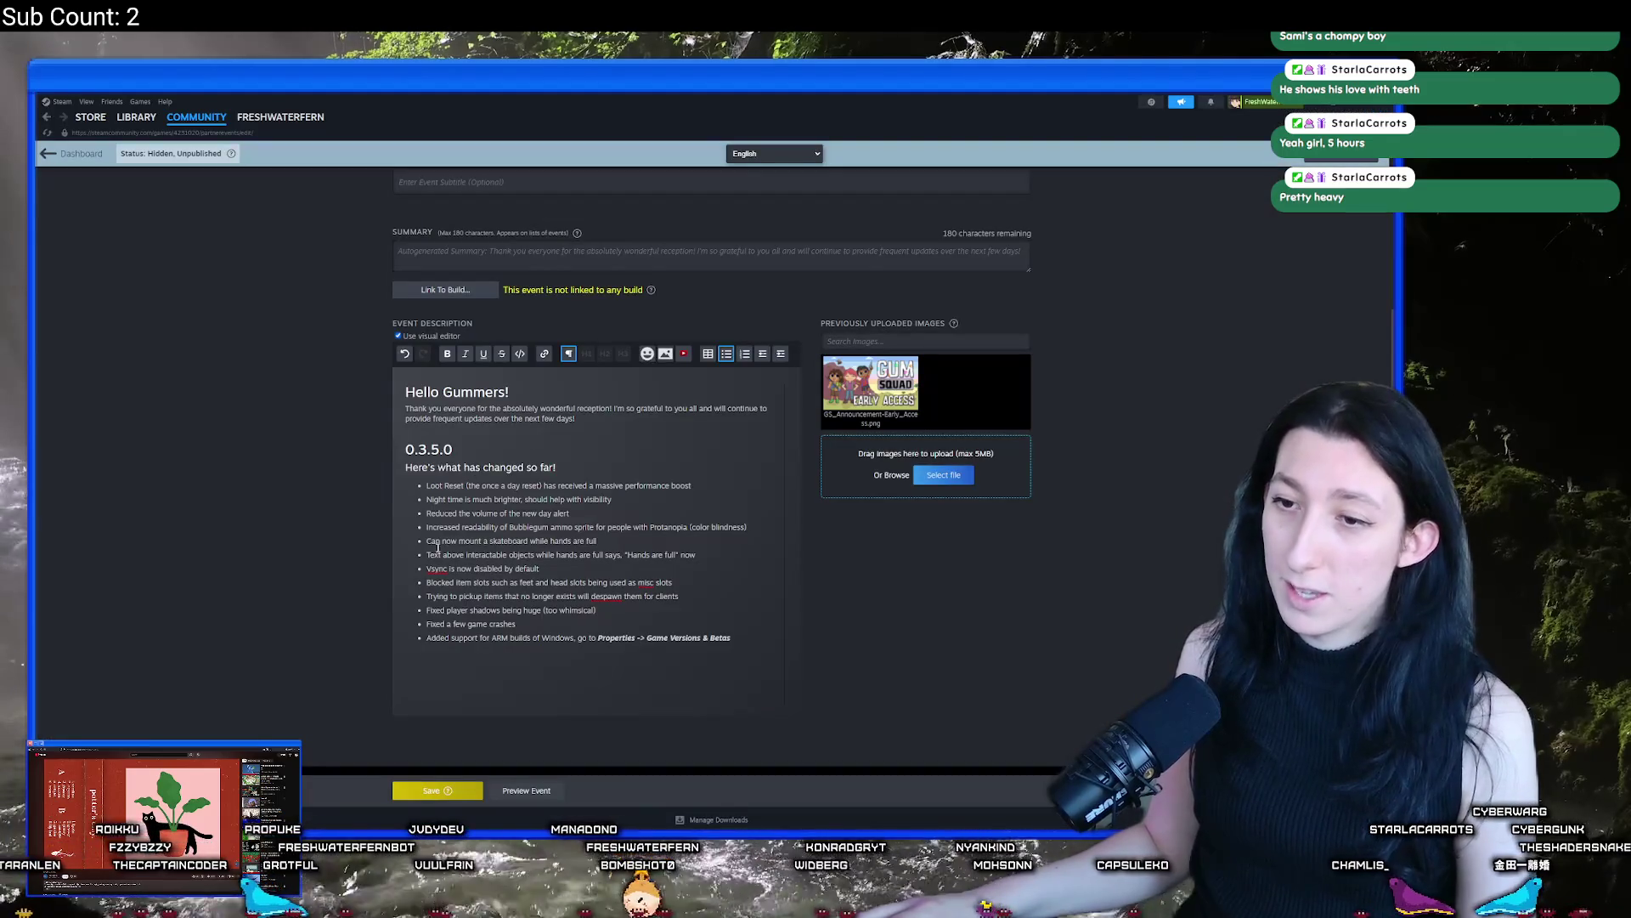
drag(426, 545, 603, 545)
key(ctrl+v)
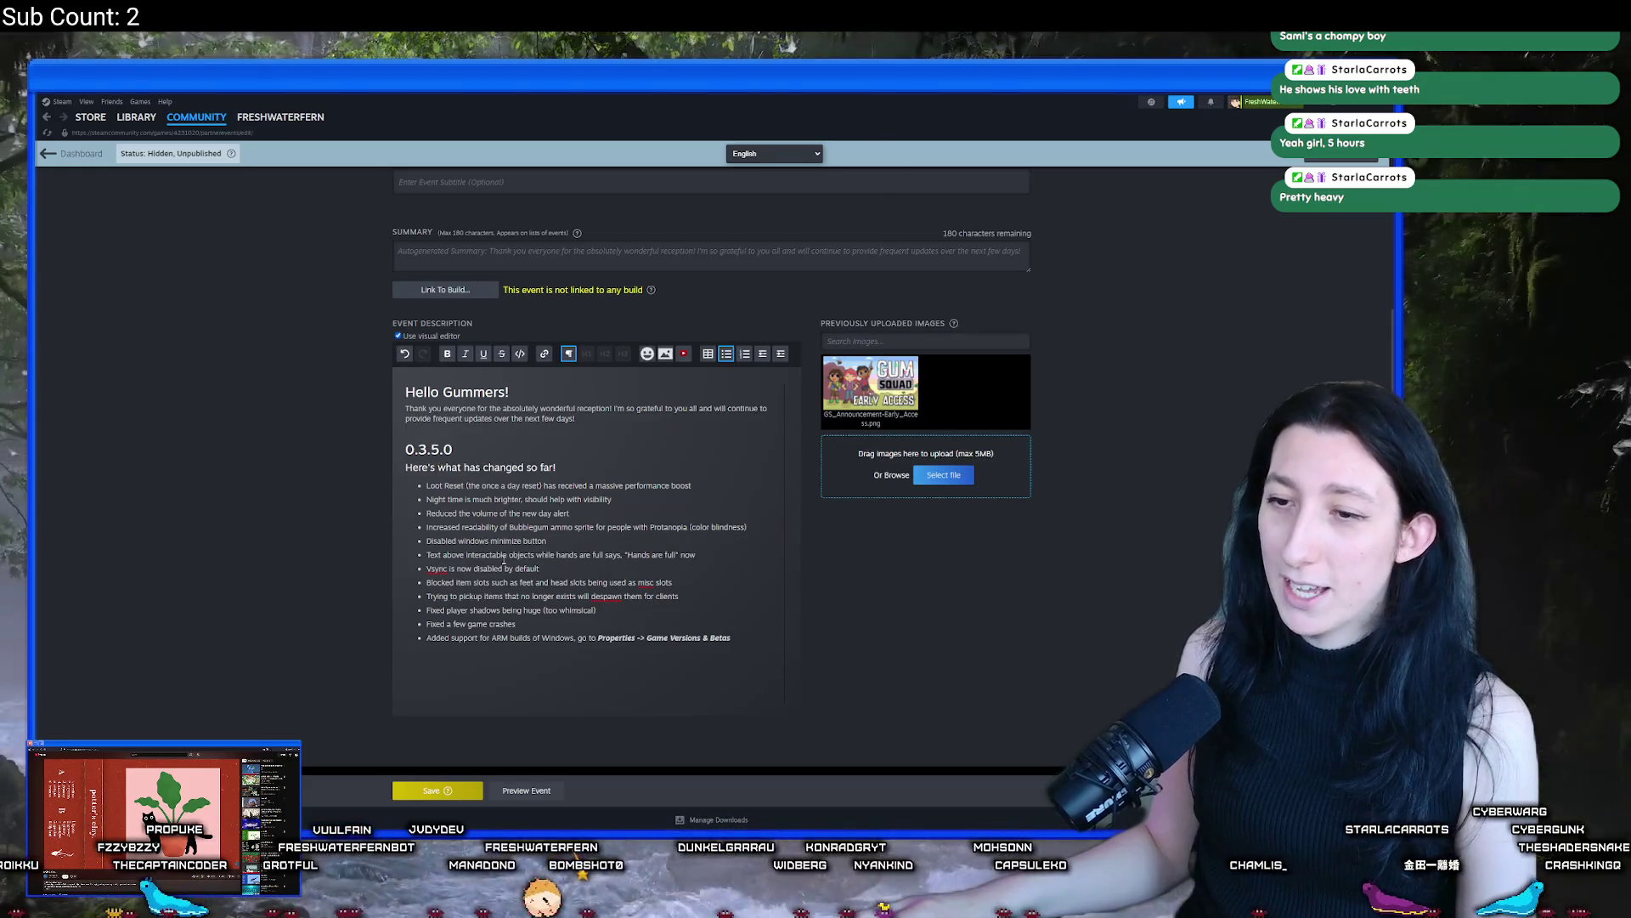
key(alt+Tab)
Put the new map feature line over the sixth bullet, undoing a wrong paste
mouse_move(542, 366)
mouse_down()
mouse_move(1096, 384)
mouse_move(1136, 367)
mouse_up()
key(alt+Tab)
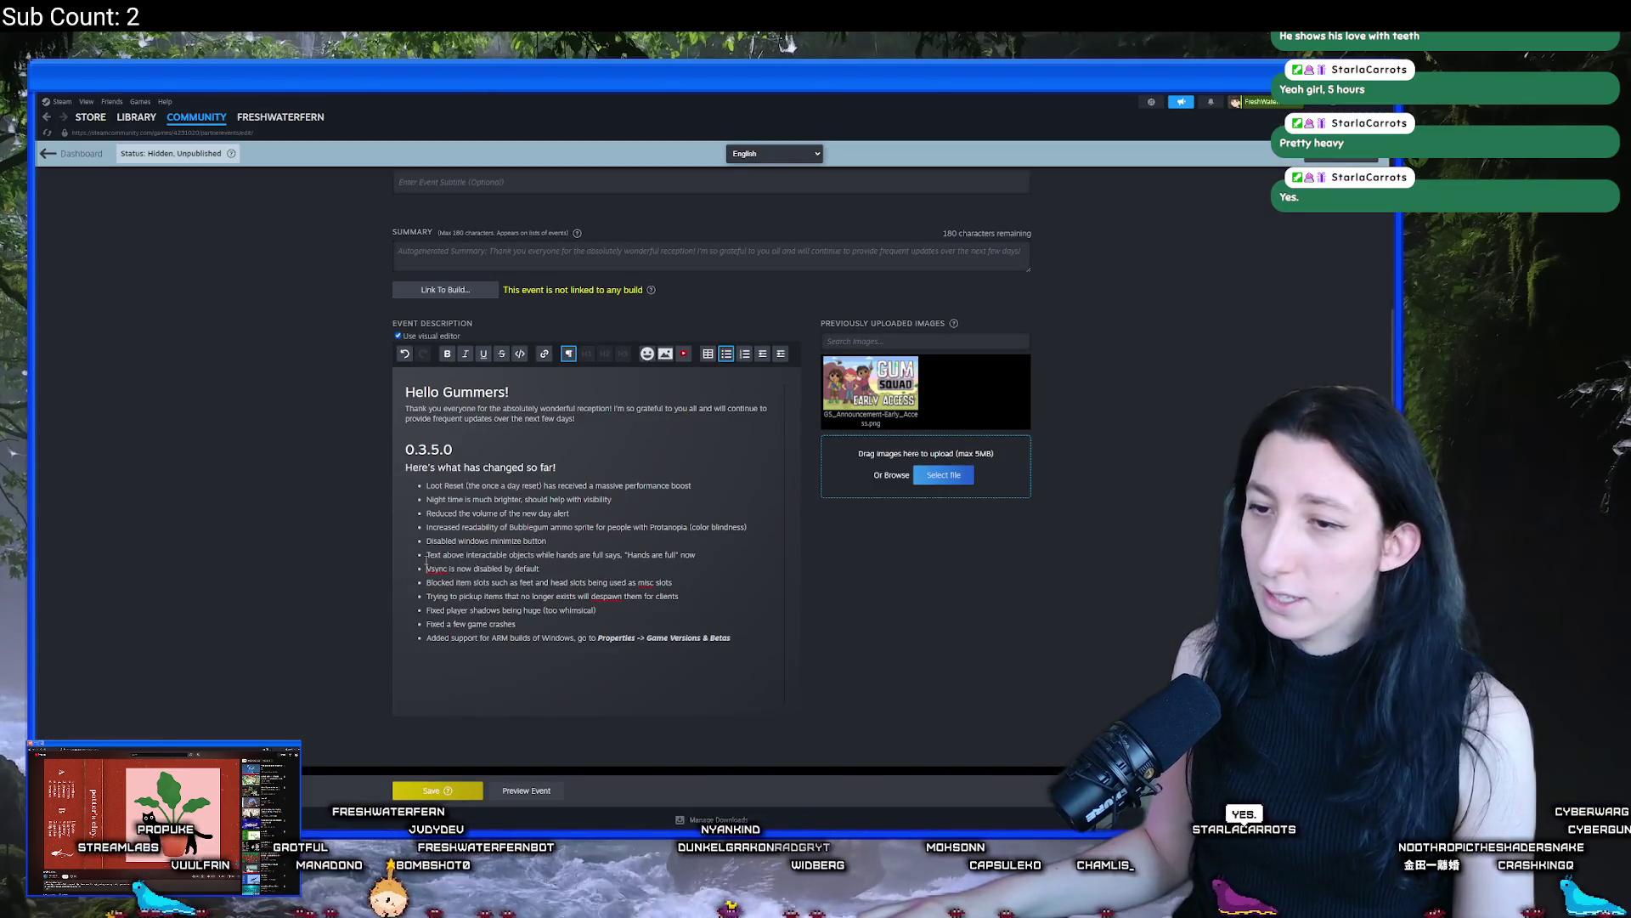
key(shift+End)
key(ctrl+v)
key(alt+Tab)
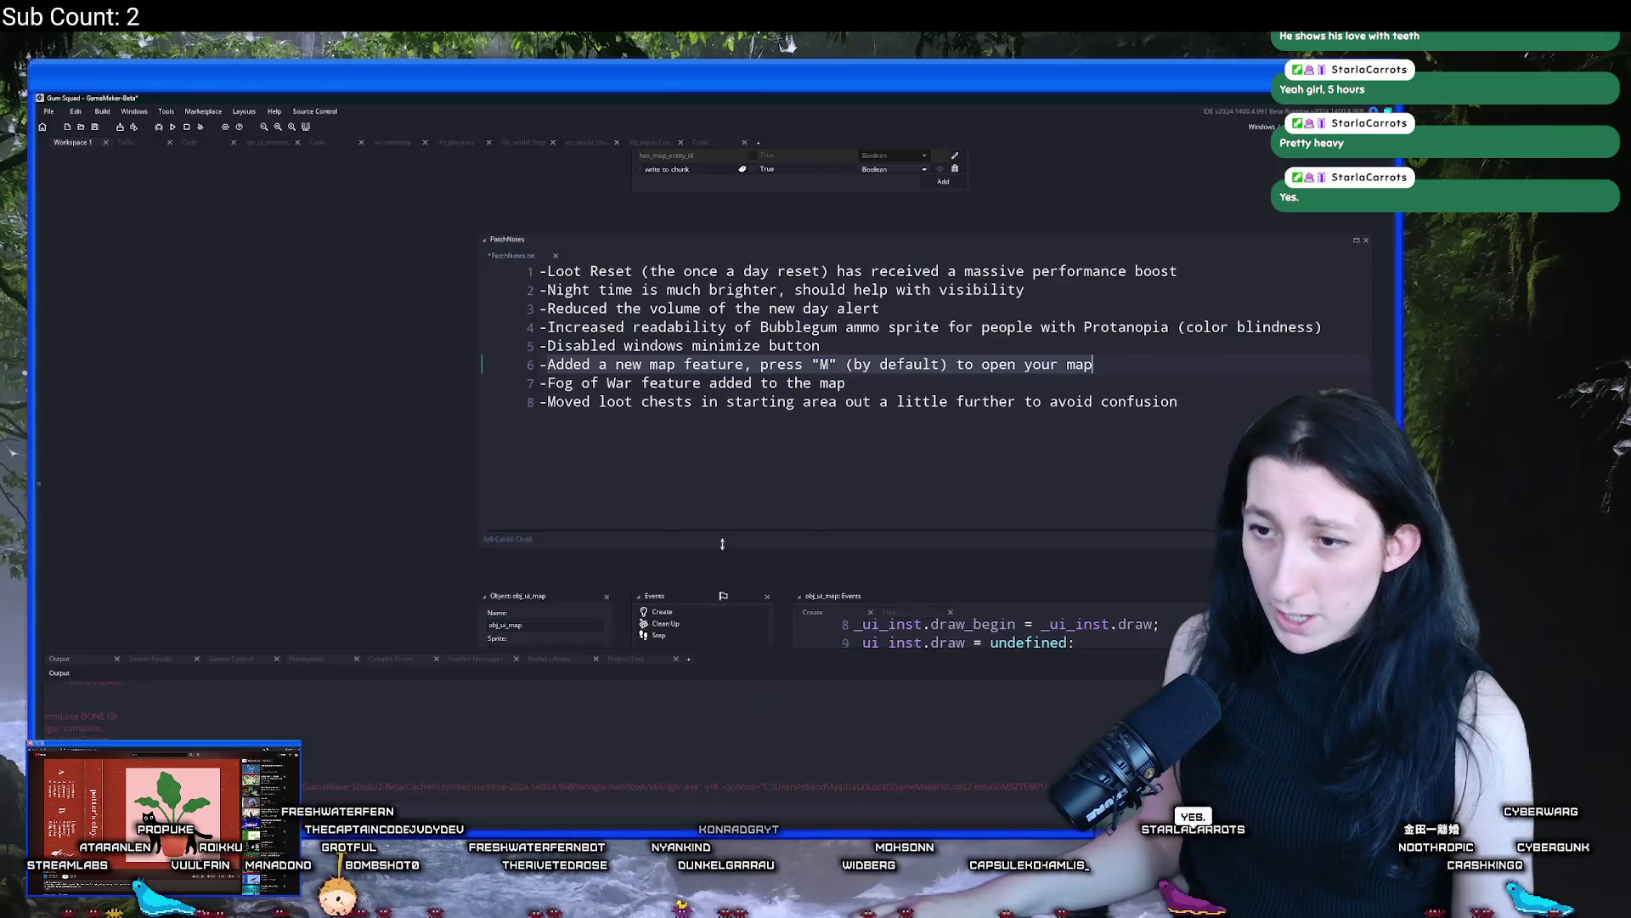
key(alt+Tab)
key(alt+Tab)
key(alt+Tab)
key(ctrl+v)
key(ctrl+z)
key(ctrl+shift+Left)
key(ctrl+shift+Left)
key(ctrl+shift+Left)
key(ctrl+v)
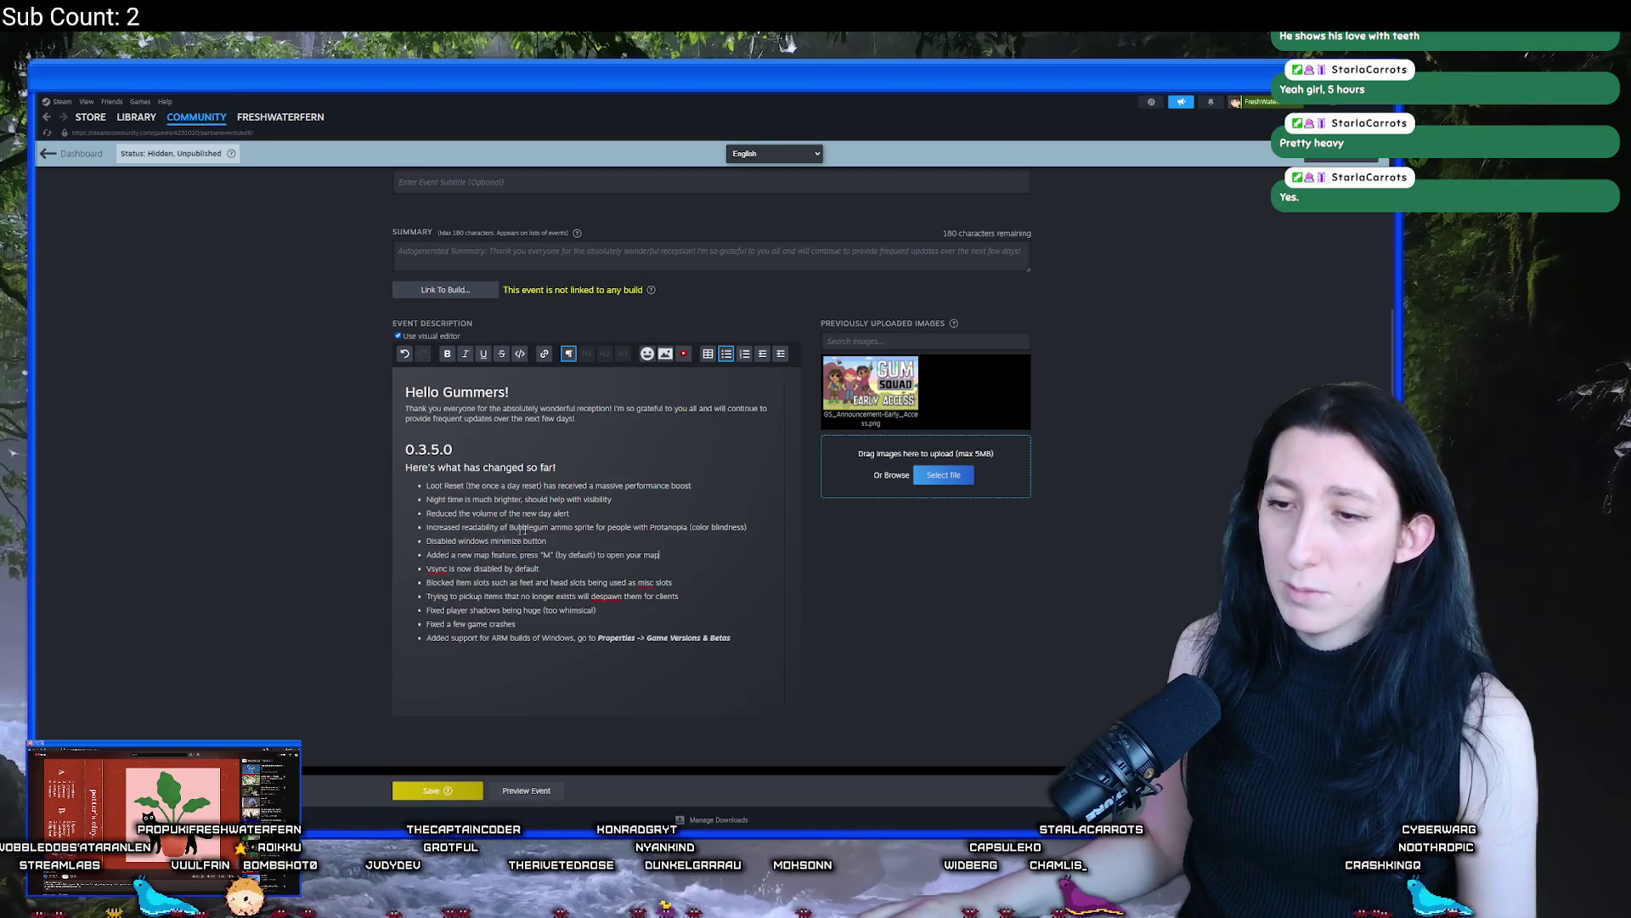
key(alt+Tab)
Replace the Vsync bullet with the Fog of War patch note
key(Down)
key(shift+Home)
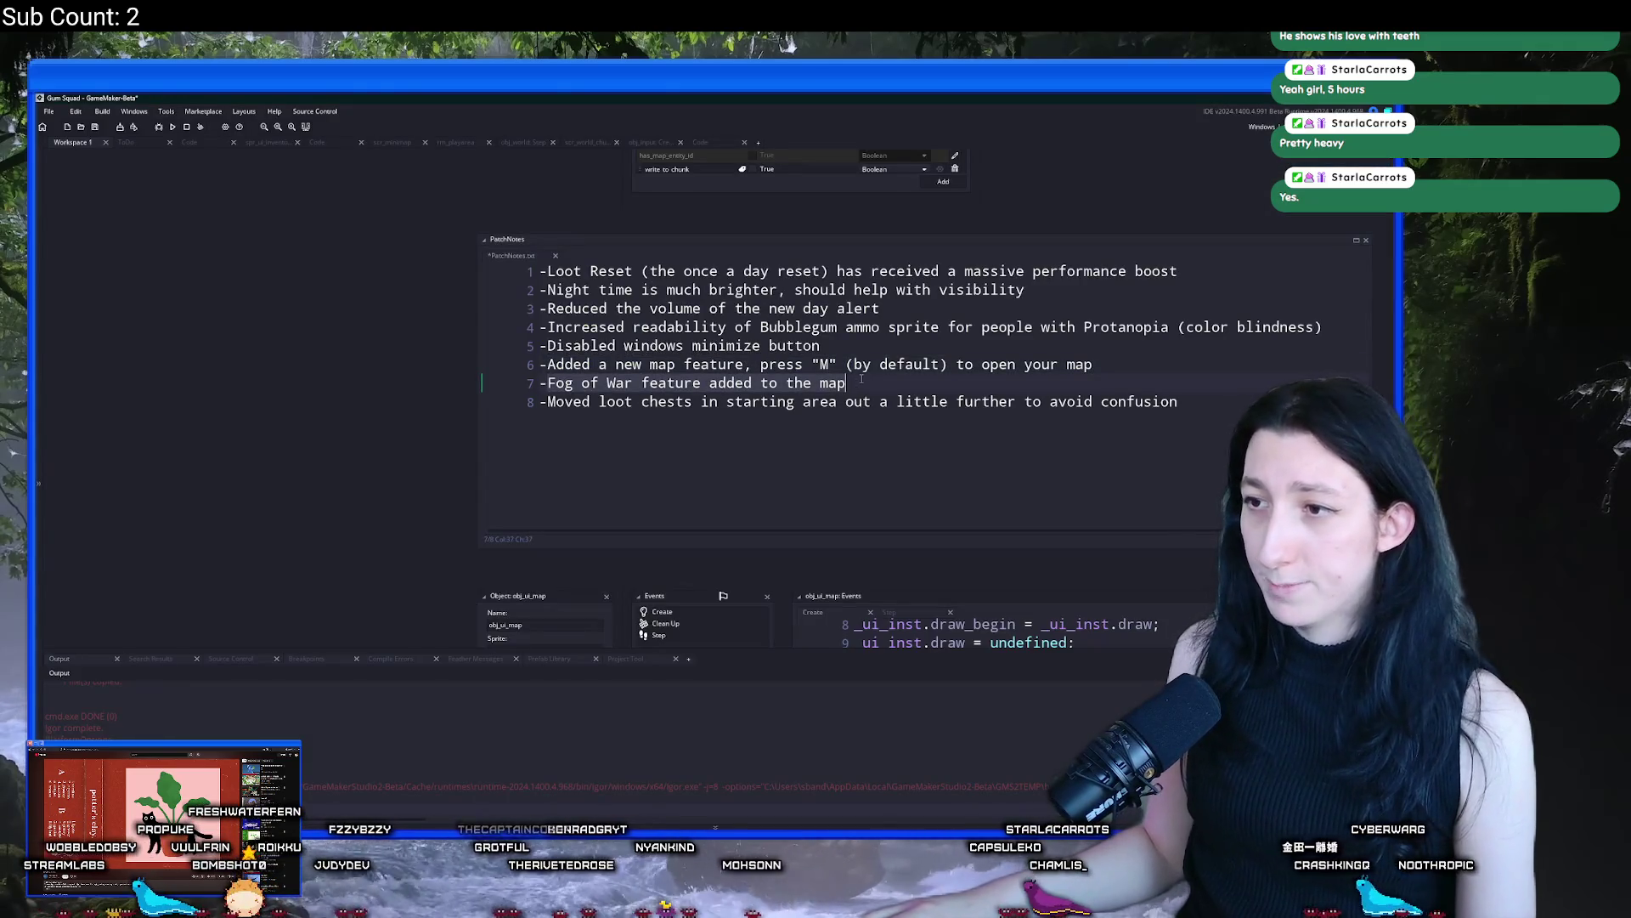
key(alt+Tab)
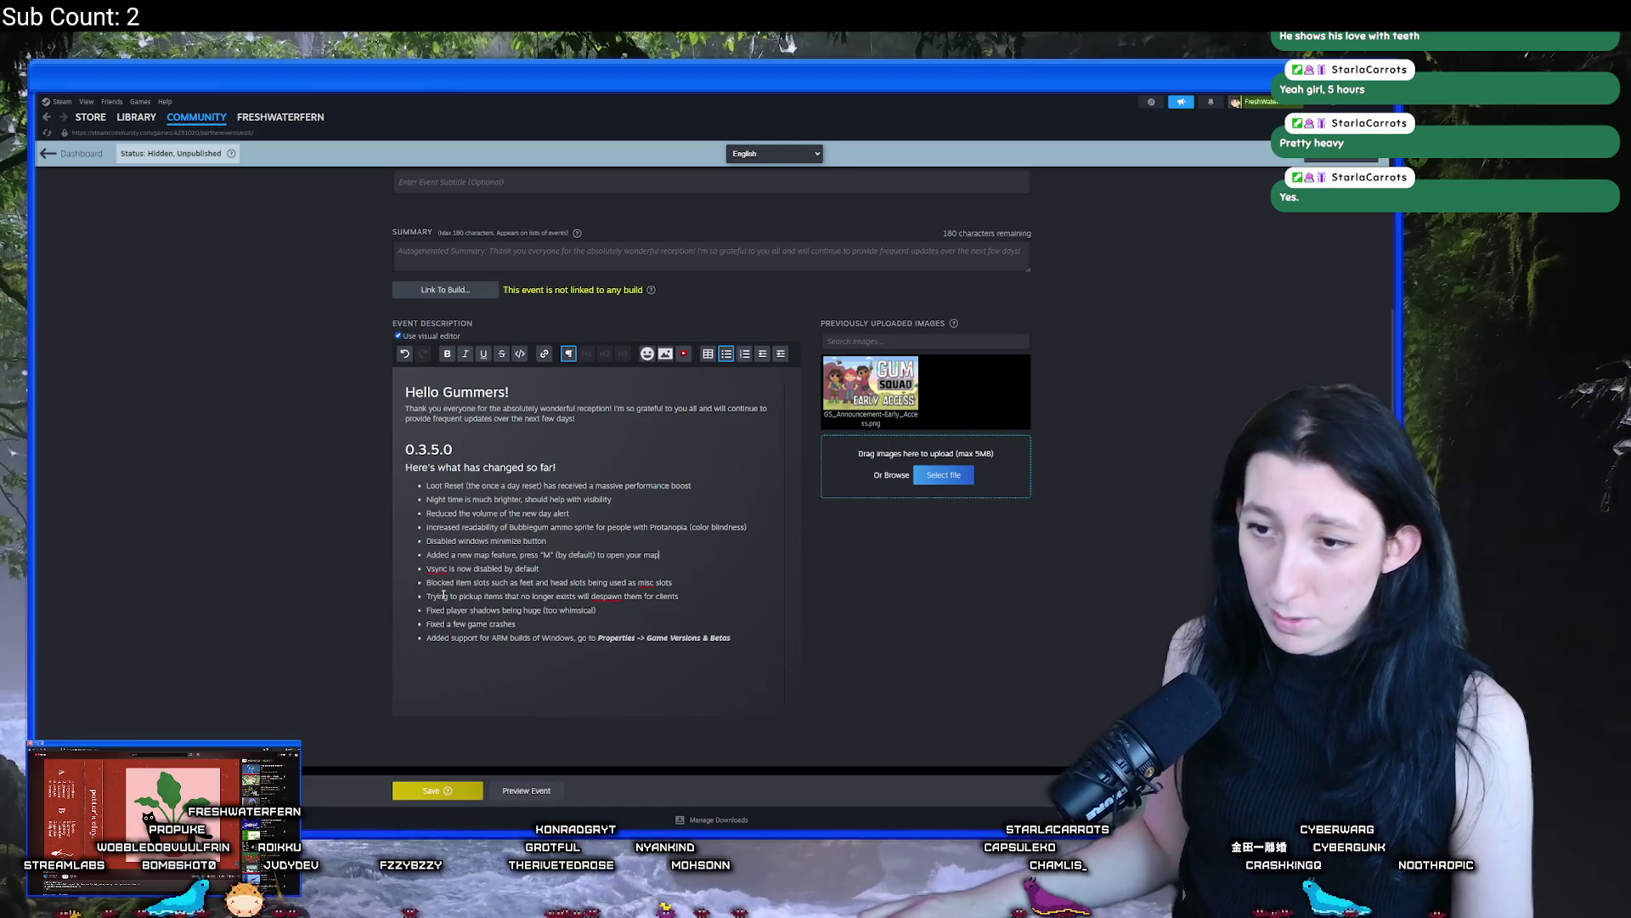
drag(428, 567, 542, 567)
key(alt+Tab)
Replace the last five old bullets with the loot chests line
drag(540, 401, 1180, 401)
key(ctrl+c)
key(alt+Tab)
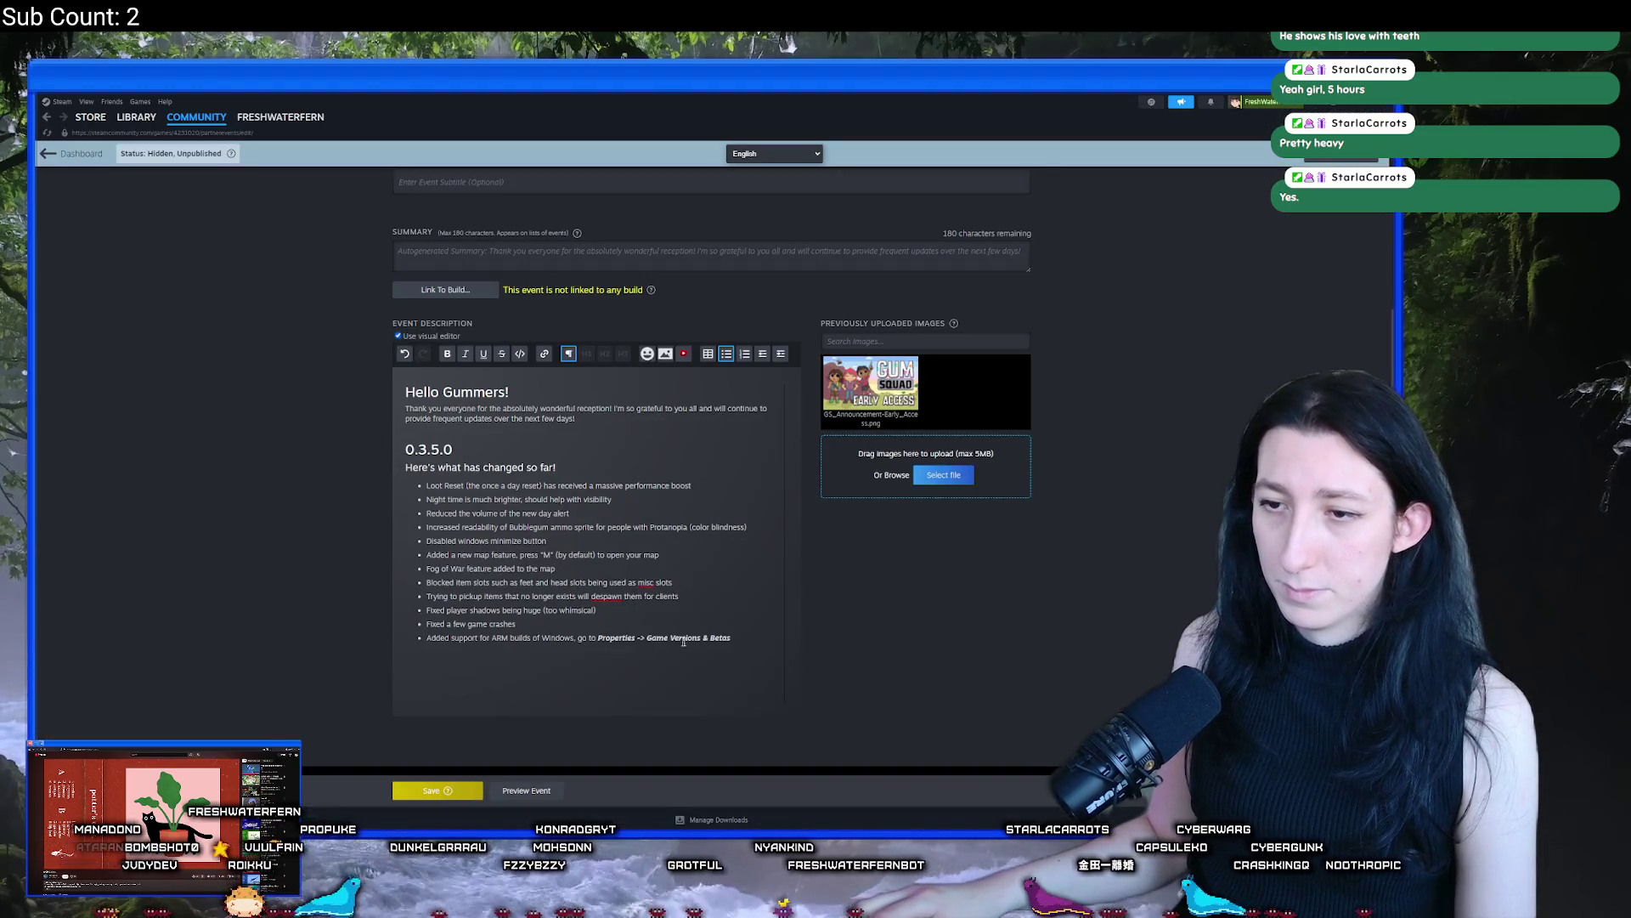
drag(723, 637, 428, 579)
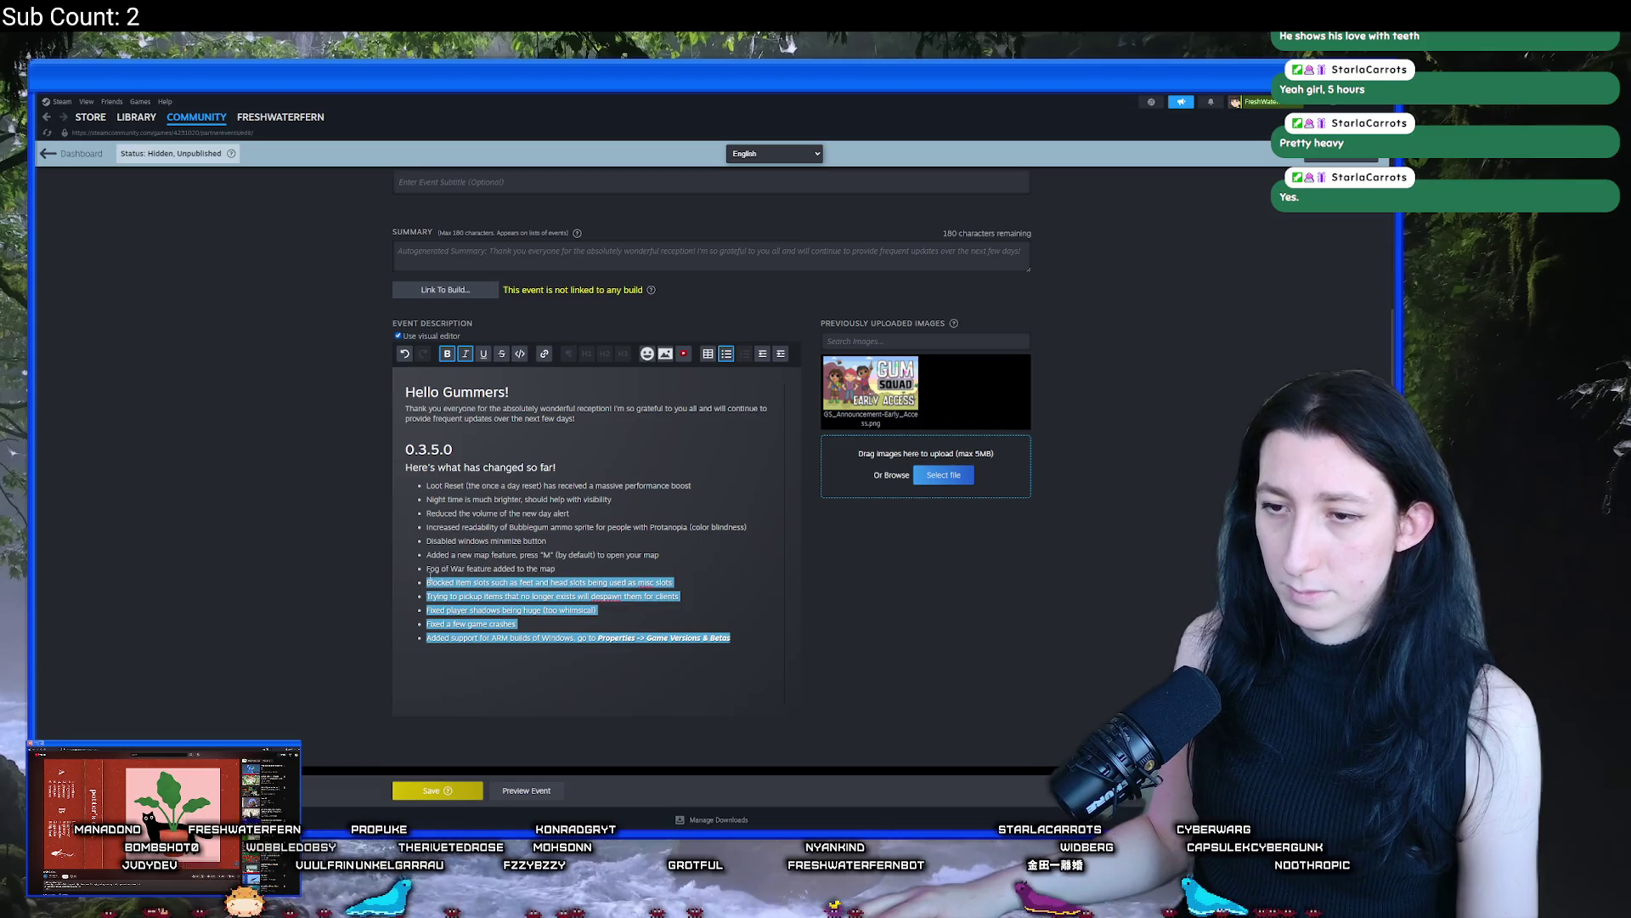
key(ctrl+v)
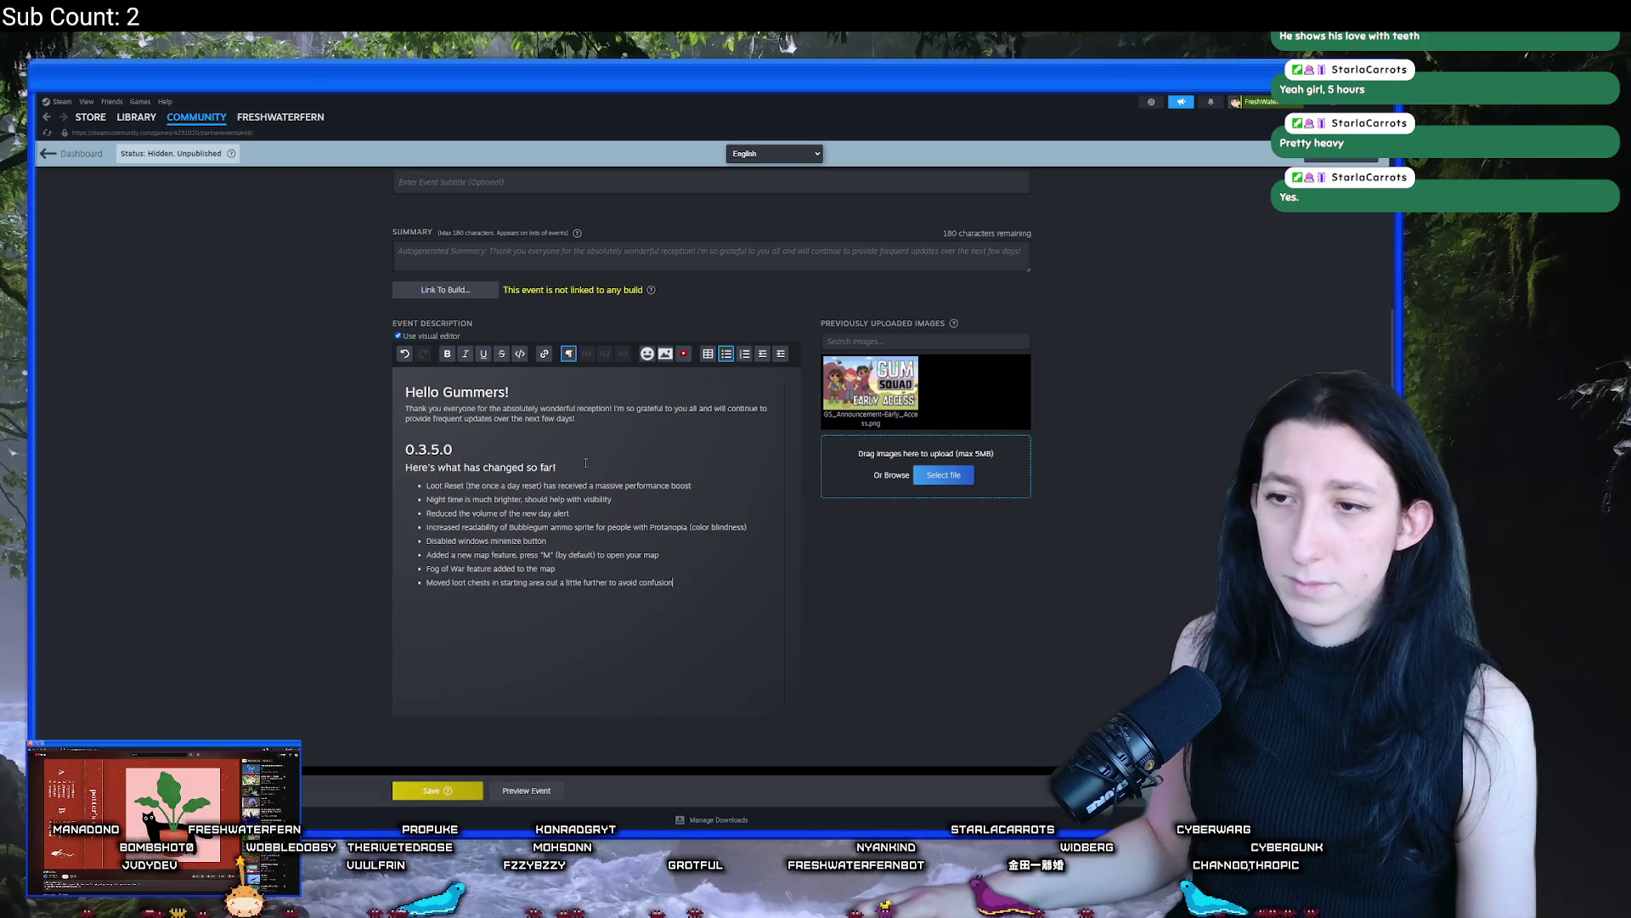
click(596, 421)
Rewrite the intro as a minor (but maybe major for some) build whose especially cool feature is the map view
mouse_move(576, 419)
mouse_down()
mouse_move(364, 420)
mouse_move(371, 408)
mouse_up()
text(T)
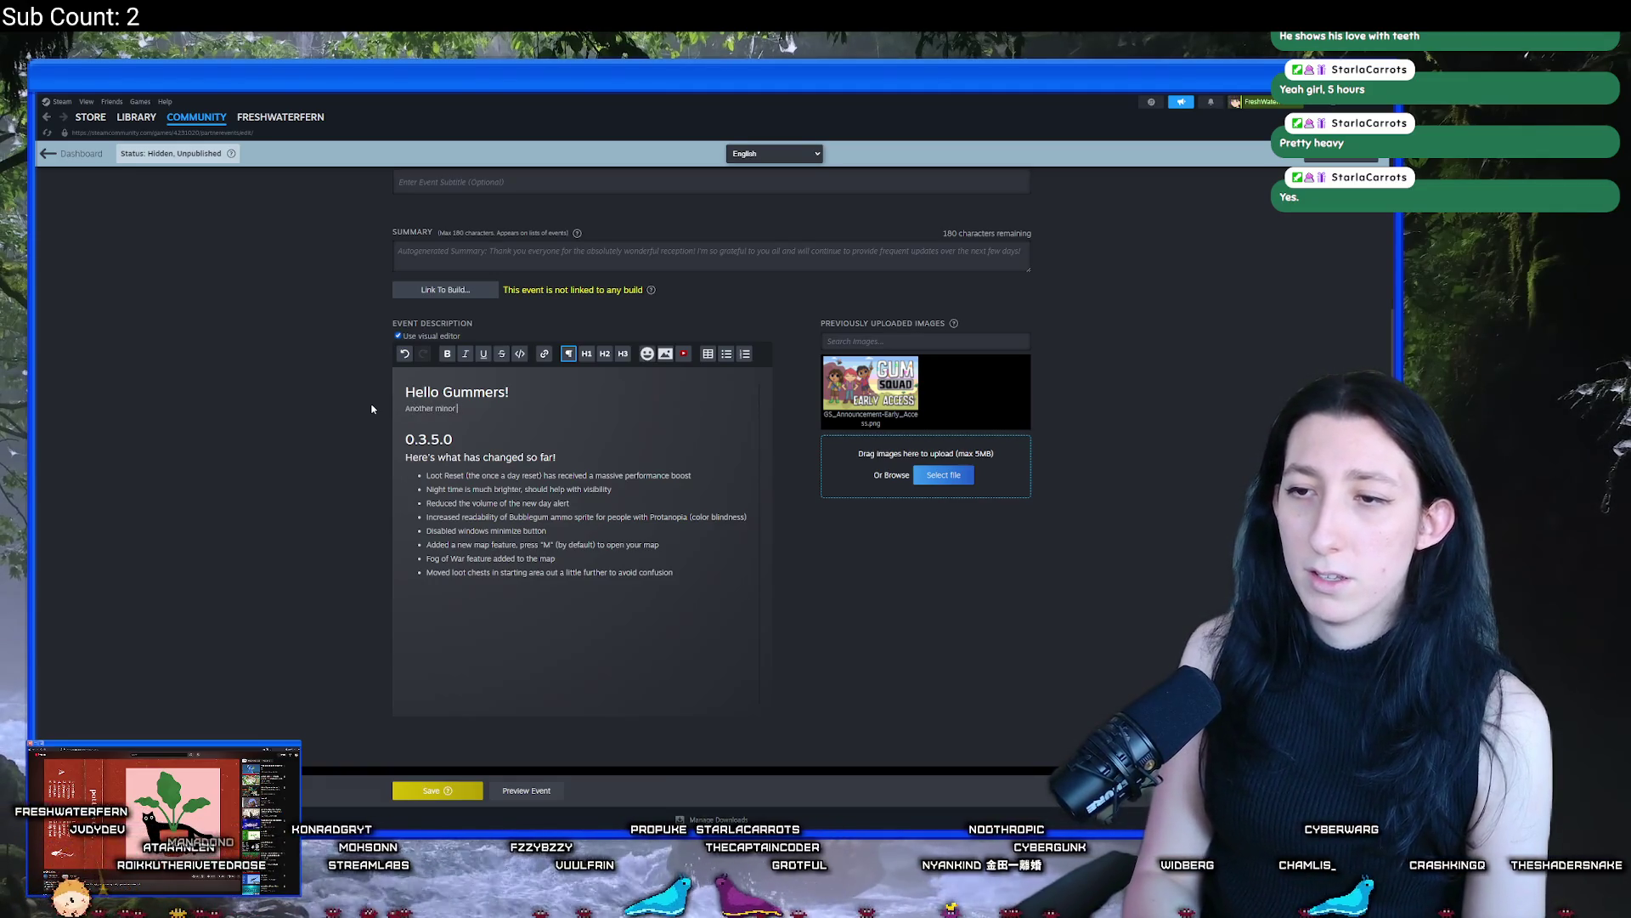
text(but maybe major for some)
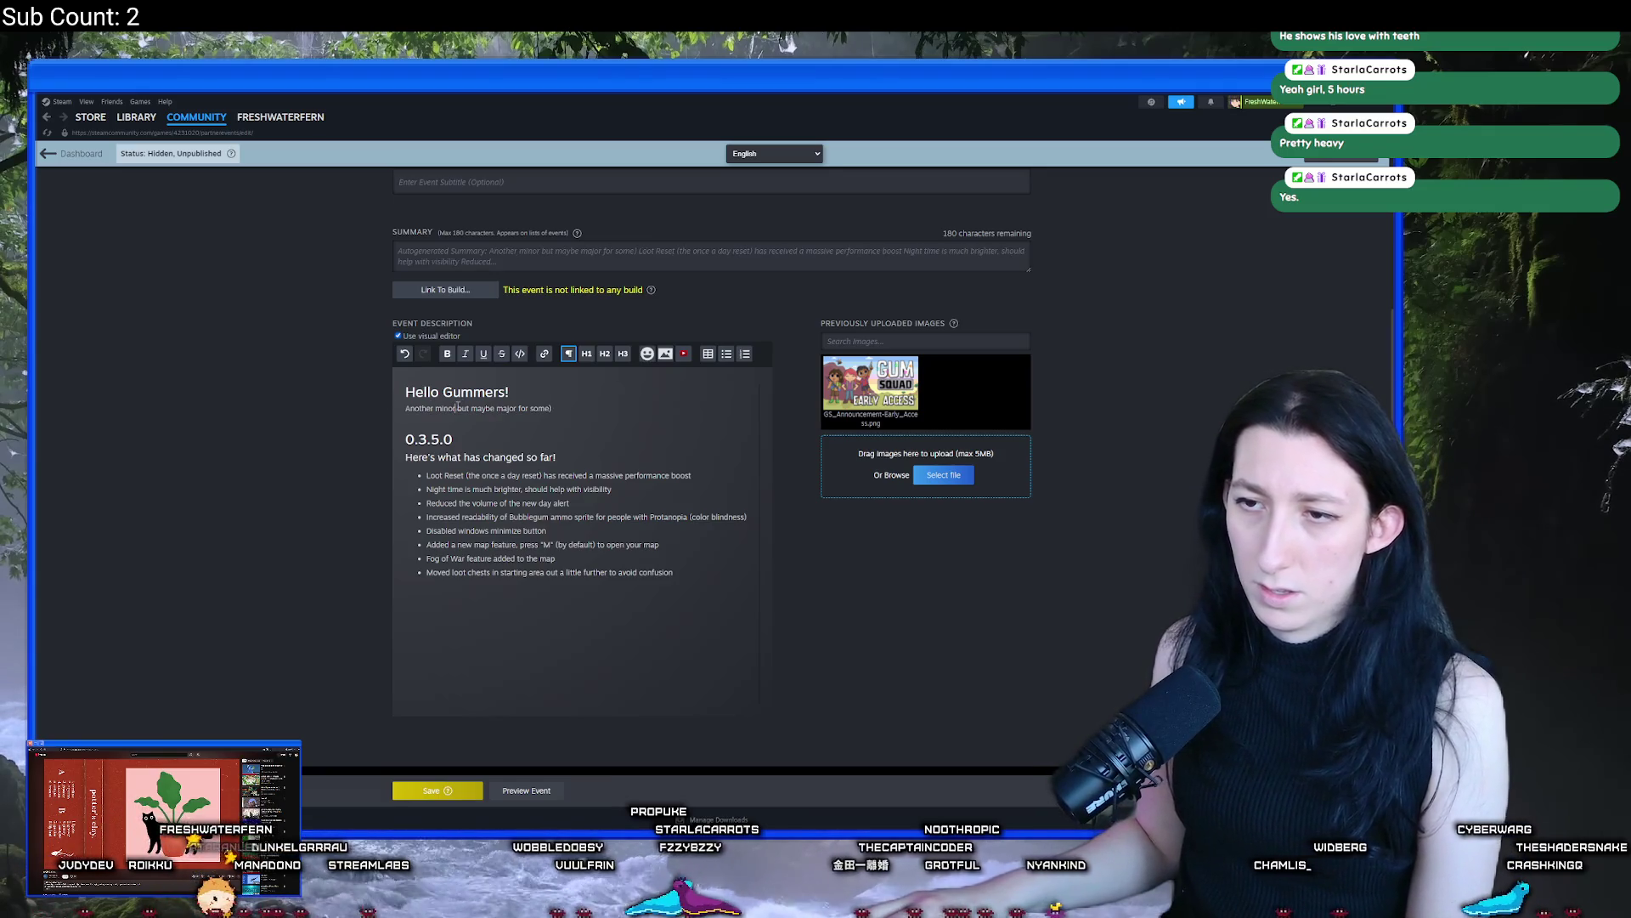
text(()
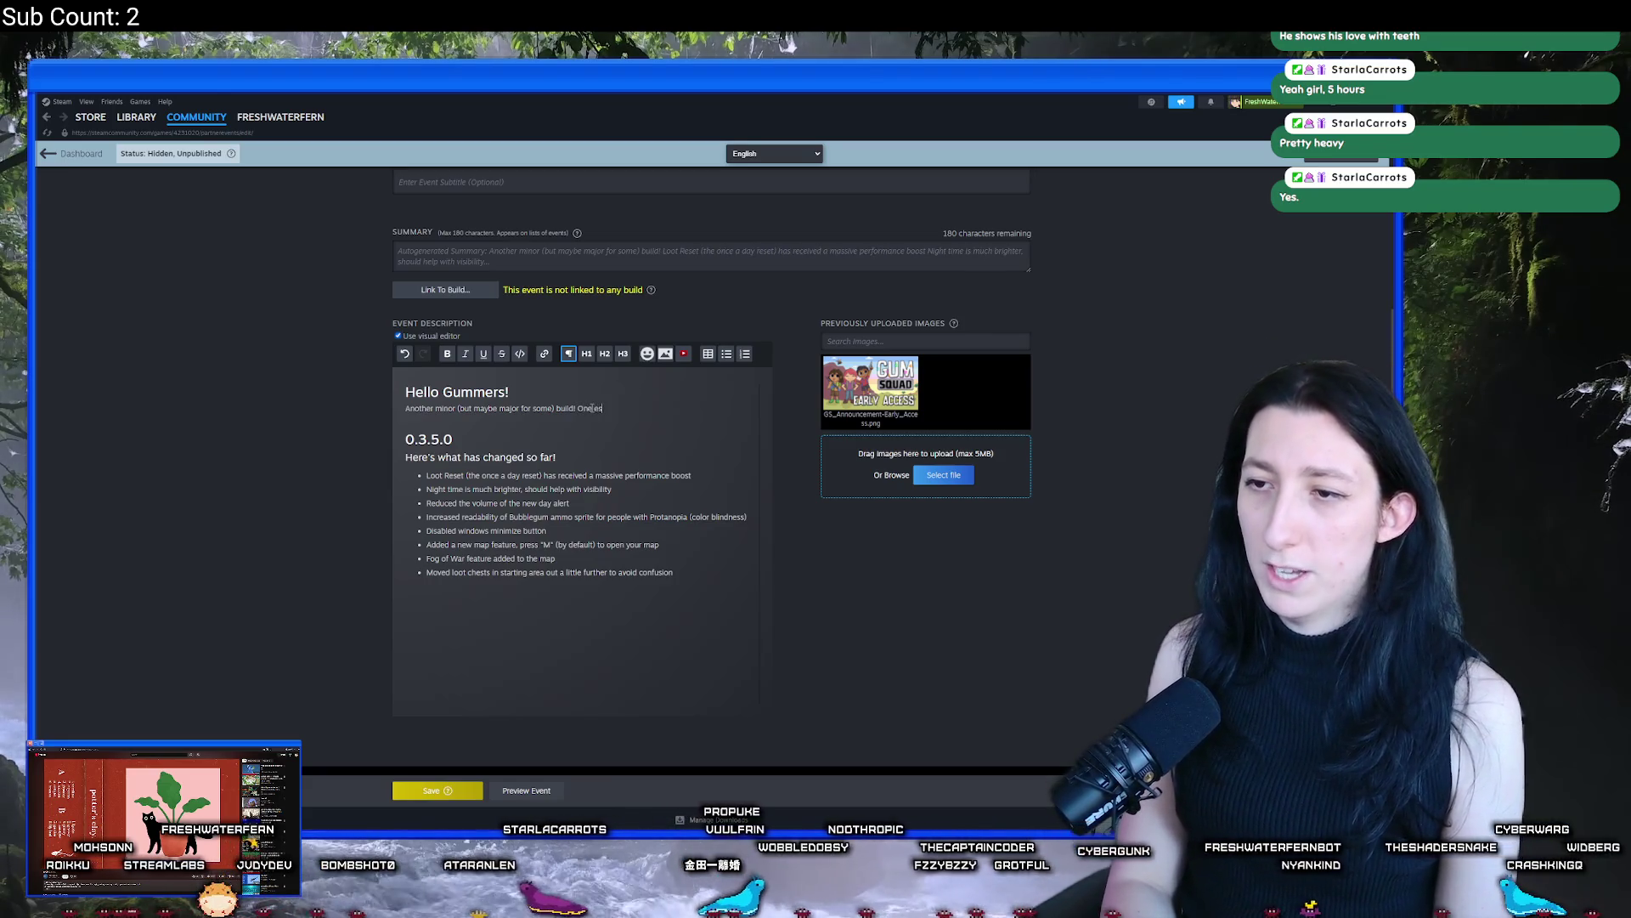
key(BackSpace)
key(BackSpace)
text(cool feature in this update is the new )
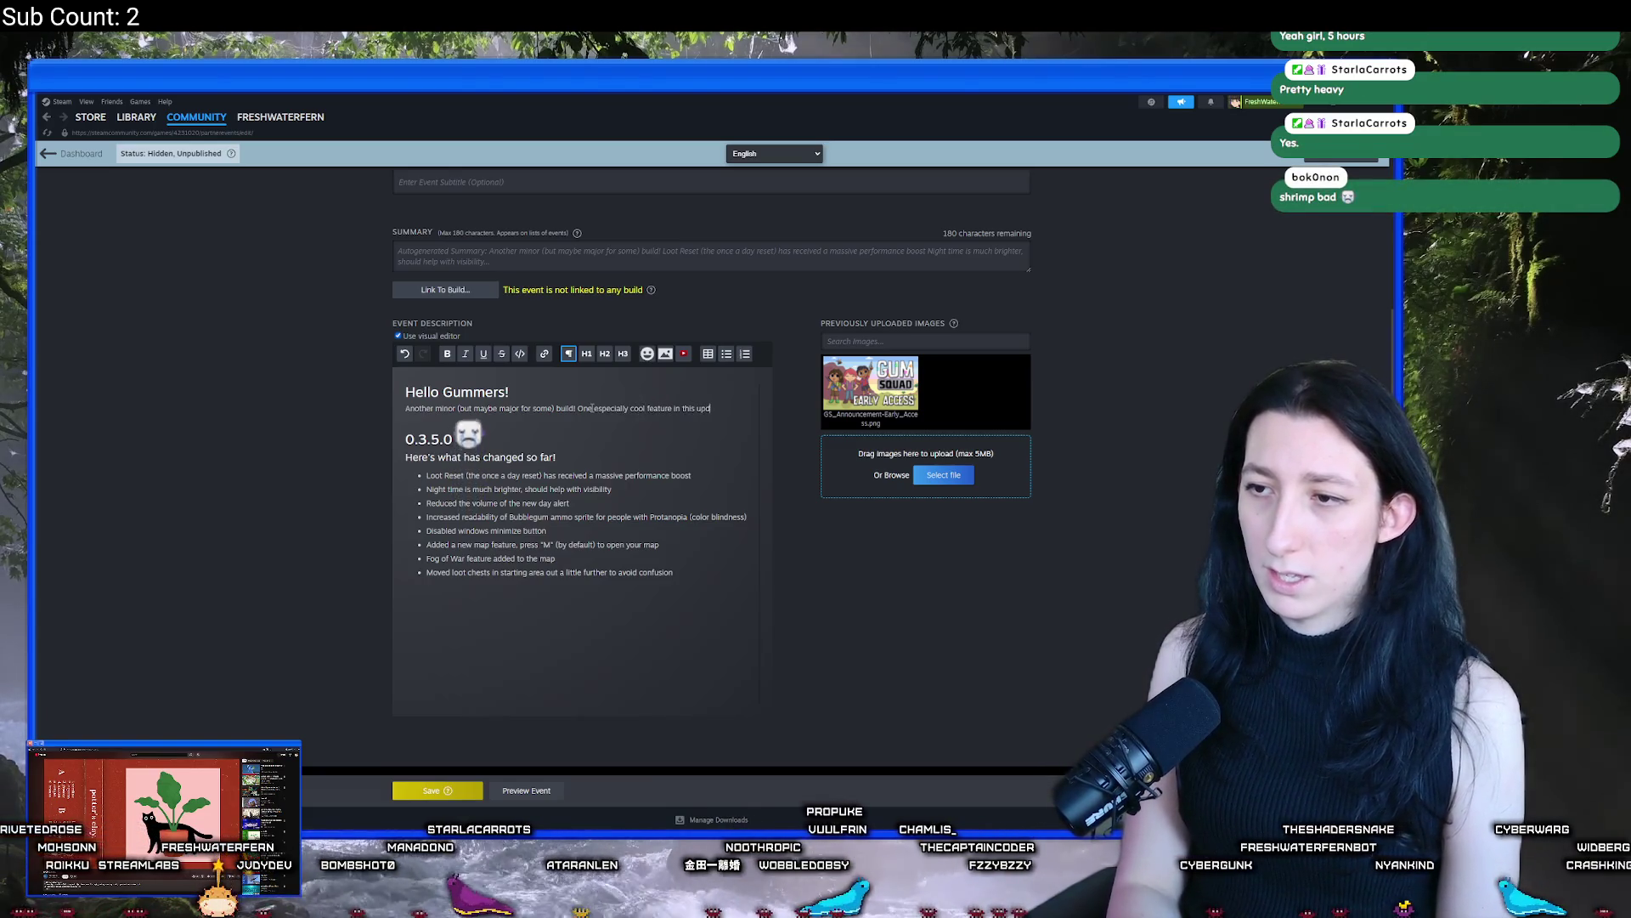
text(map)
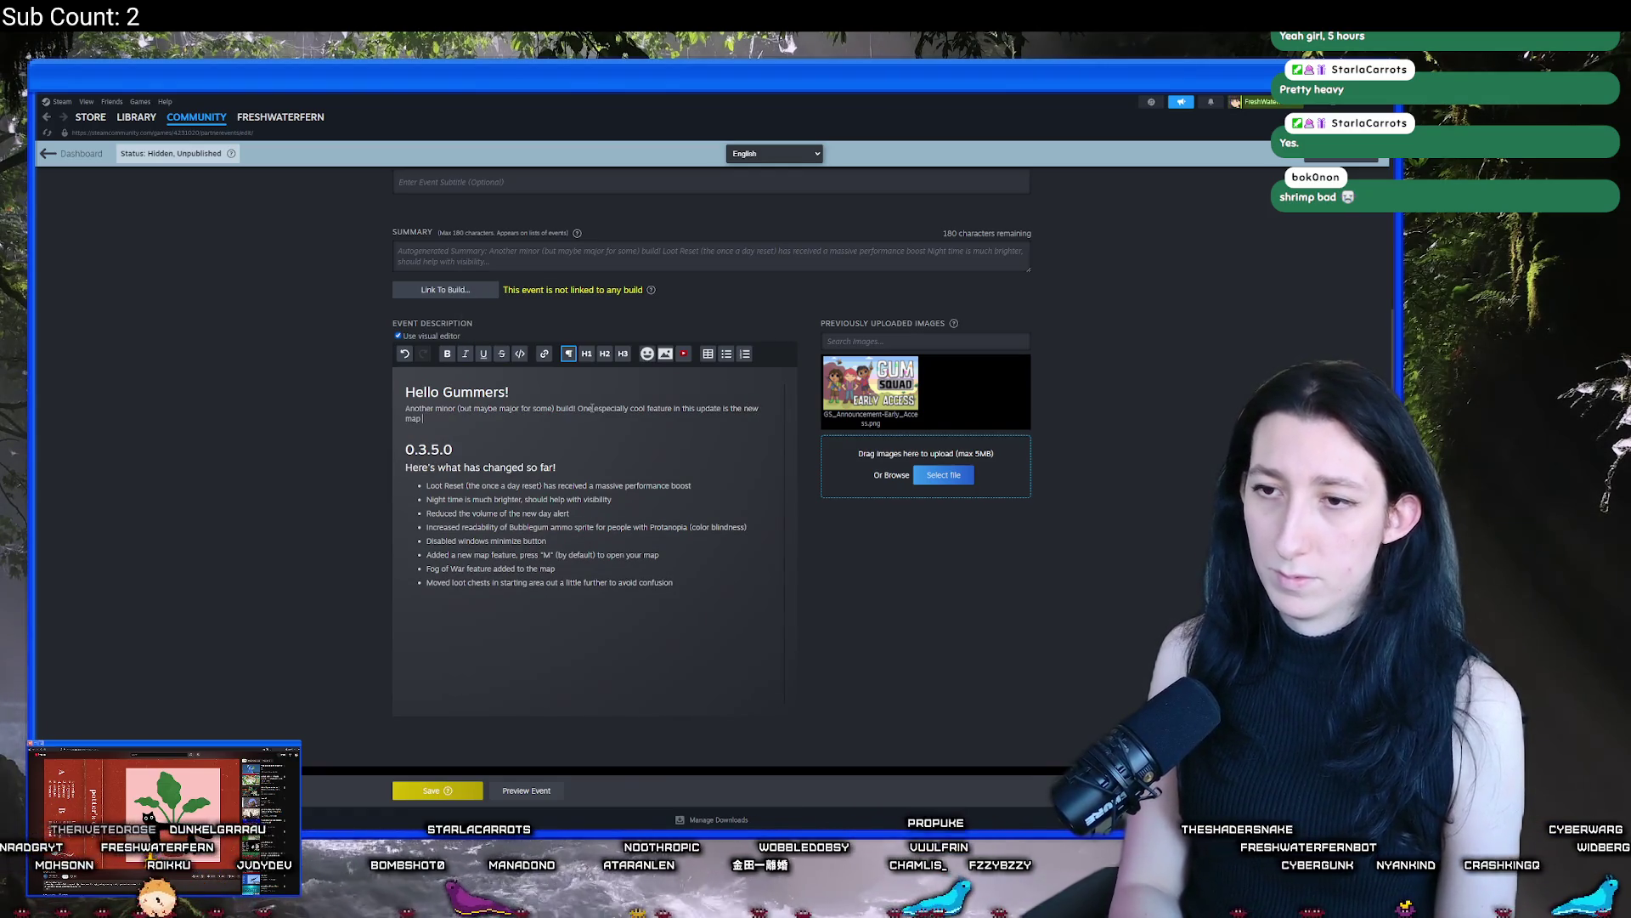
key(BackSpace)
key(BackSpace)
key(BackSpace)
text(map vi)
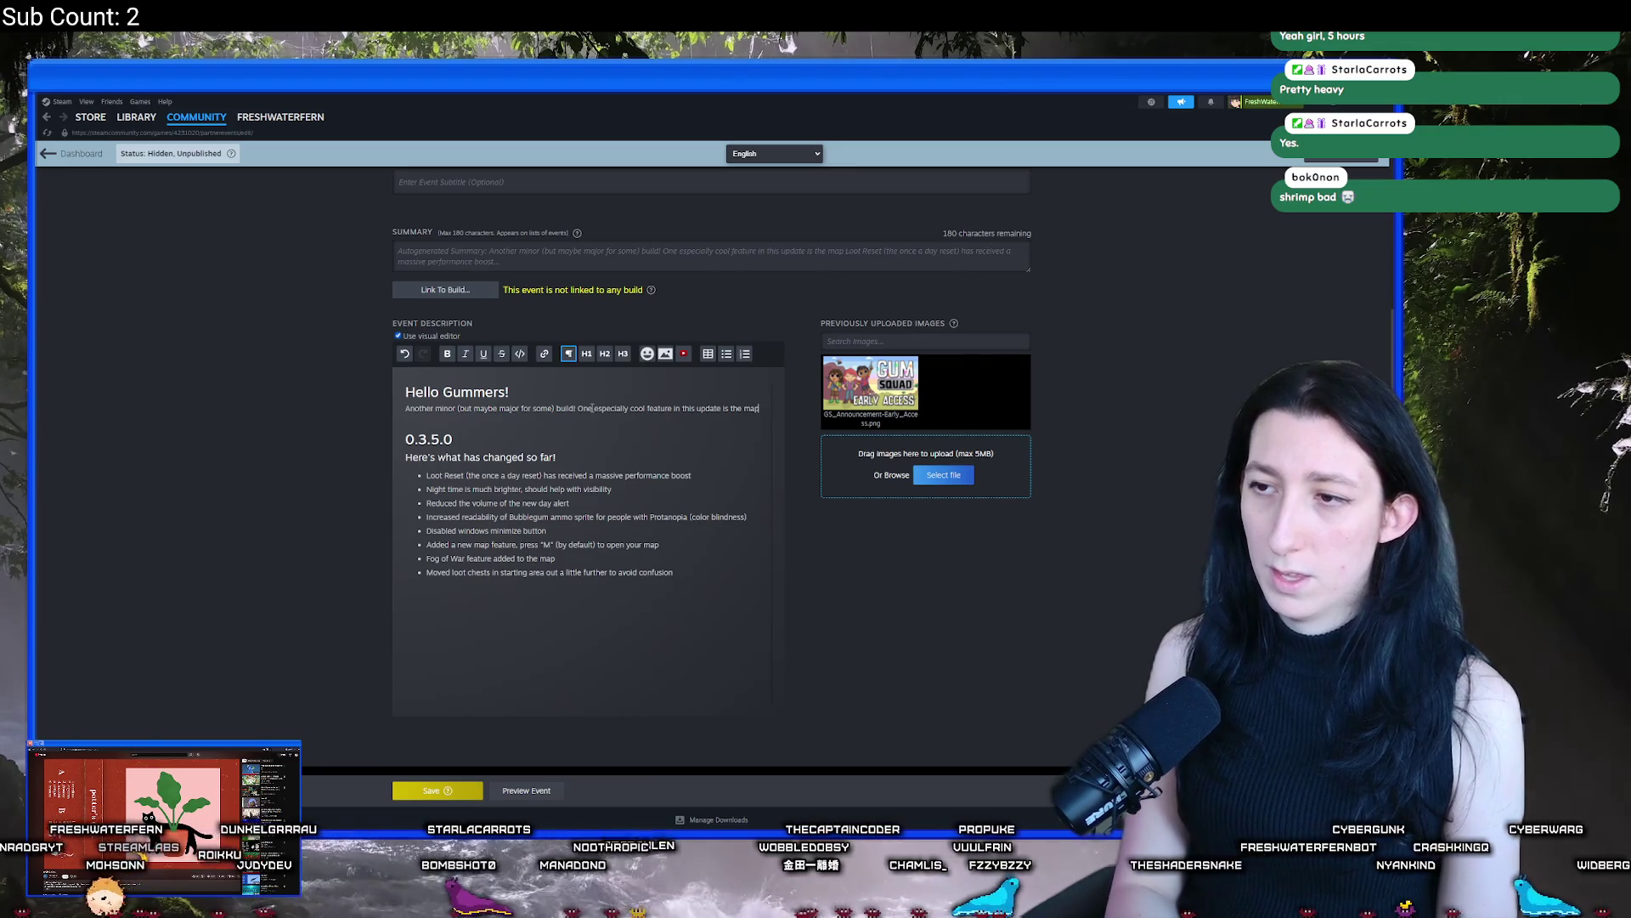
text(ew that you can use)
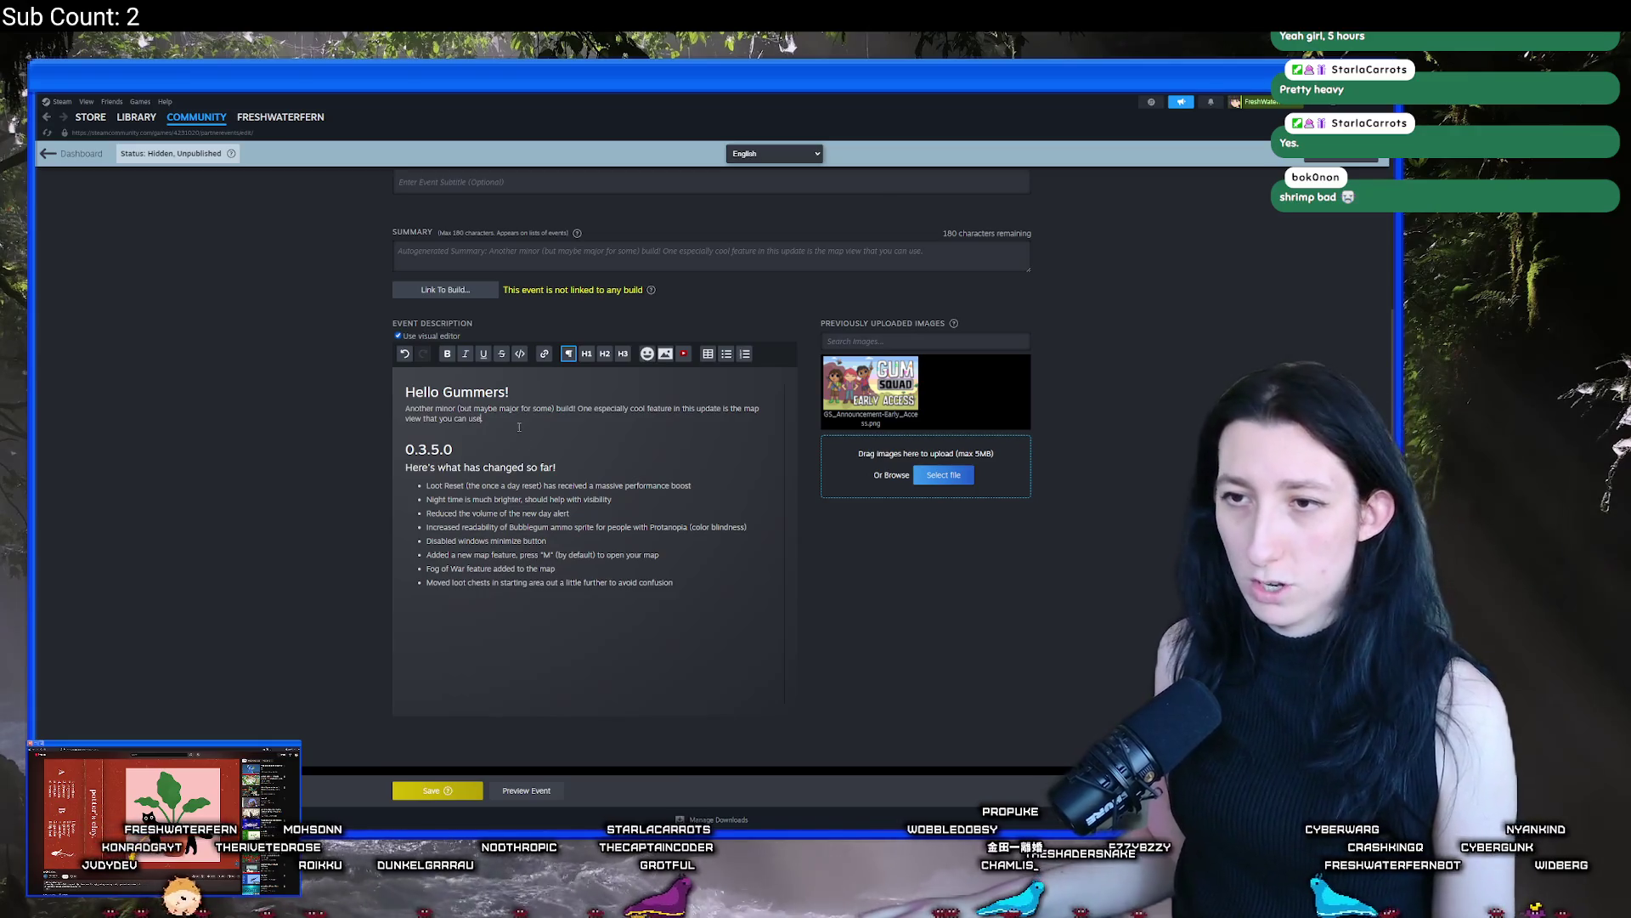
scroll(520, 427, up, 5)
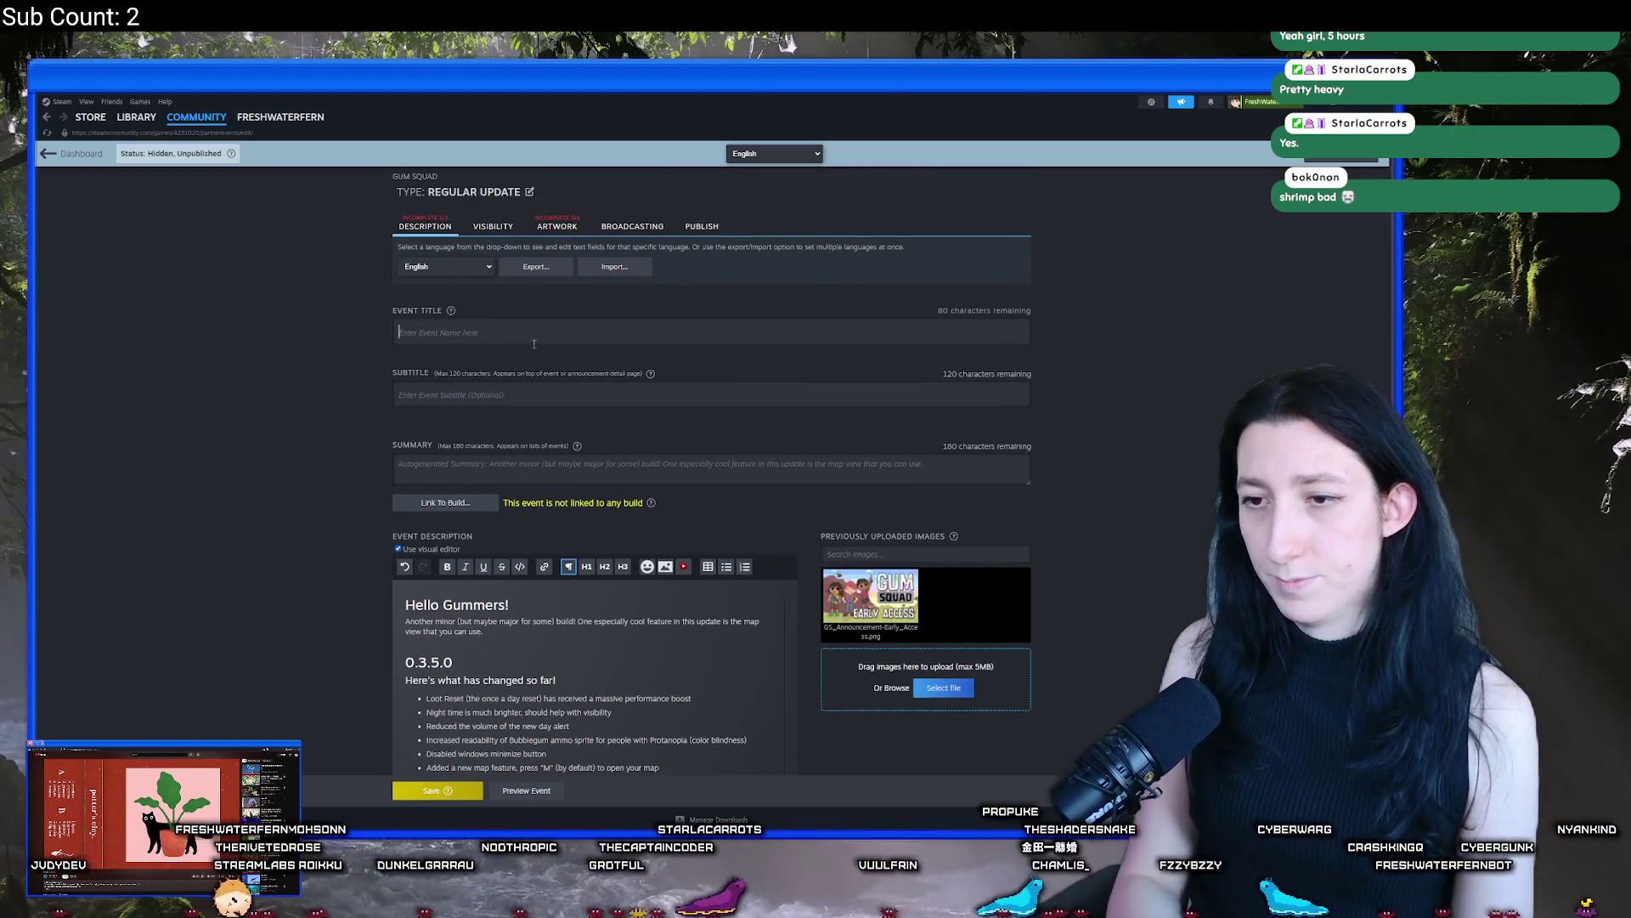
Complete the title and subtitle, announcing an update with one really neat feature (0.3.5.0)
text(Update 0.3.5.0 - Day 2 Patch)
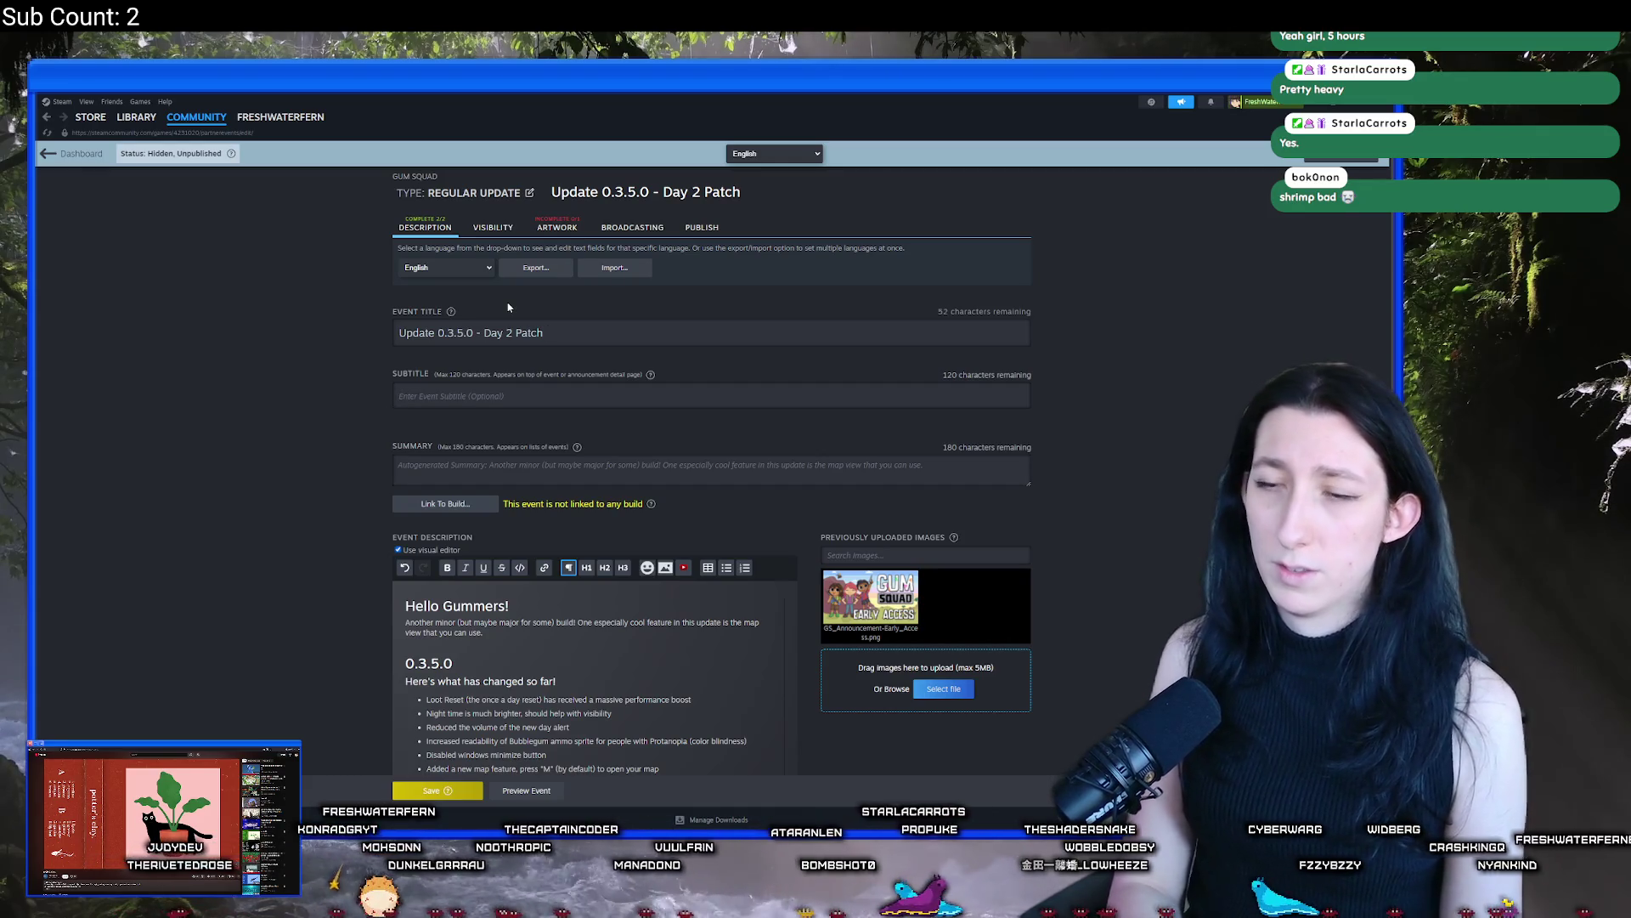
text(A small)
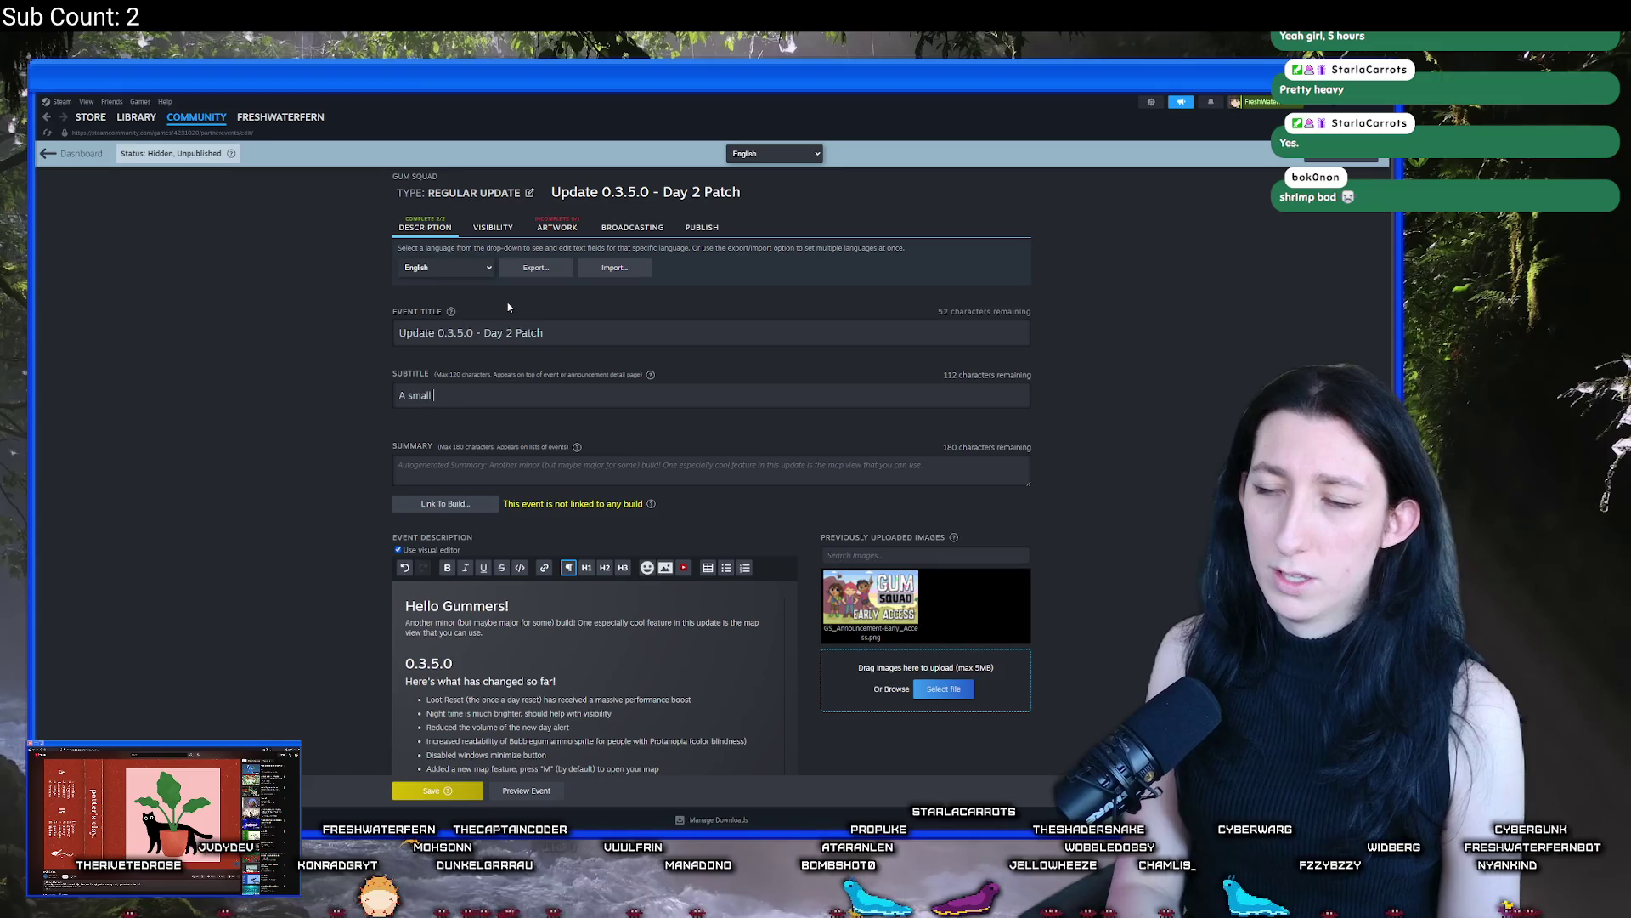
key(BackSpace)
key(BackSpace)
text(pdate )
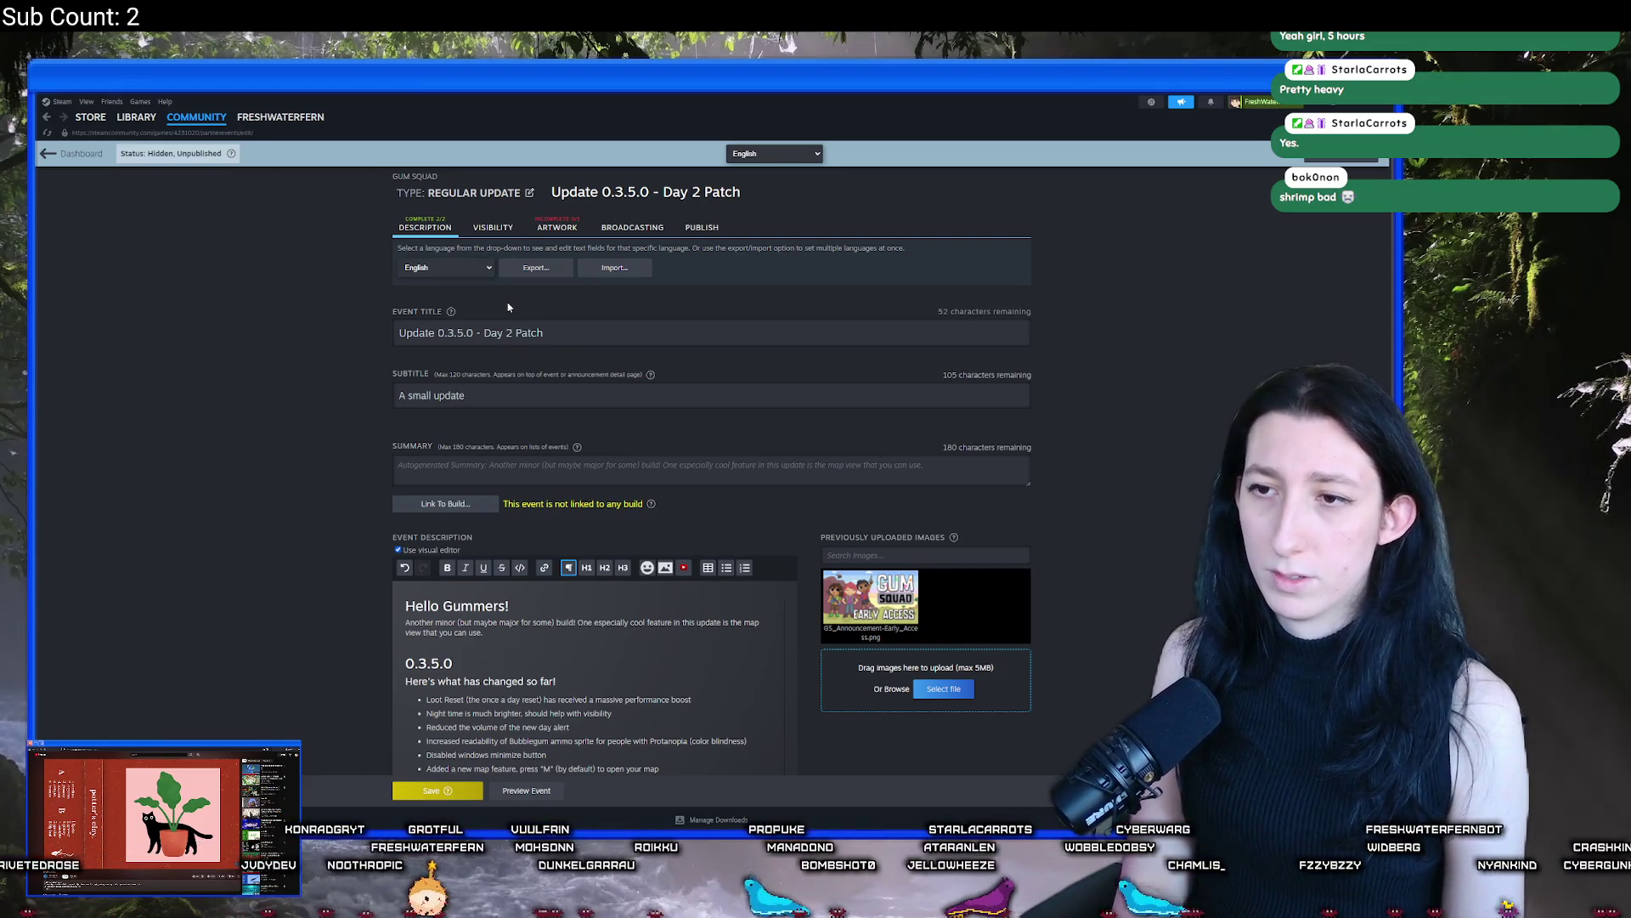
text(with kd)
key(BackSpace)
key(BackSpace)
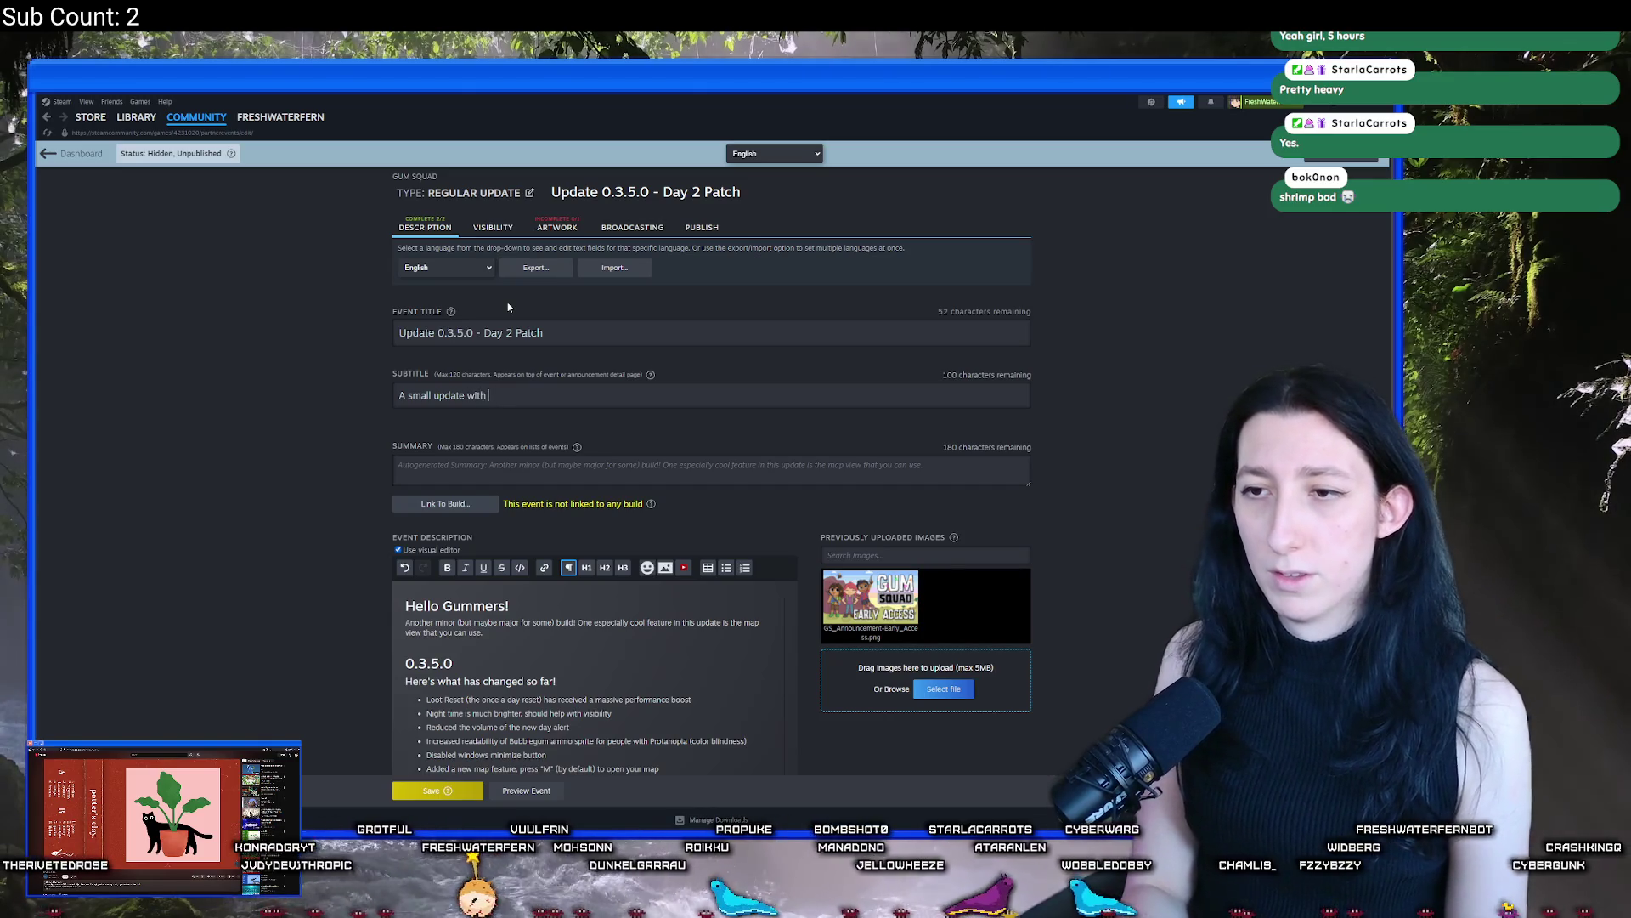
text(one really neat feature)
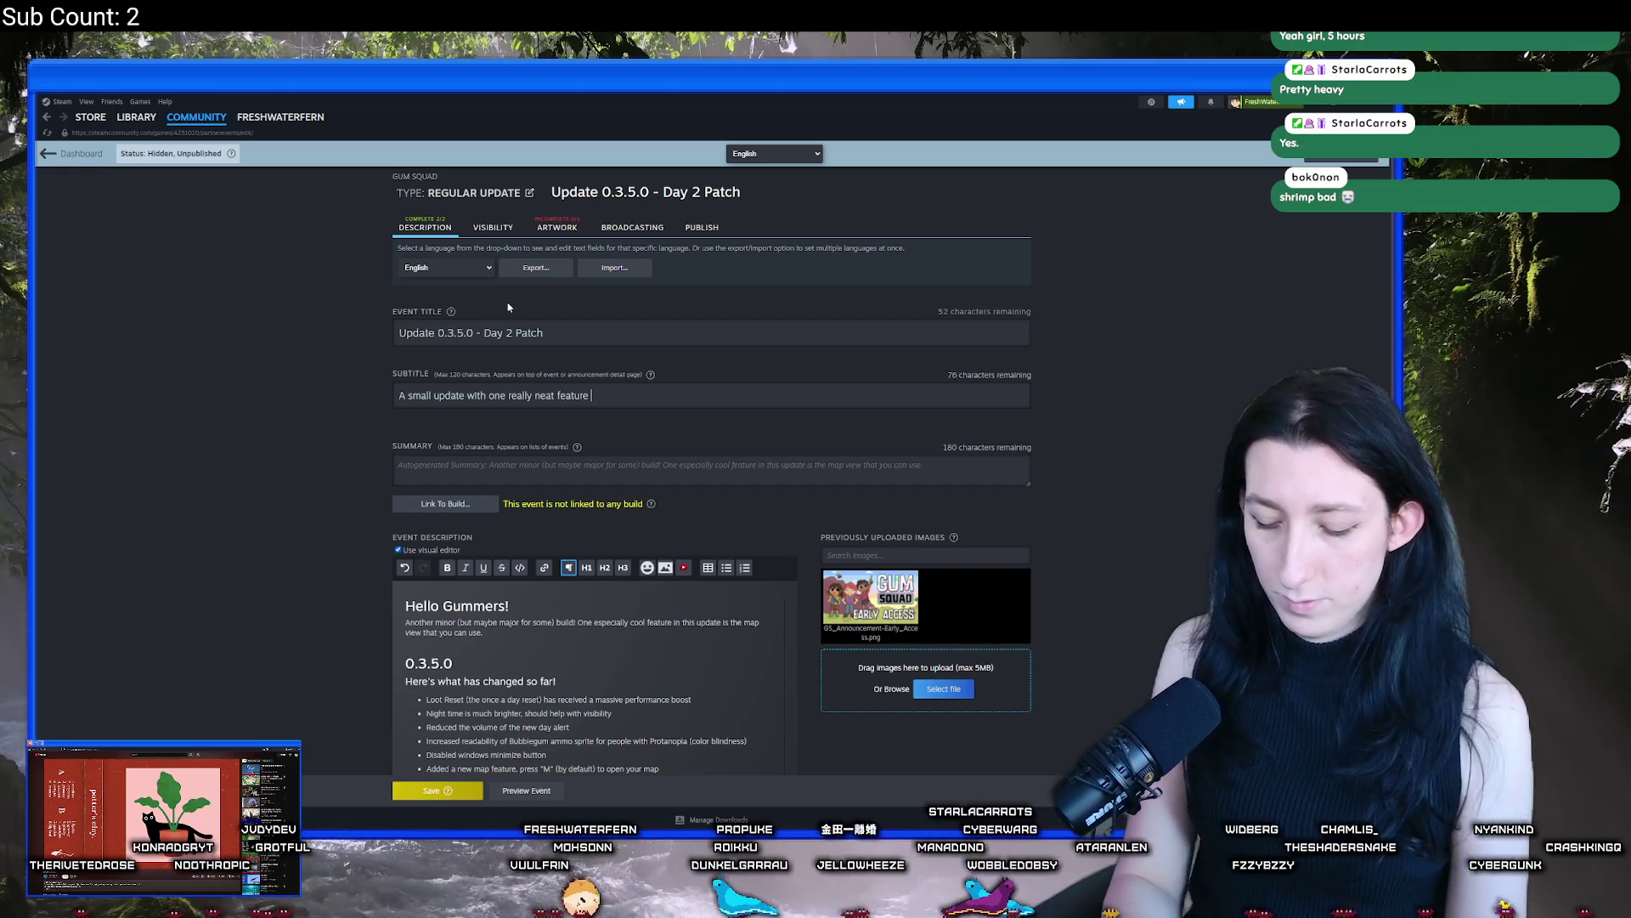
text( (0.3.5.)
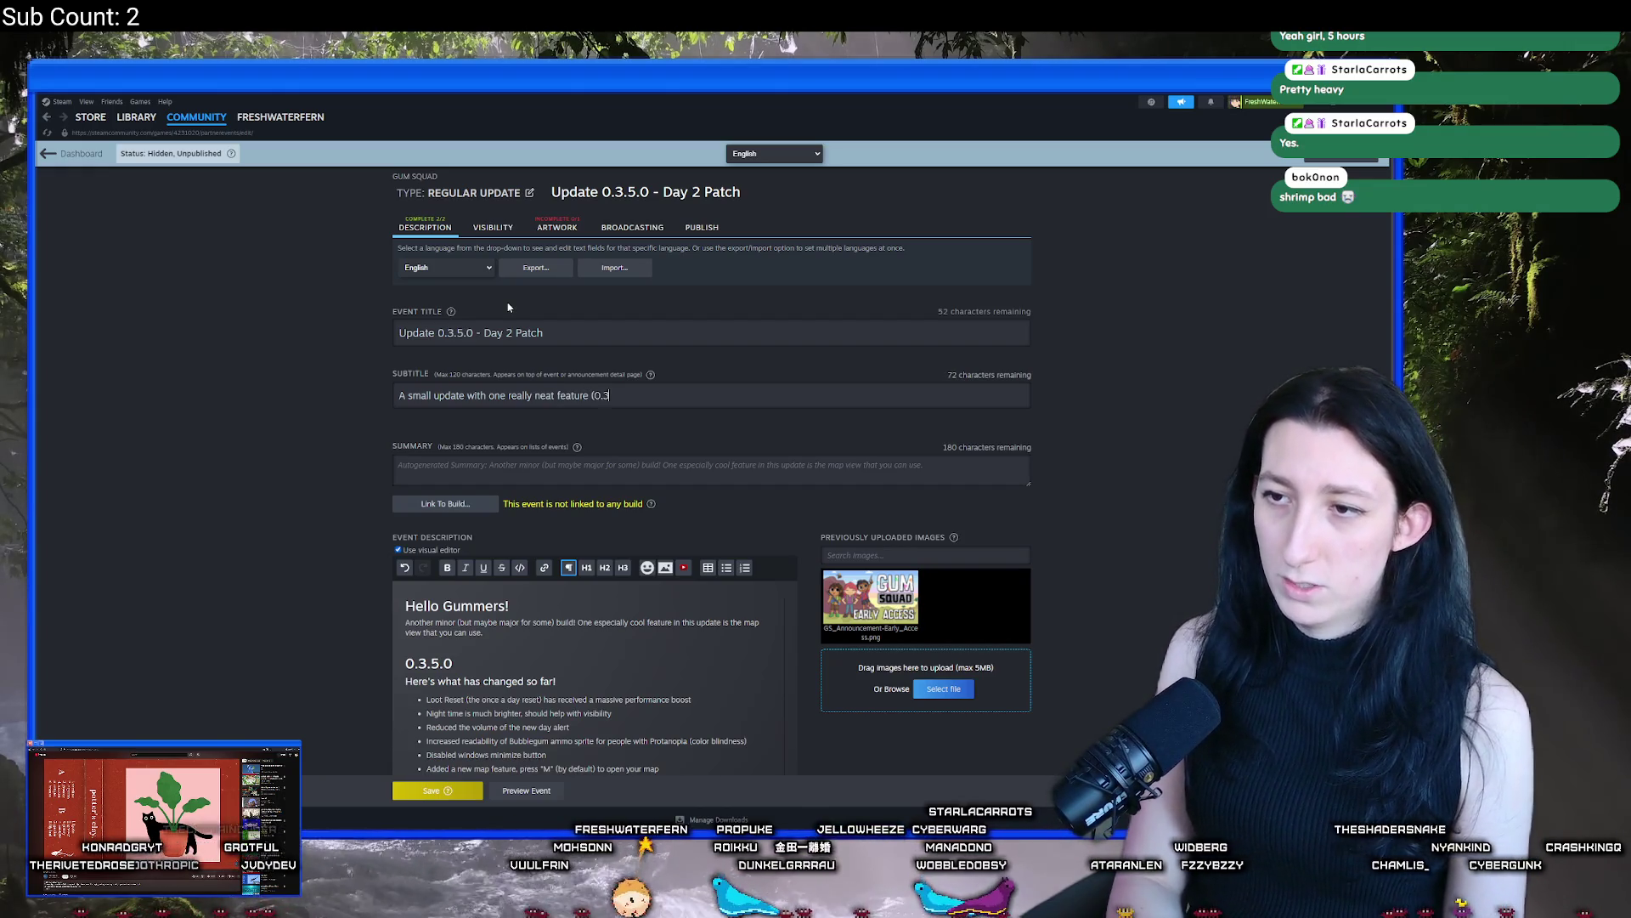
text(0))
Write the summary 'One of many of the coming patches over the next few days.' and start linking a build
click(521, 463)
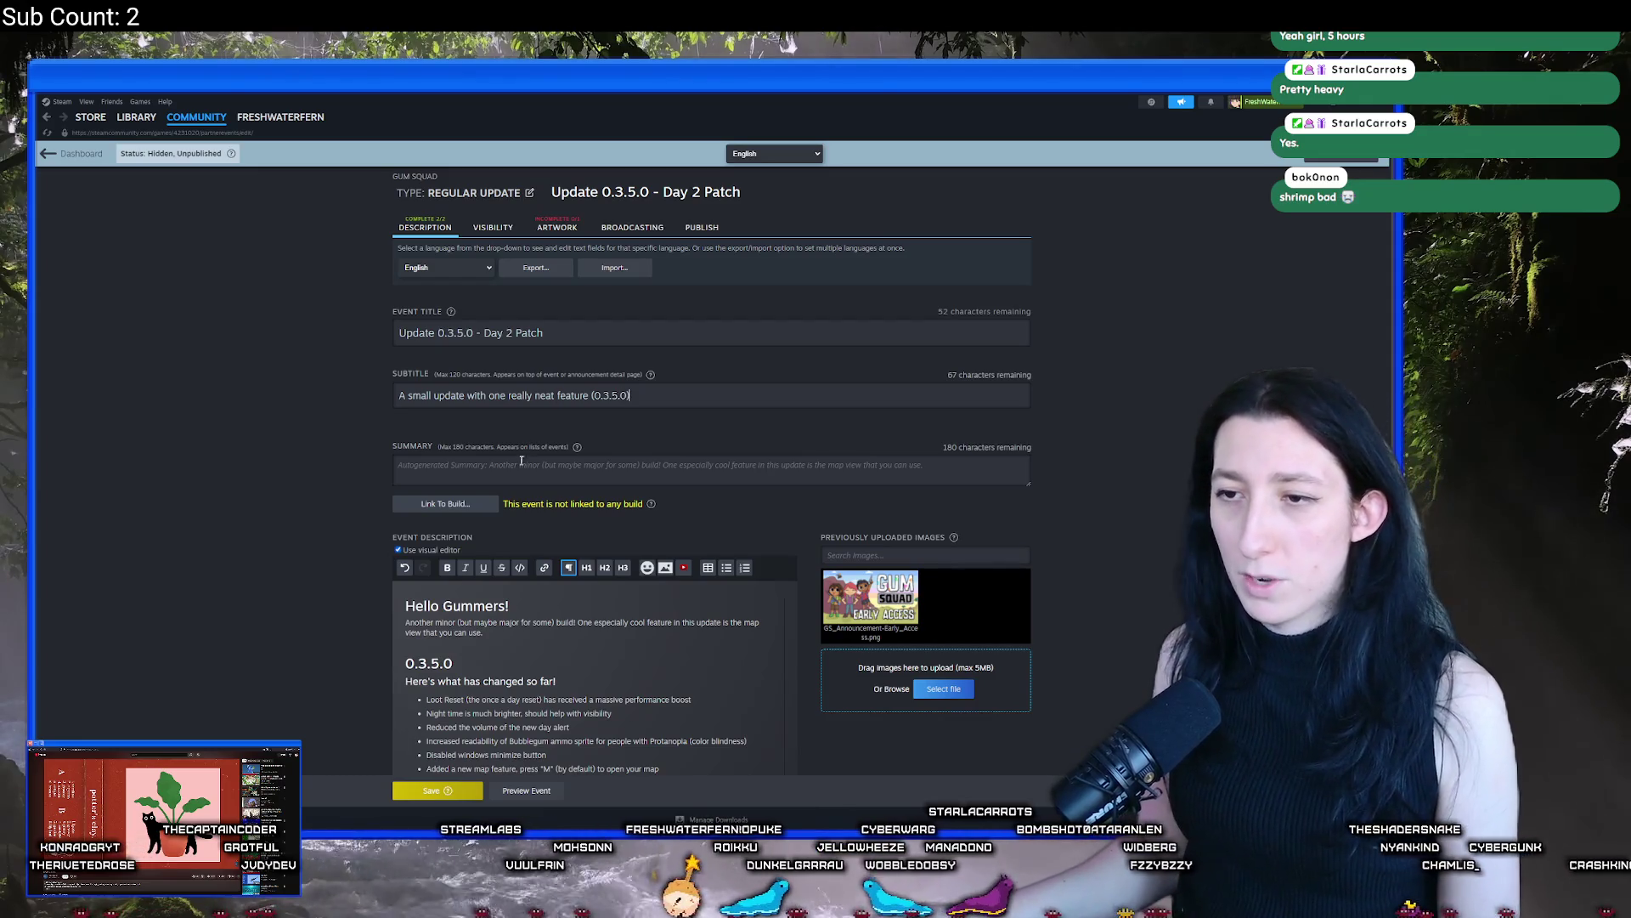
text(One of many of the coming pa)
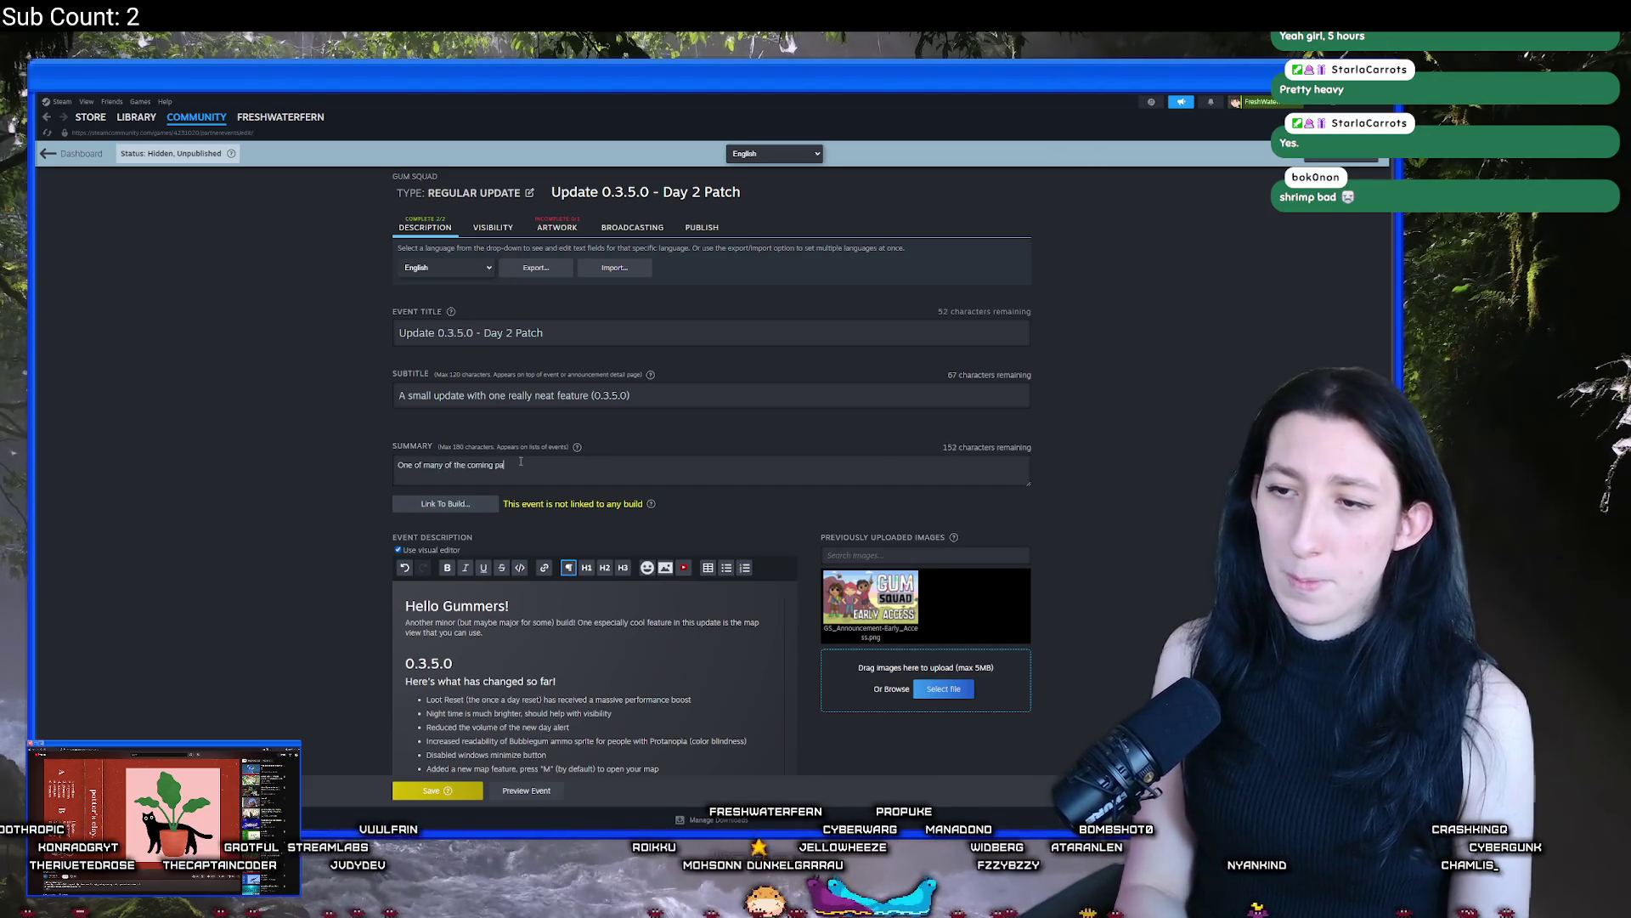
text(tches over the next few da)
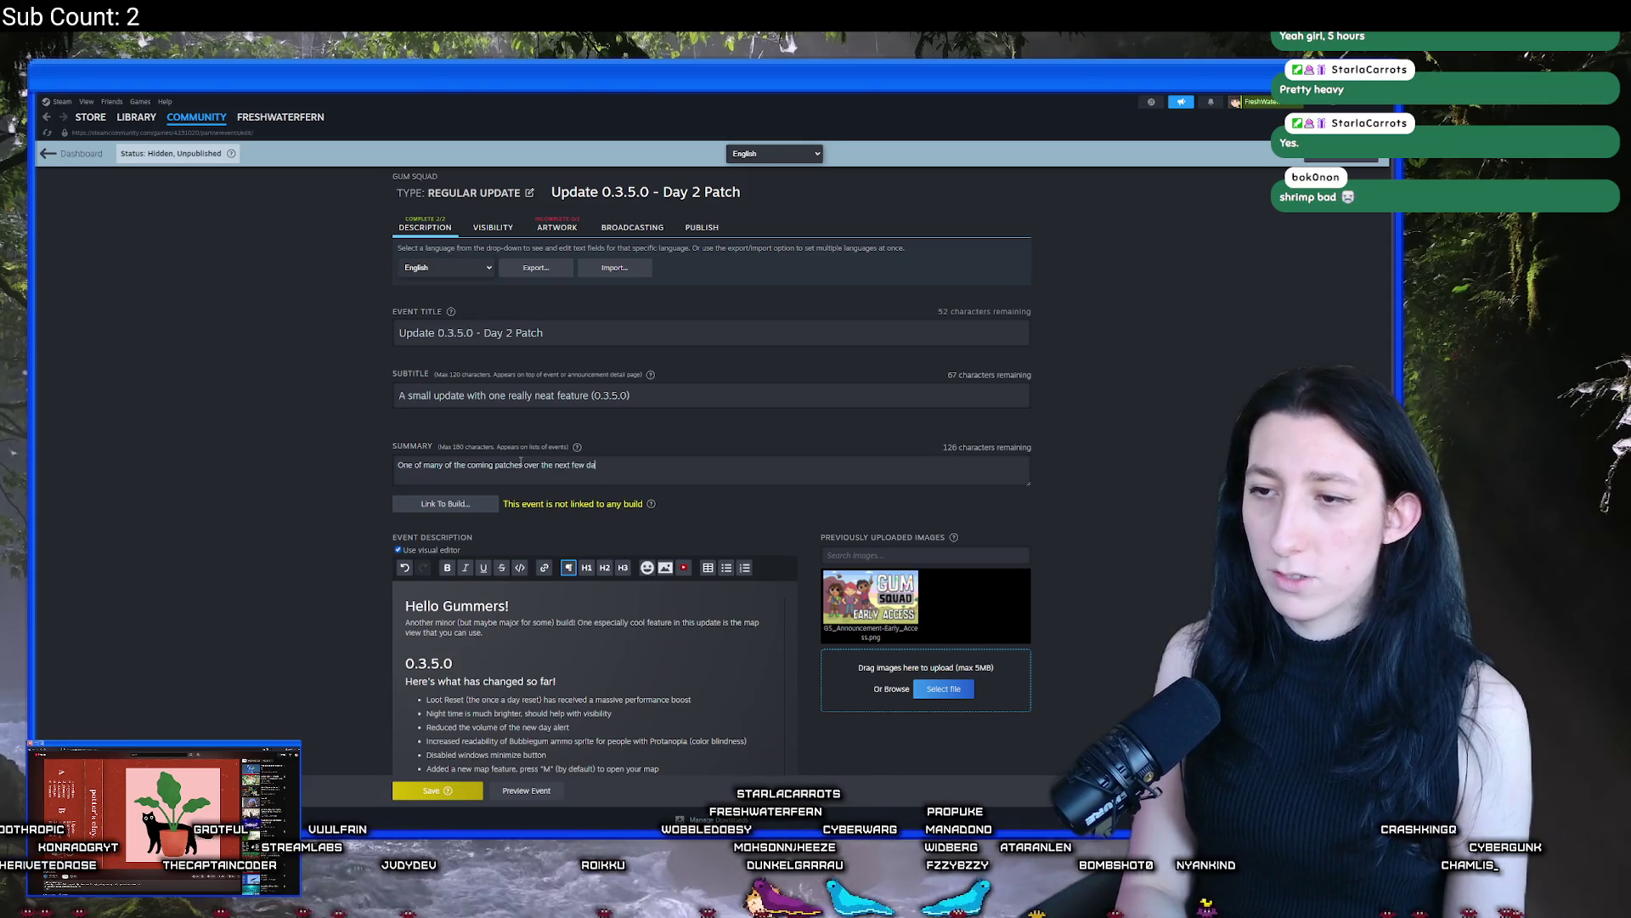
text(ys.)
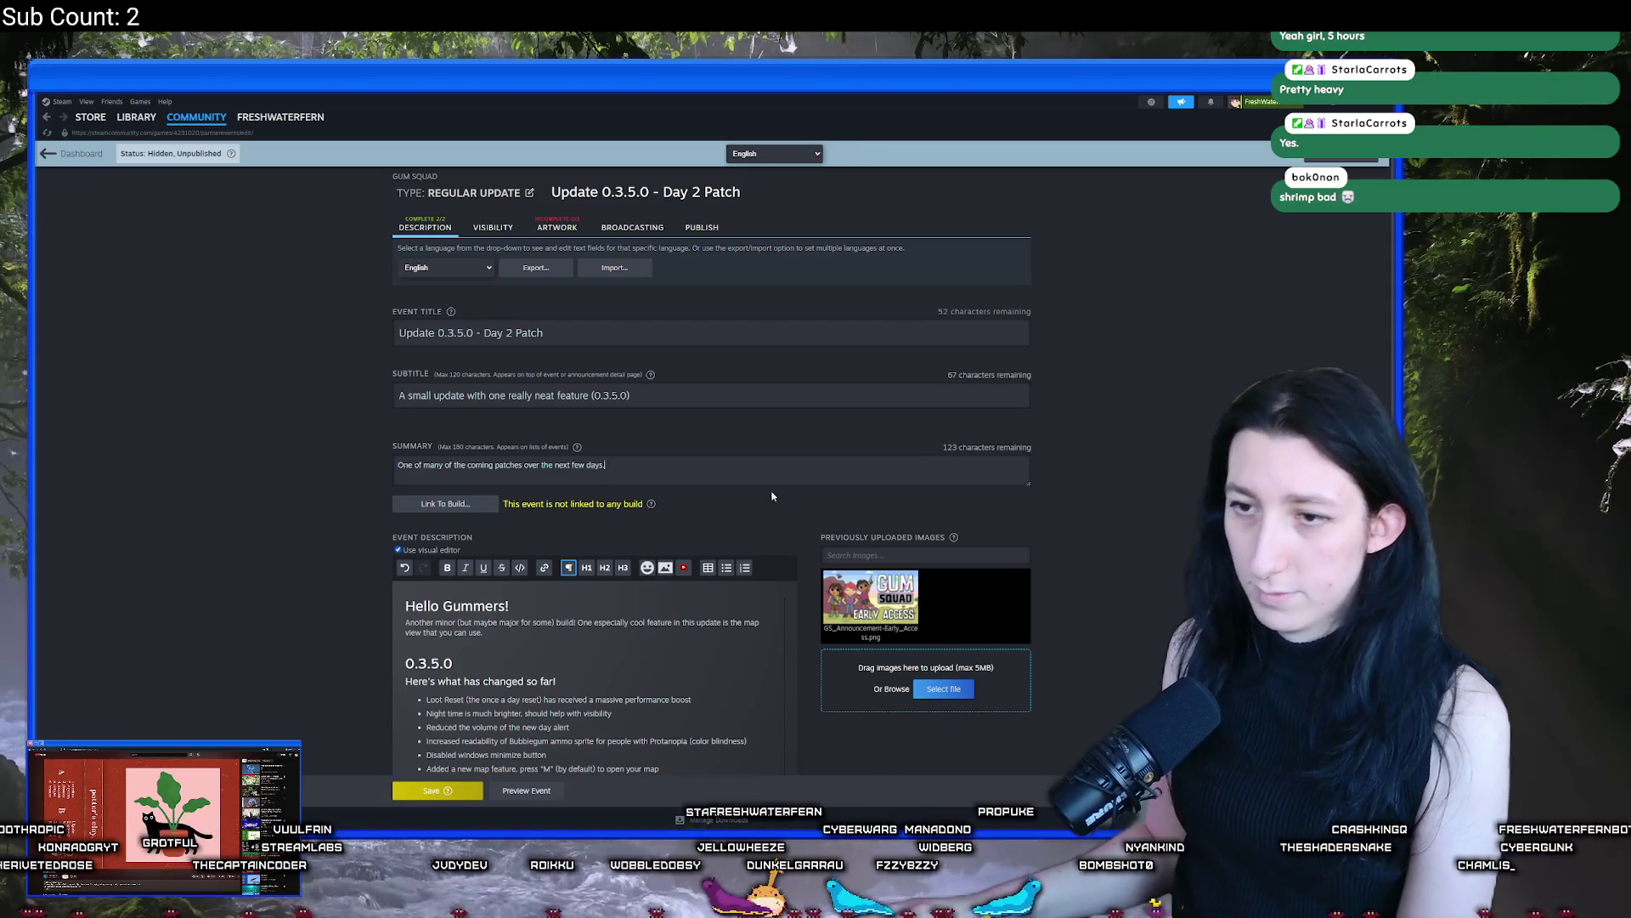
scroll(510, 425, down, 3)
click(456, 293)
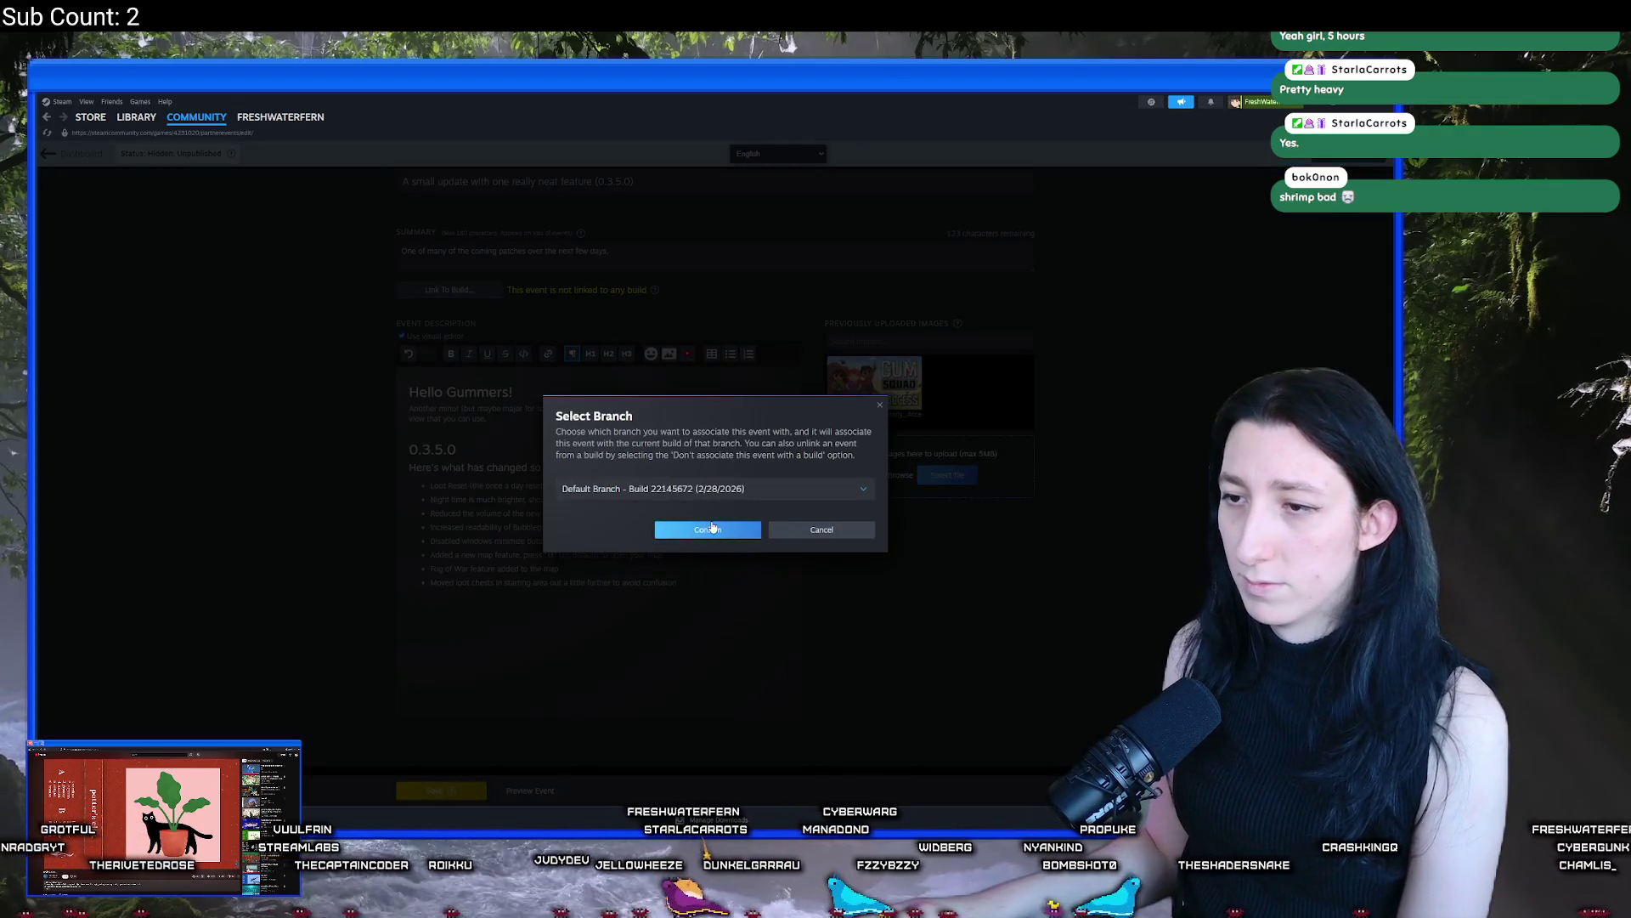
Link the event to the default branch build 22145672 and save it
click(712, 527)
click(446, 792)
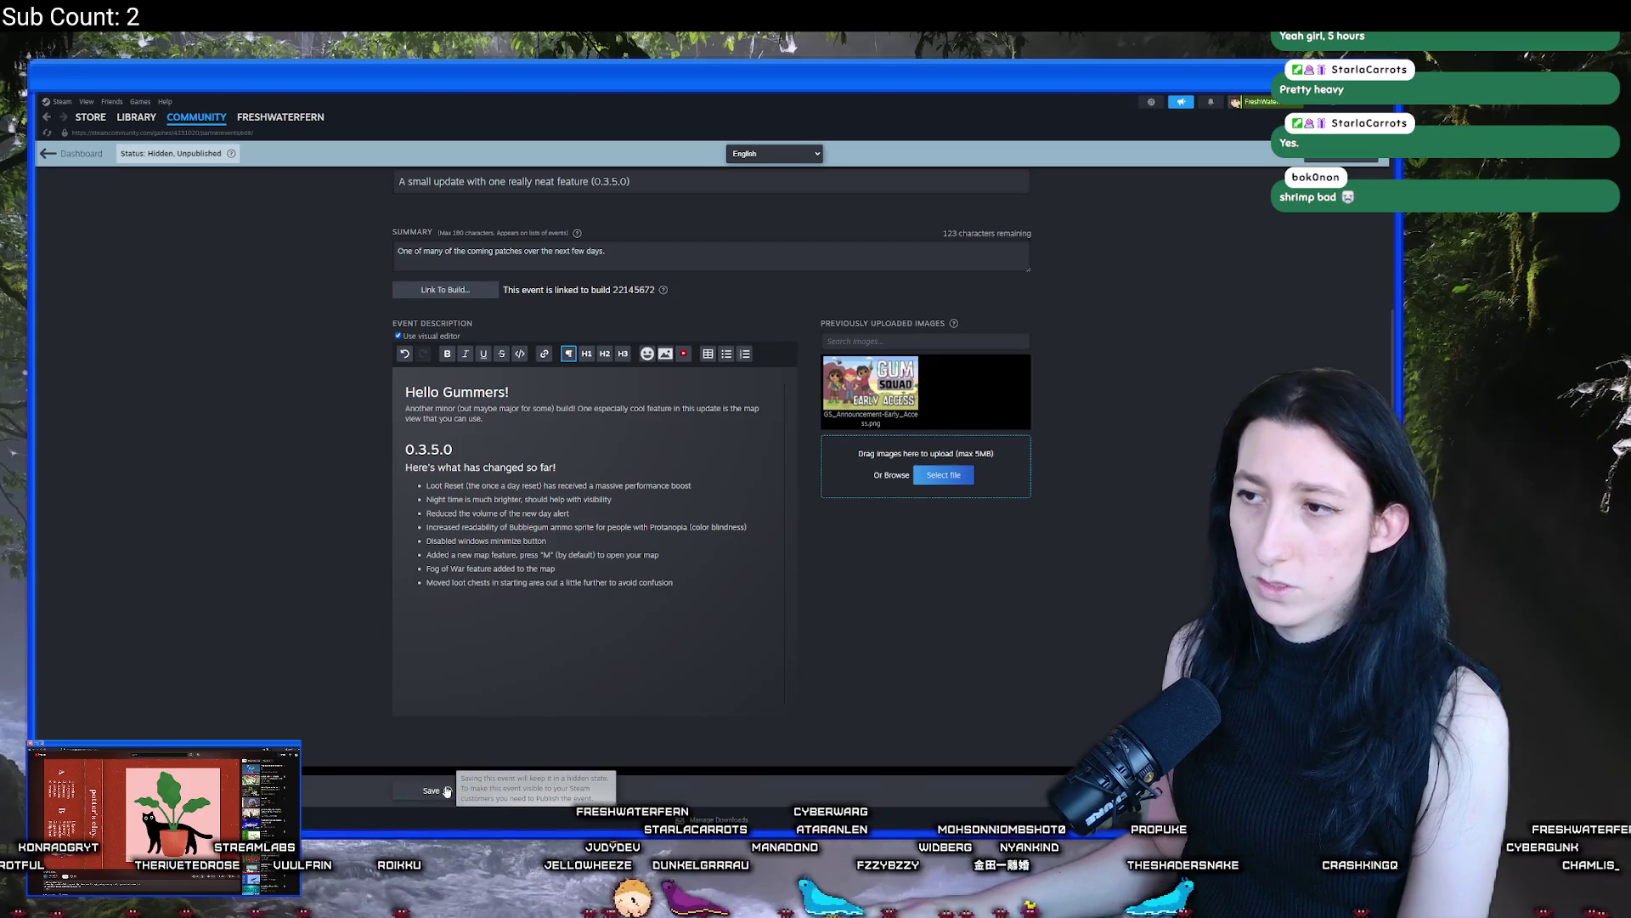
click(767, 503)
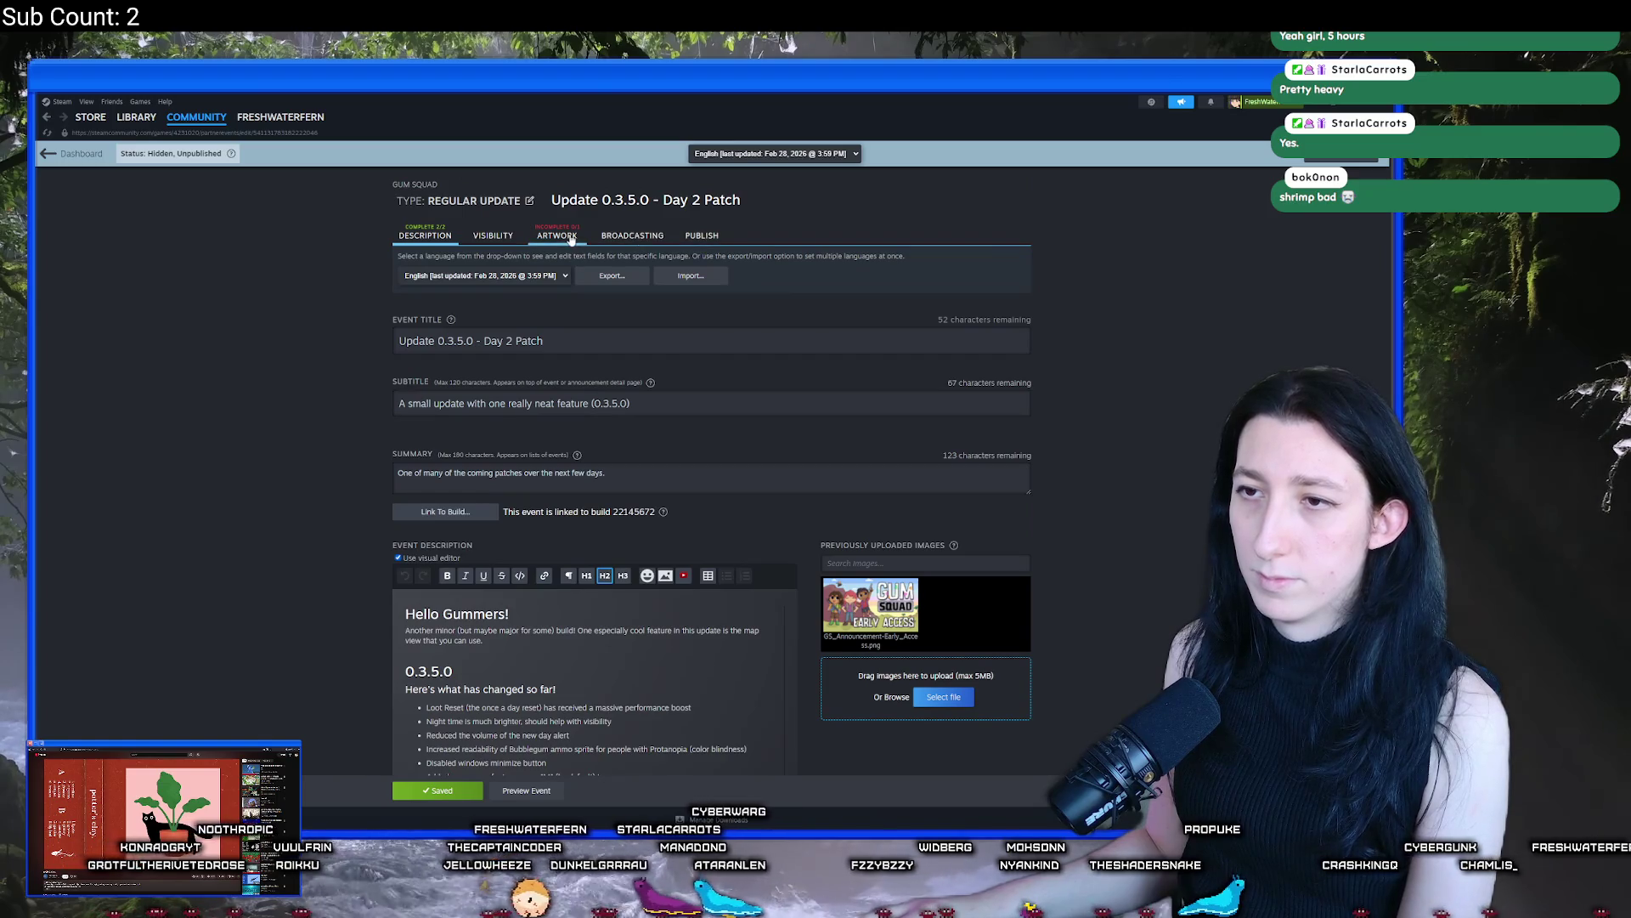
click(558, 238)
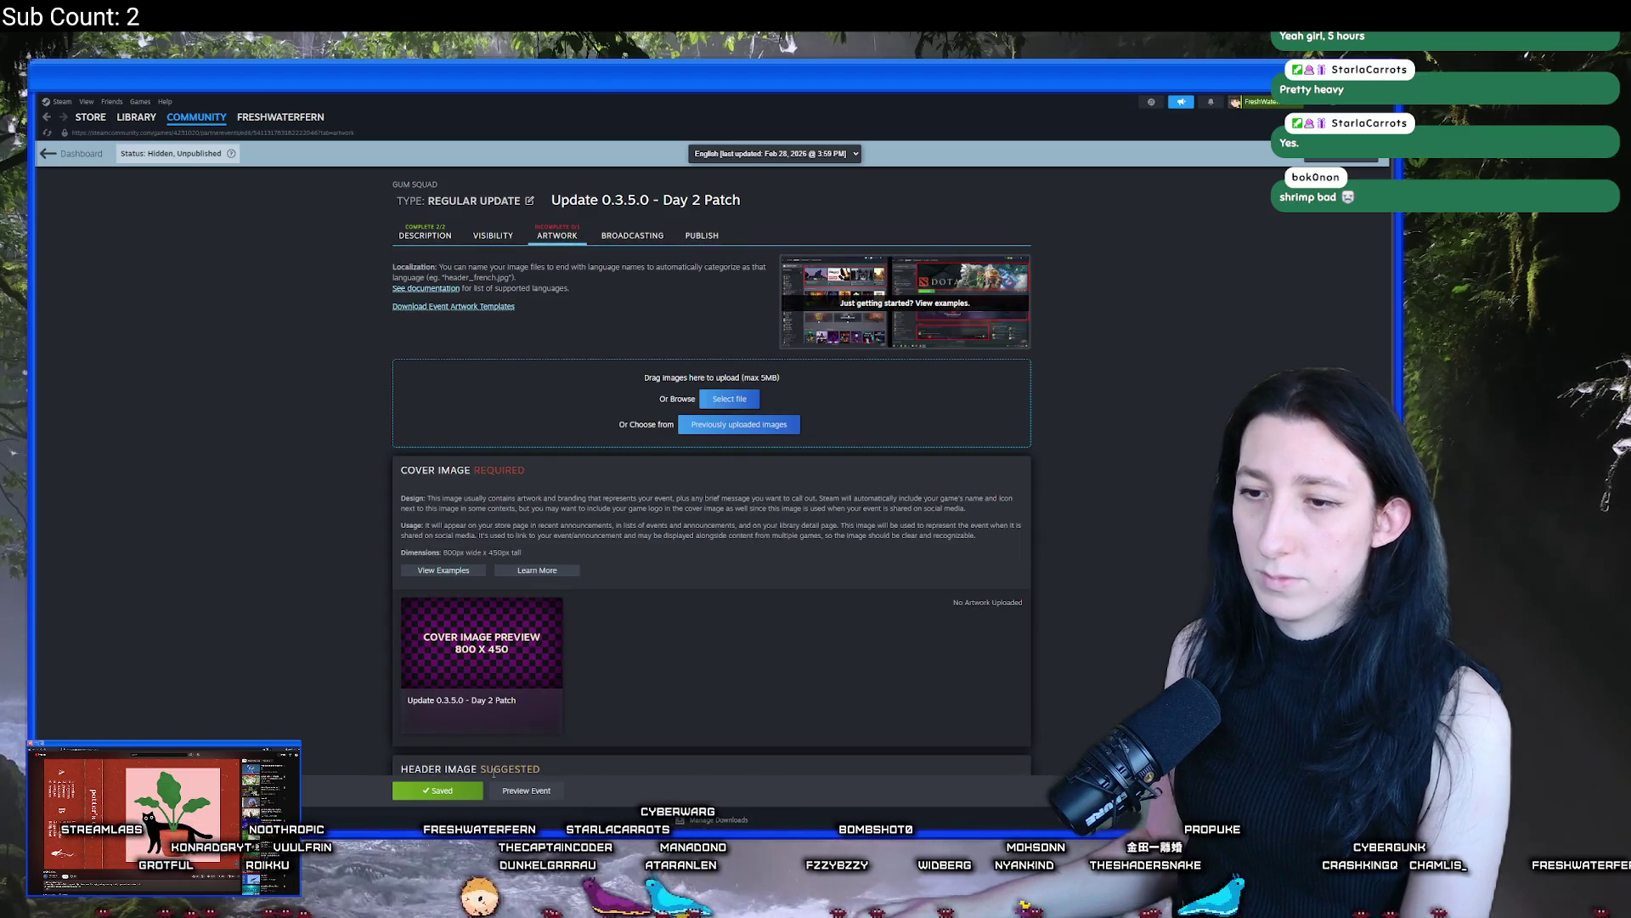
mouse_move(498, 659)
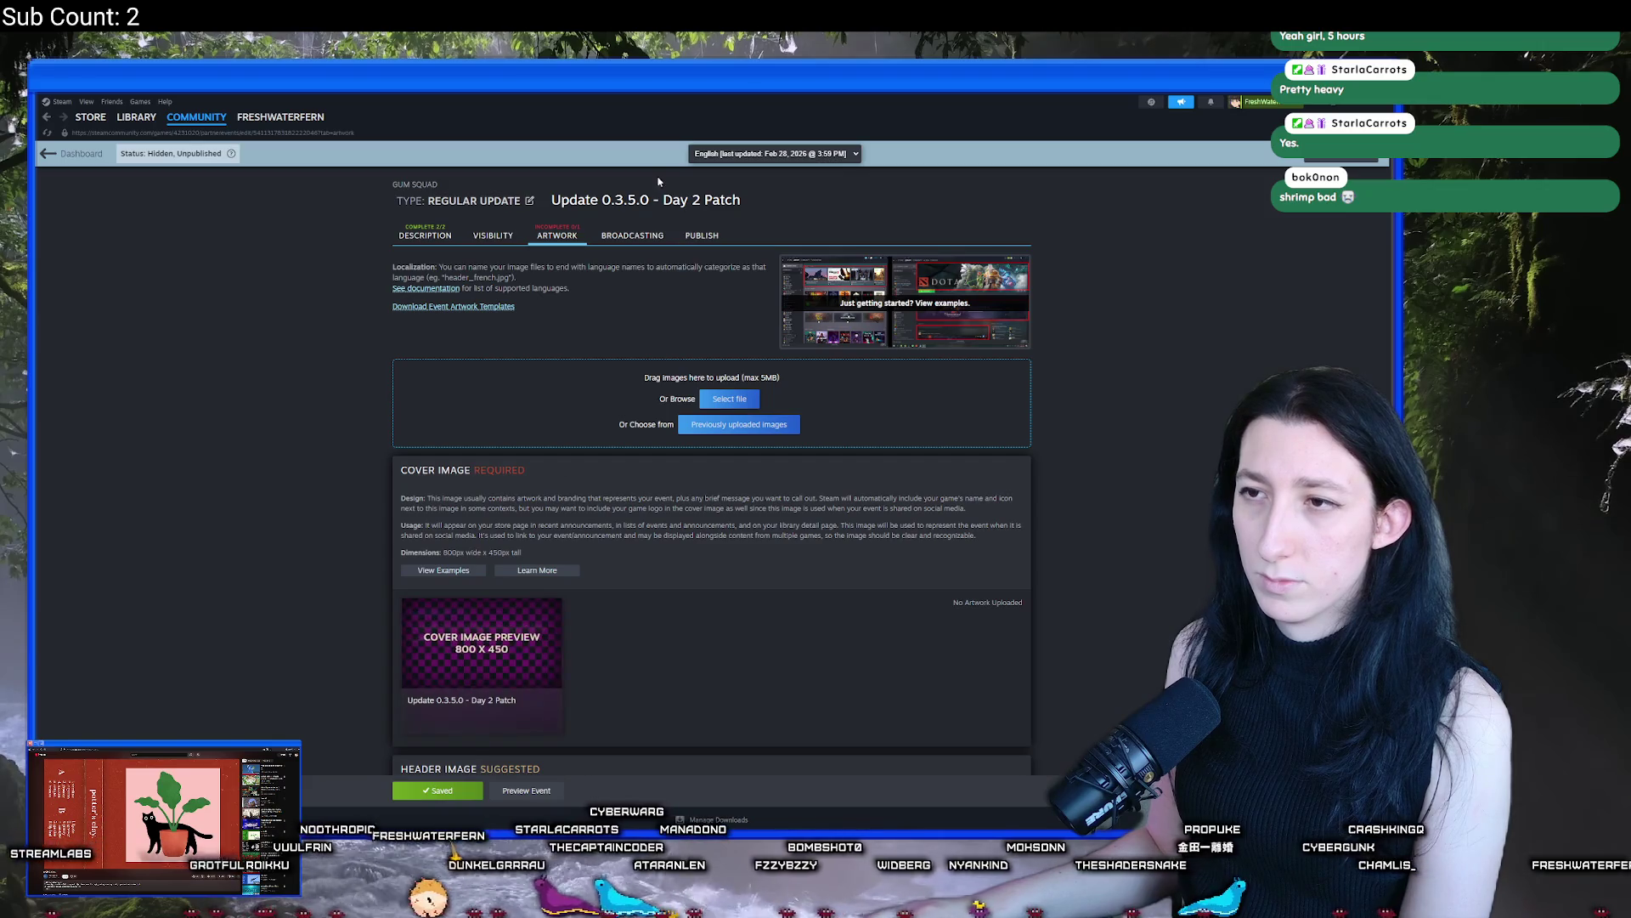
click(425, 235)
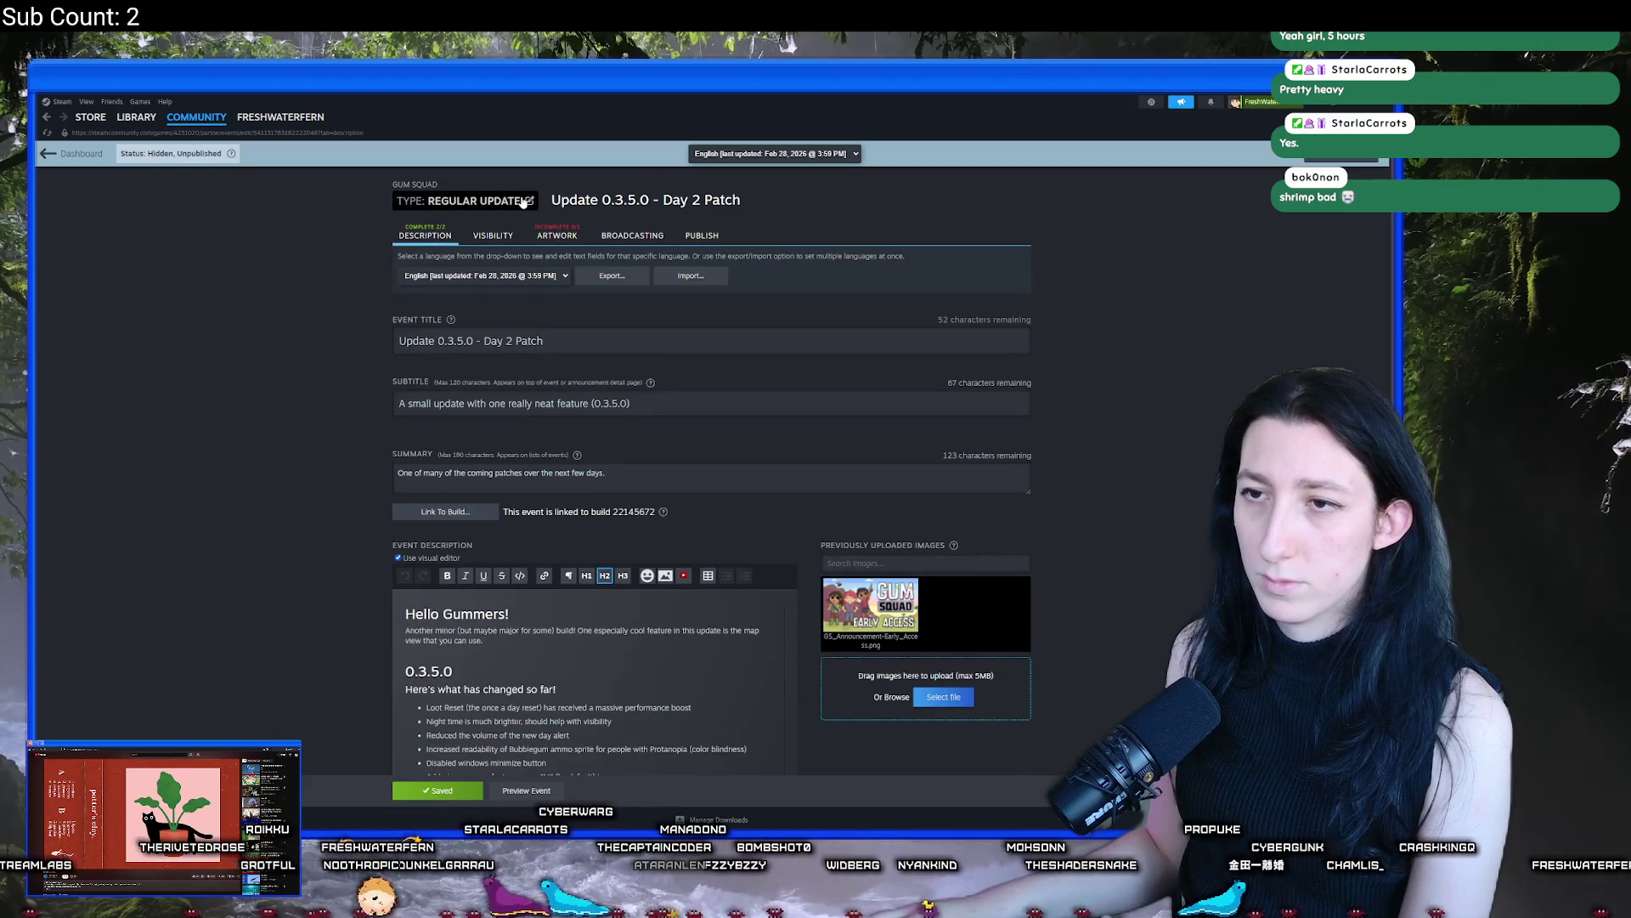
Set the event type to Small Update / Patch Notes and save
click(528, 200)
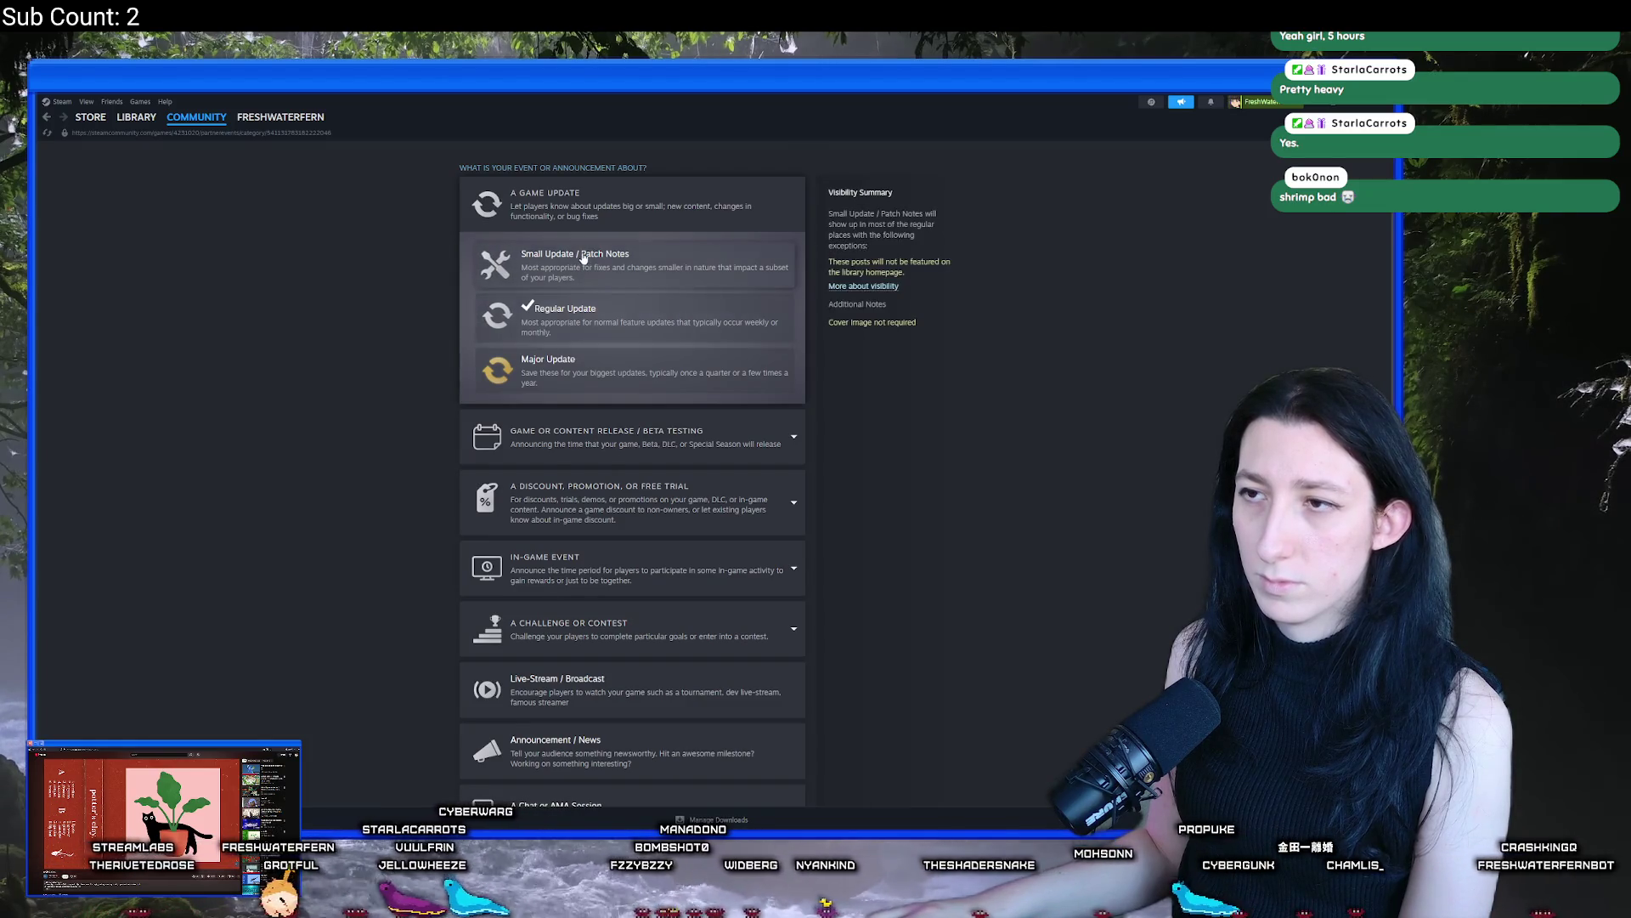
click(583, 258)
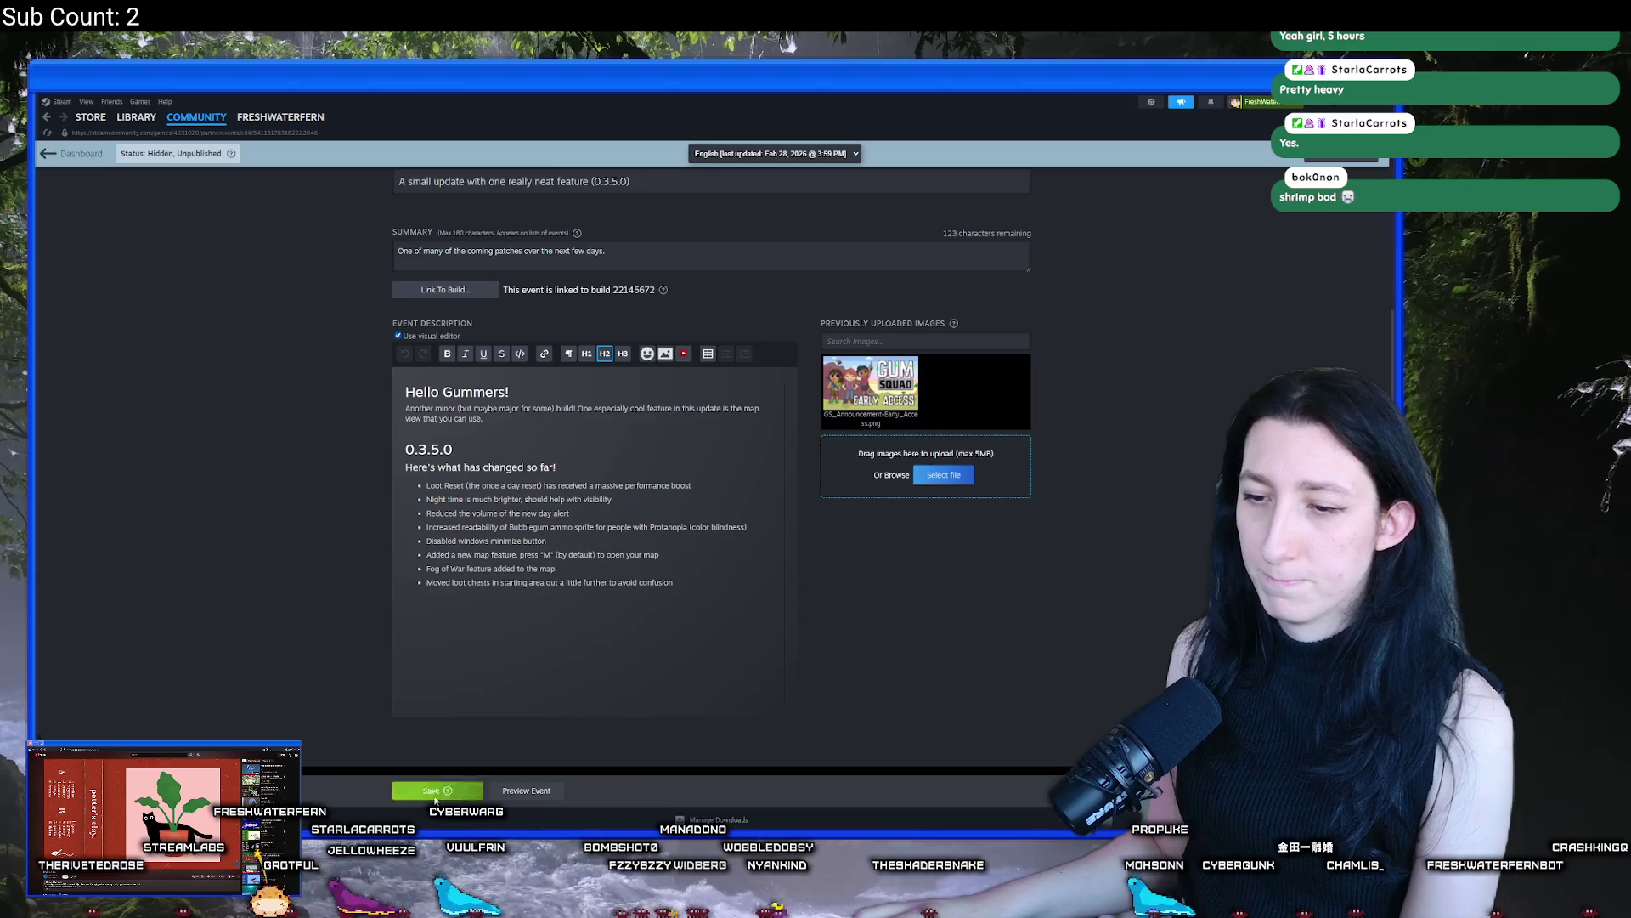
key(ctrl+s)
scroll(328, 535, up, 2)
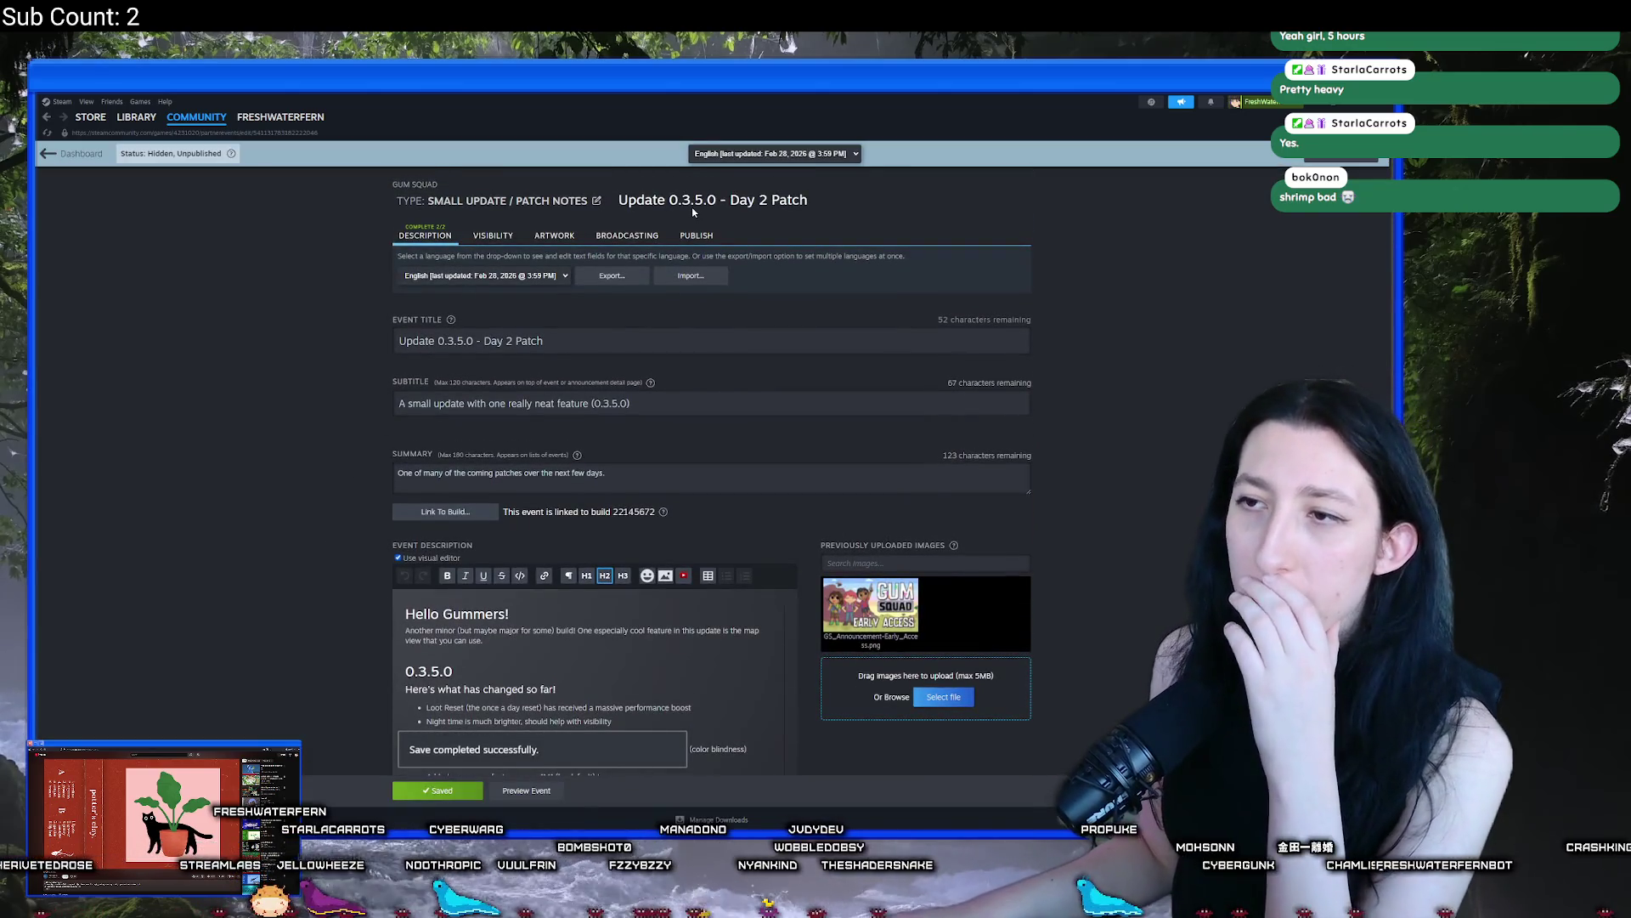
Publish the event, skipping the missing-artwork warning
click(697, 235)
click(491, 484)
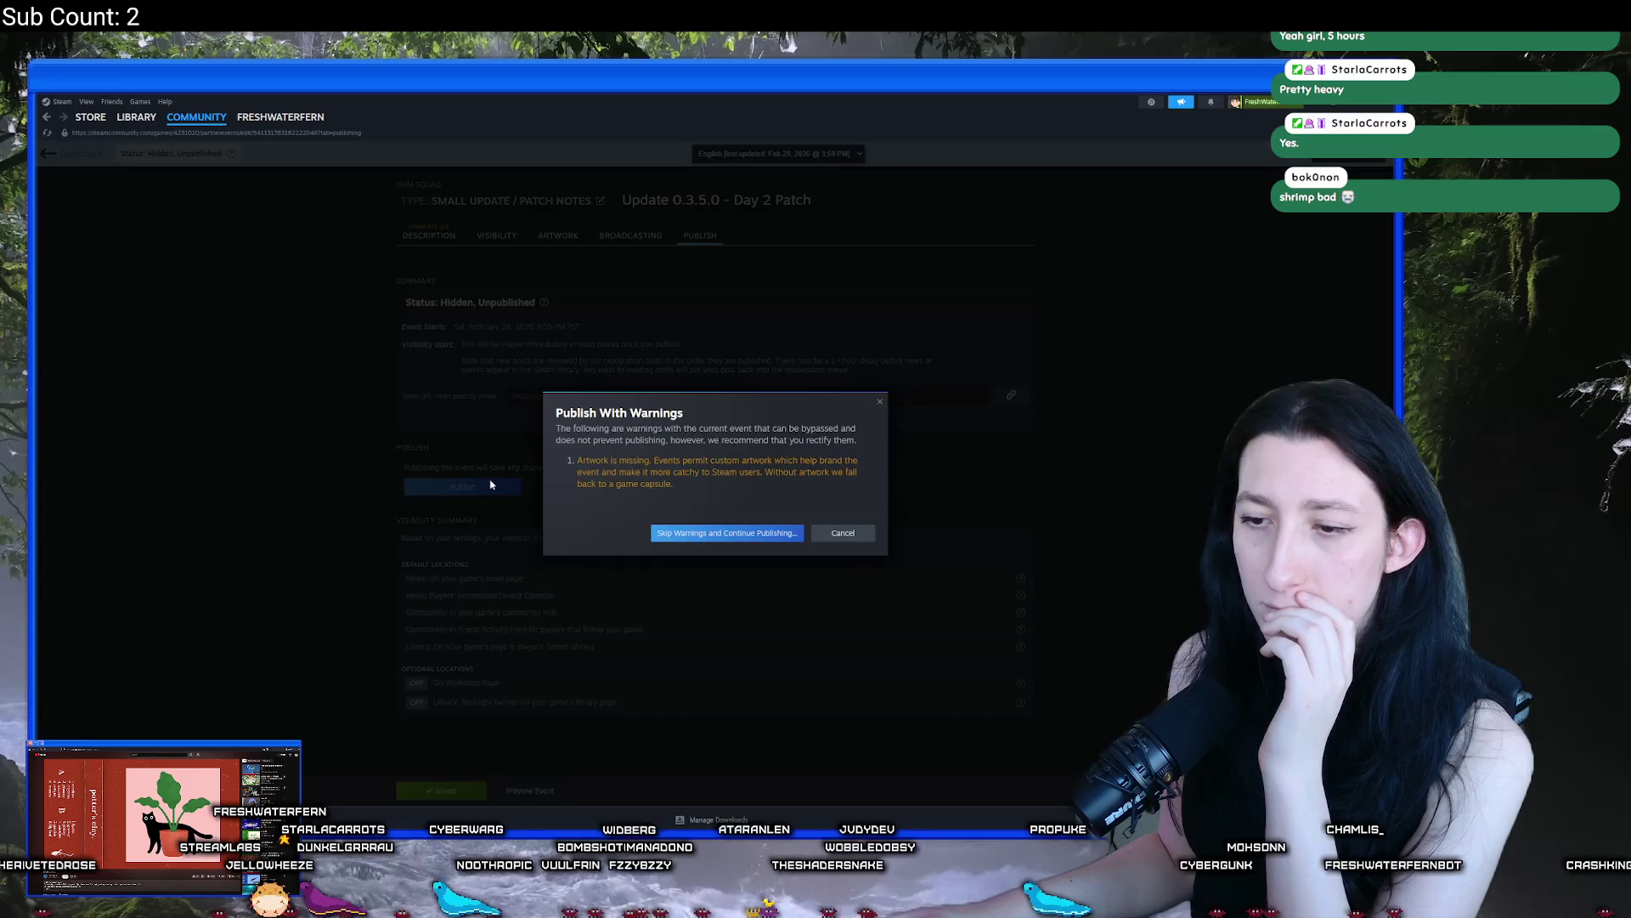
click(725, 533)
click(769, 536)
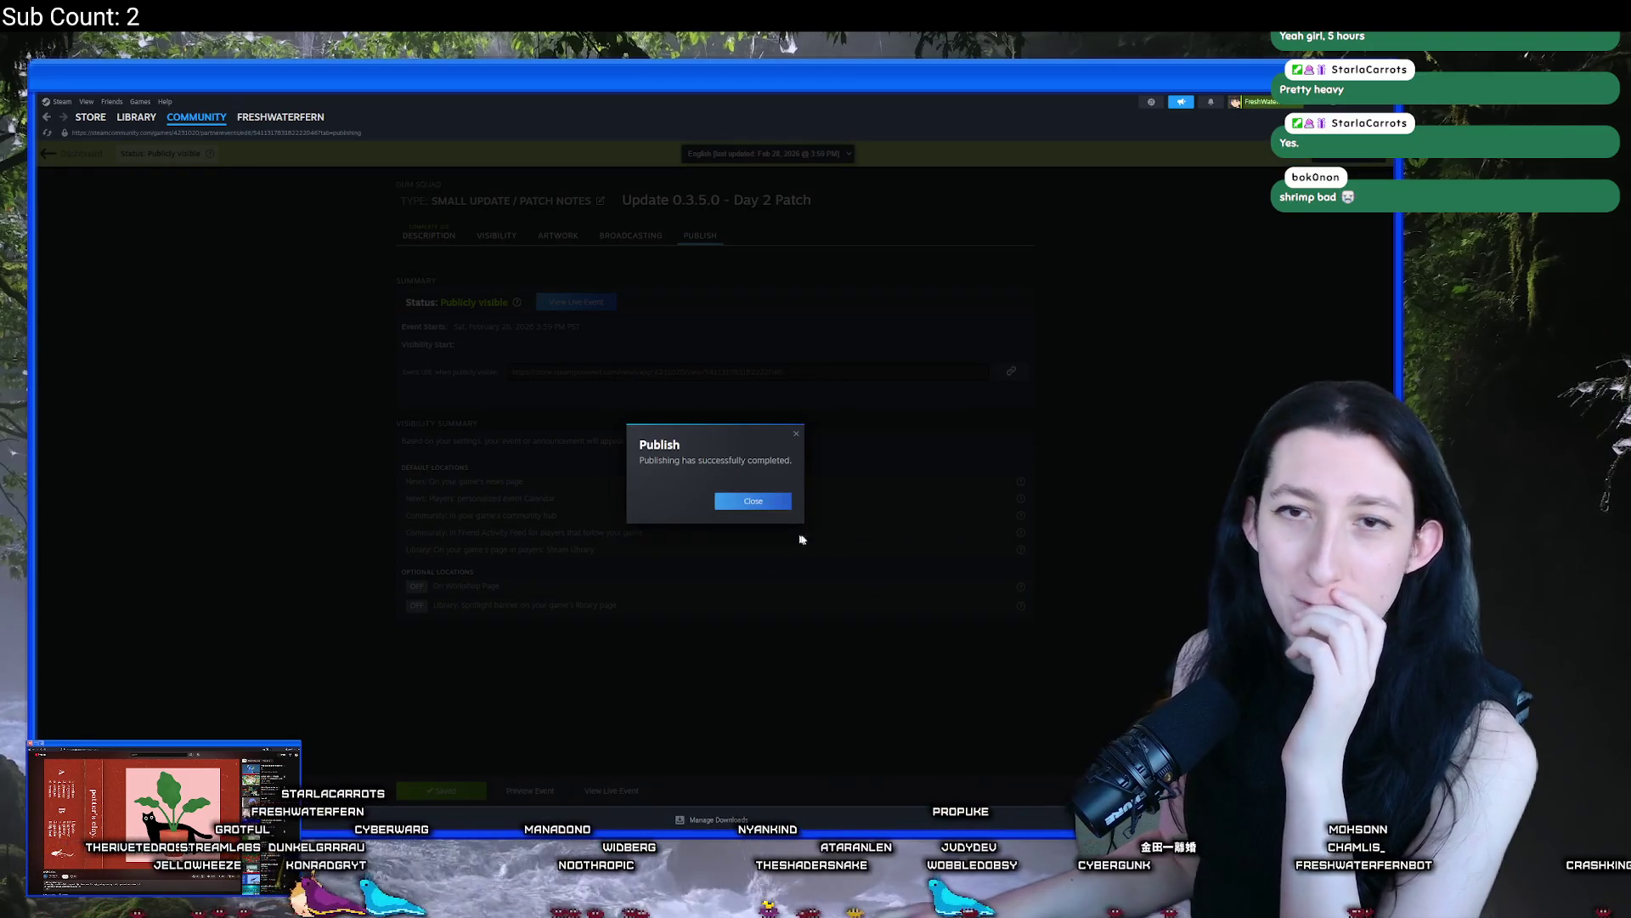
click(754, 502)
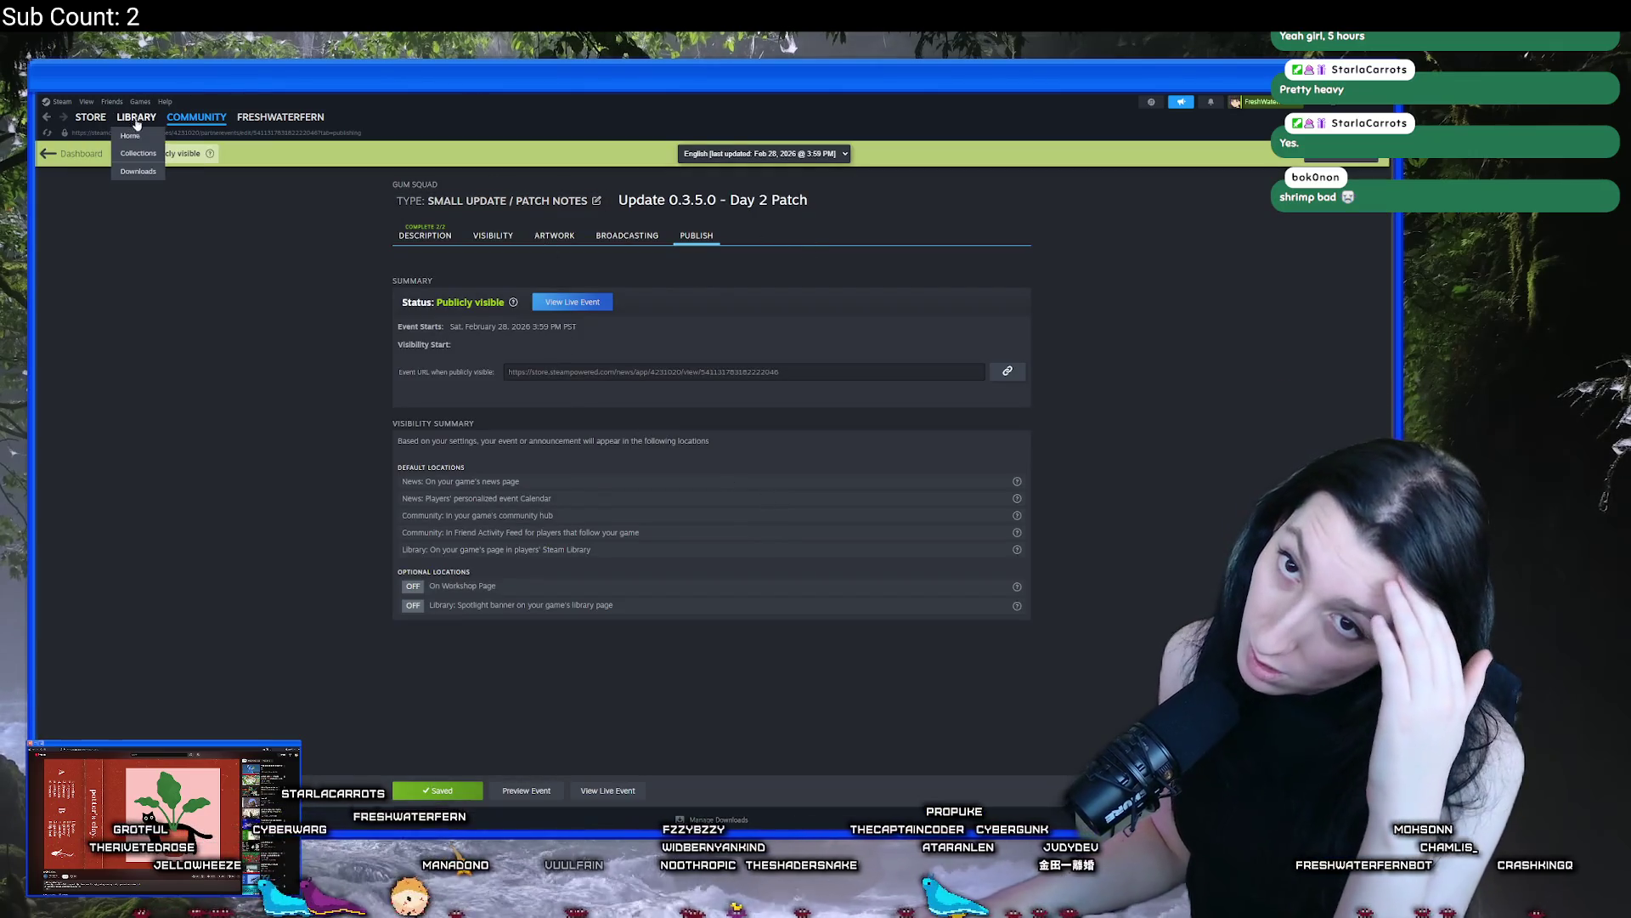
Verify Gum Squad's installed files to pull the update, then launch and maximize the game
click(136, 117)
click(132, 225)
right_click(132, 225)
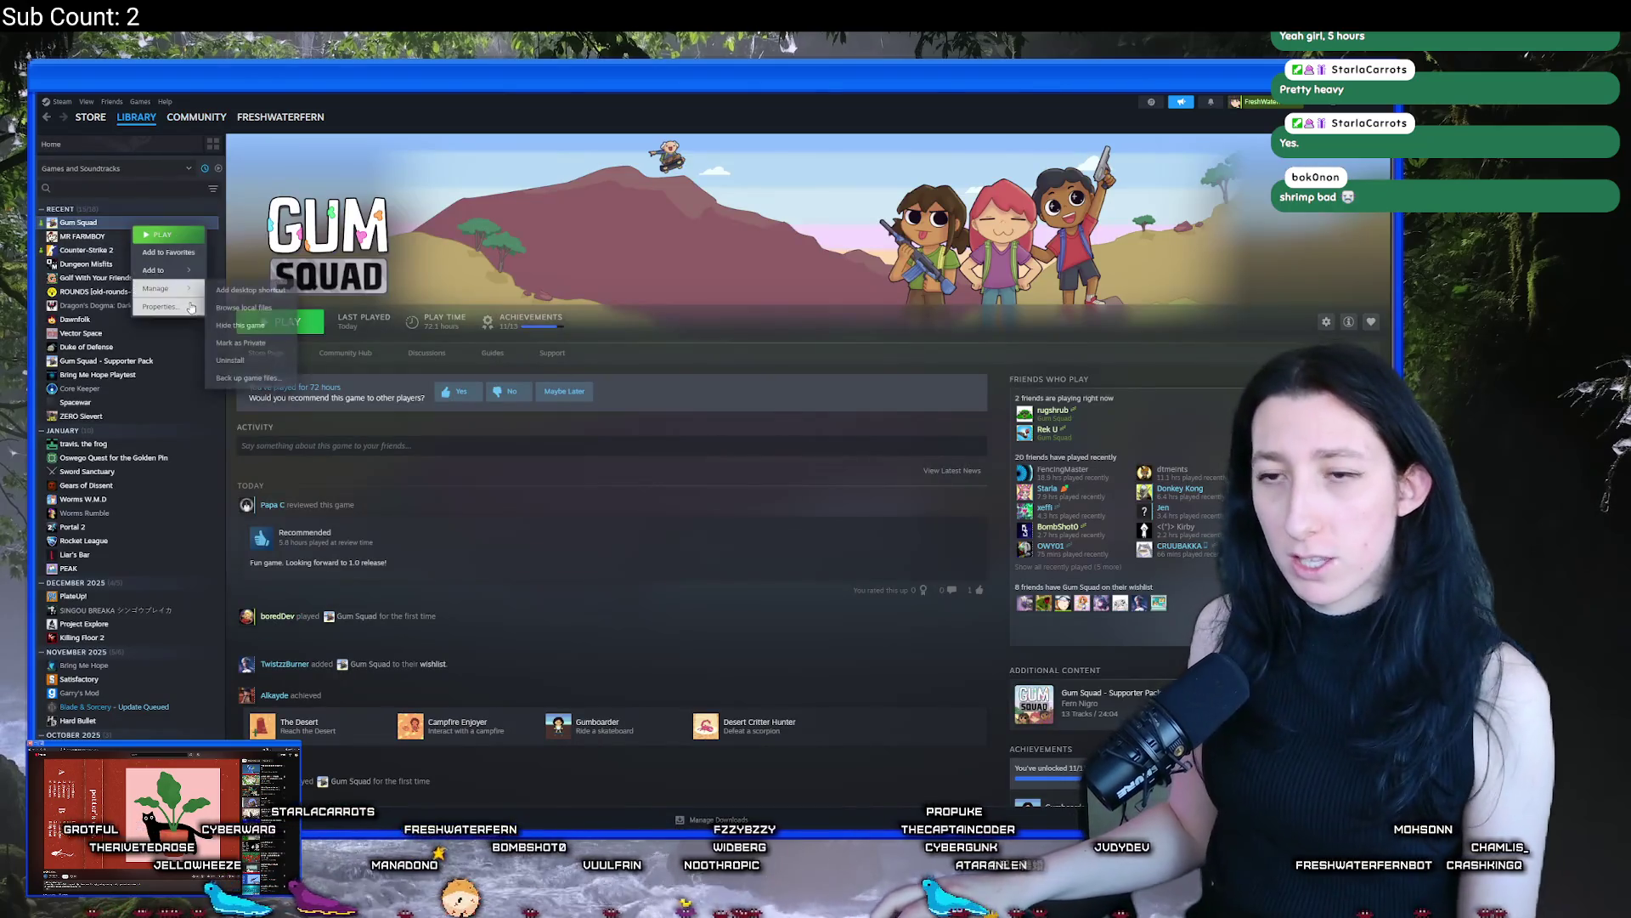
click(184, 311)
click(581, 393)
click(841, 435)
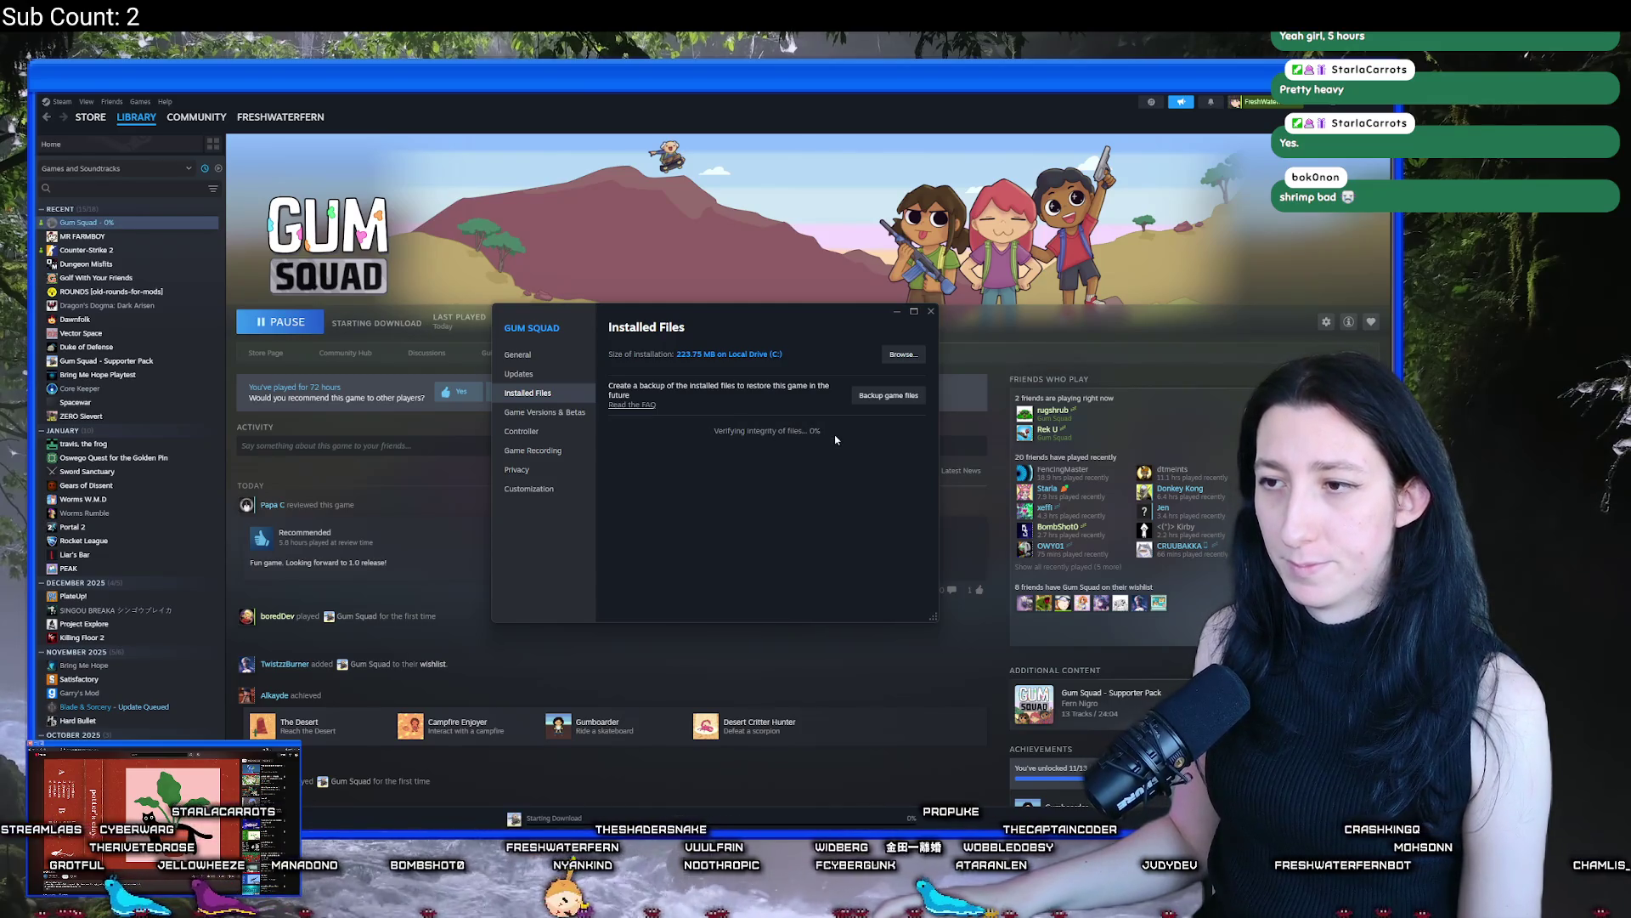
click(385, 351)
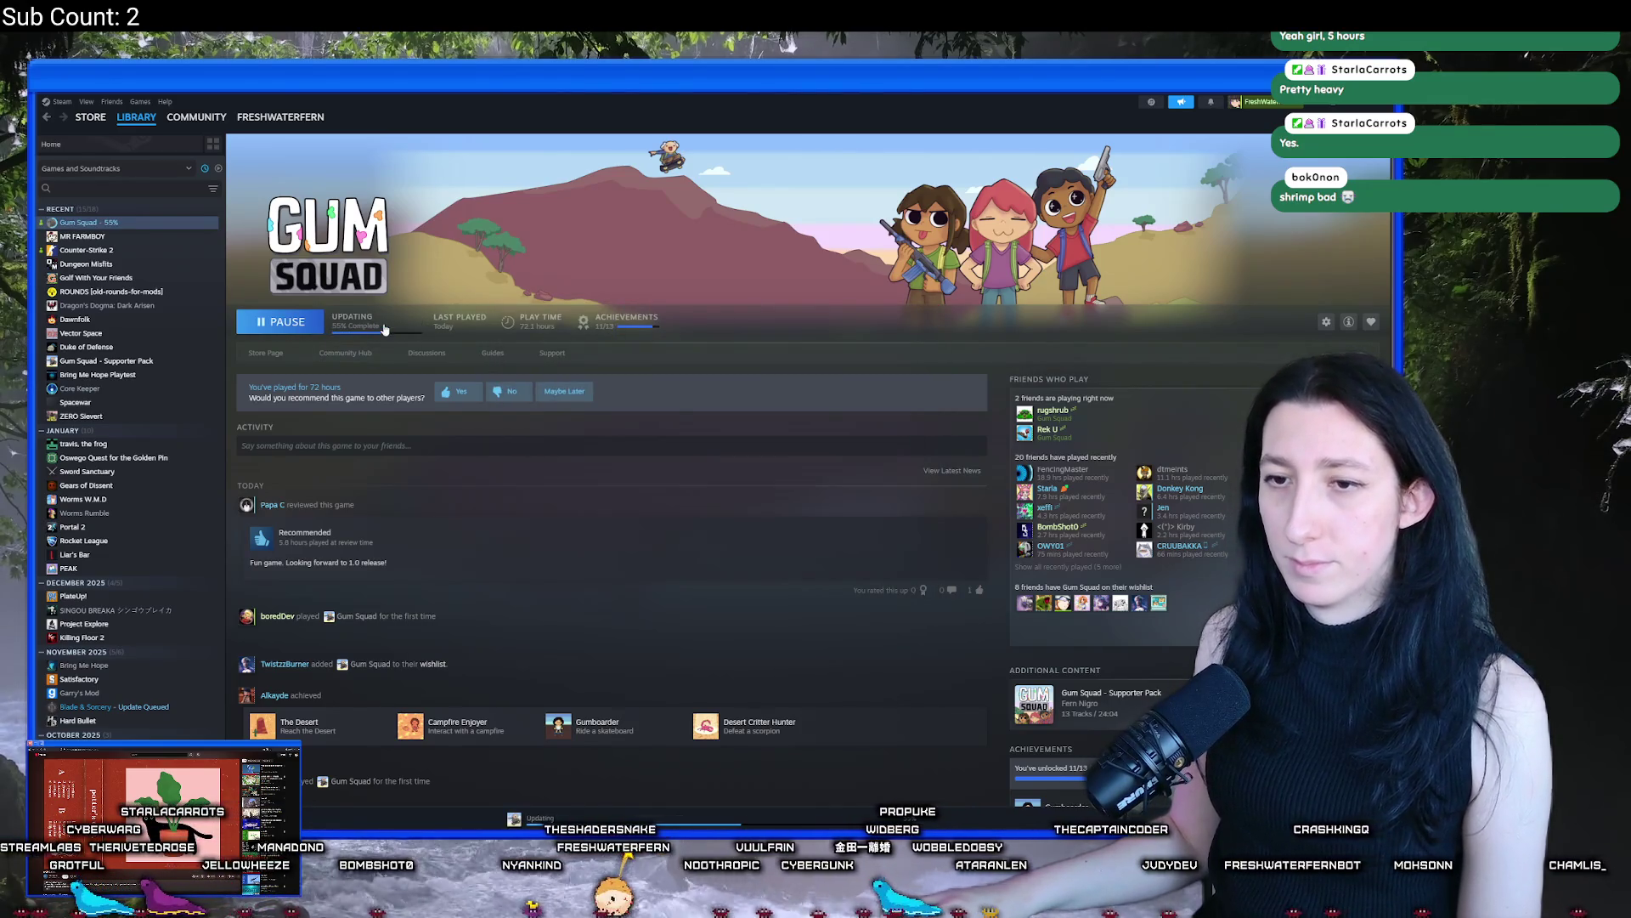
click(288, 325)
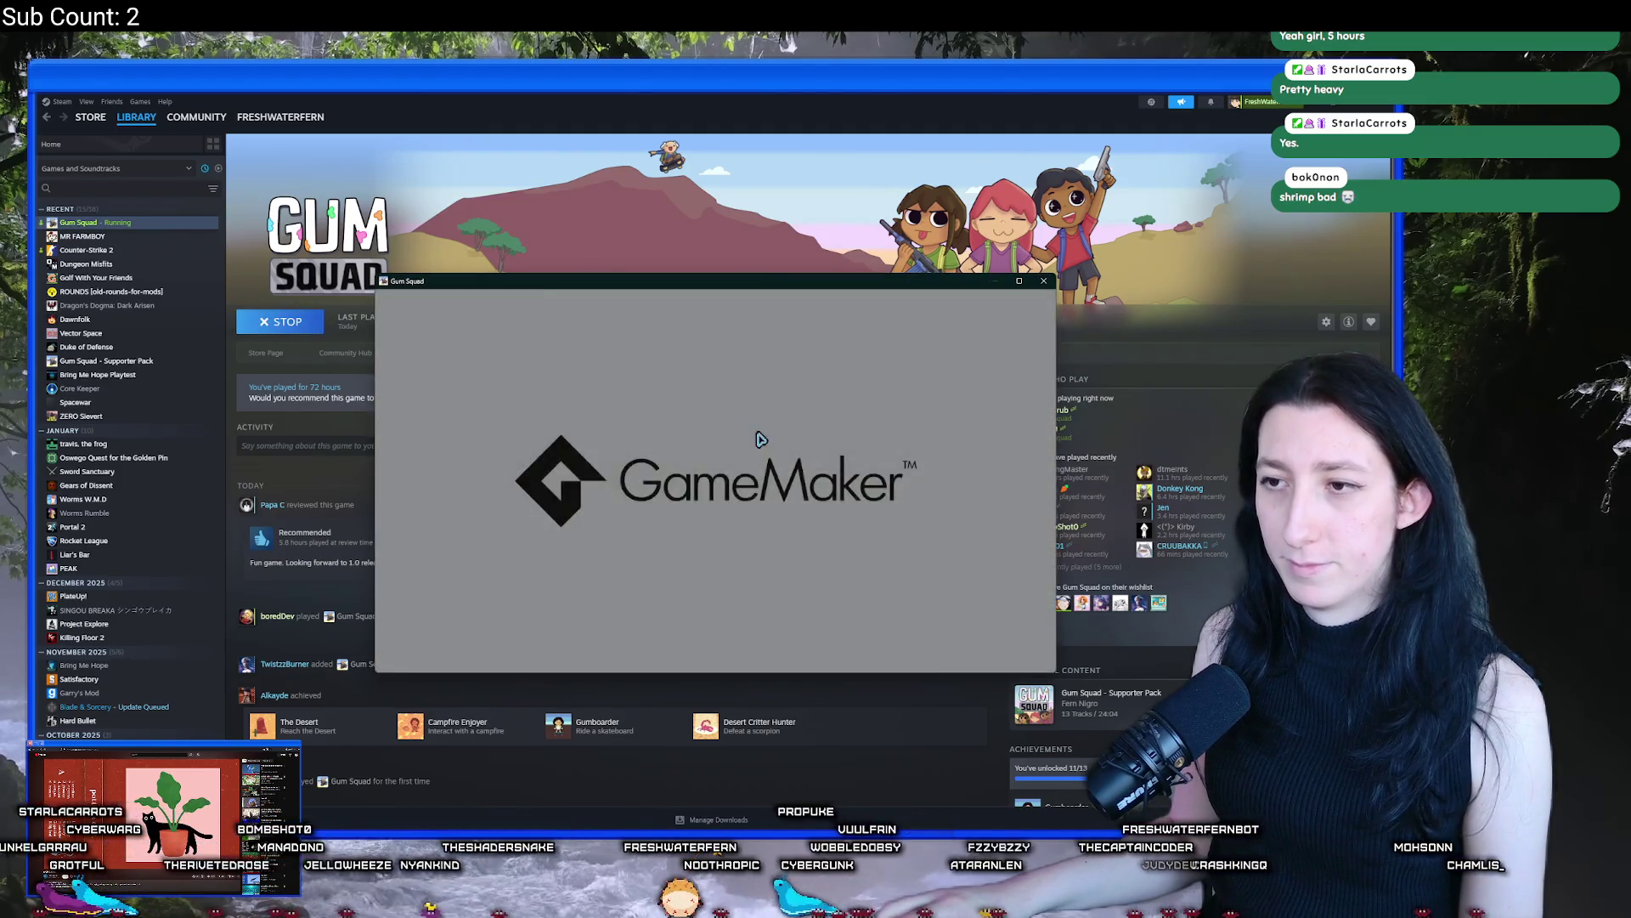
double_click(799, 283)
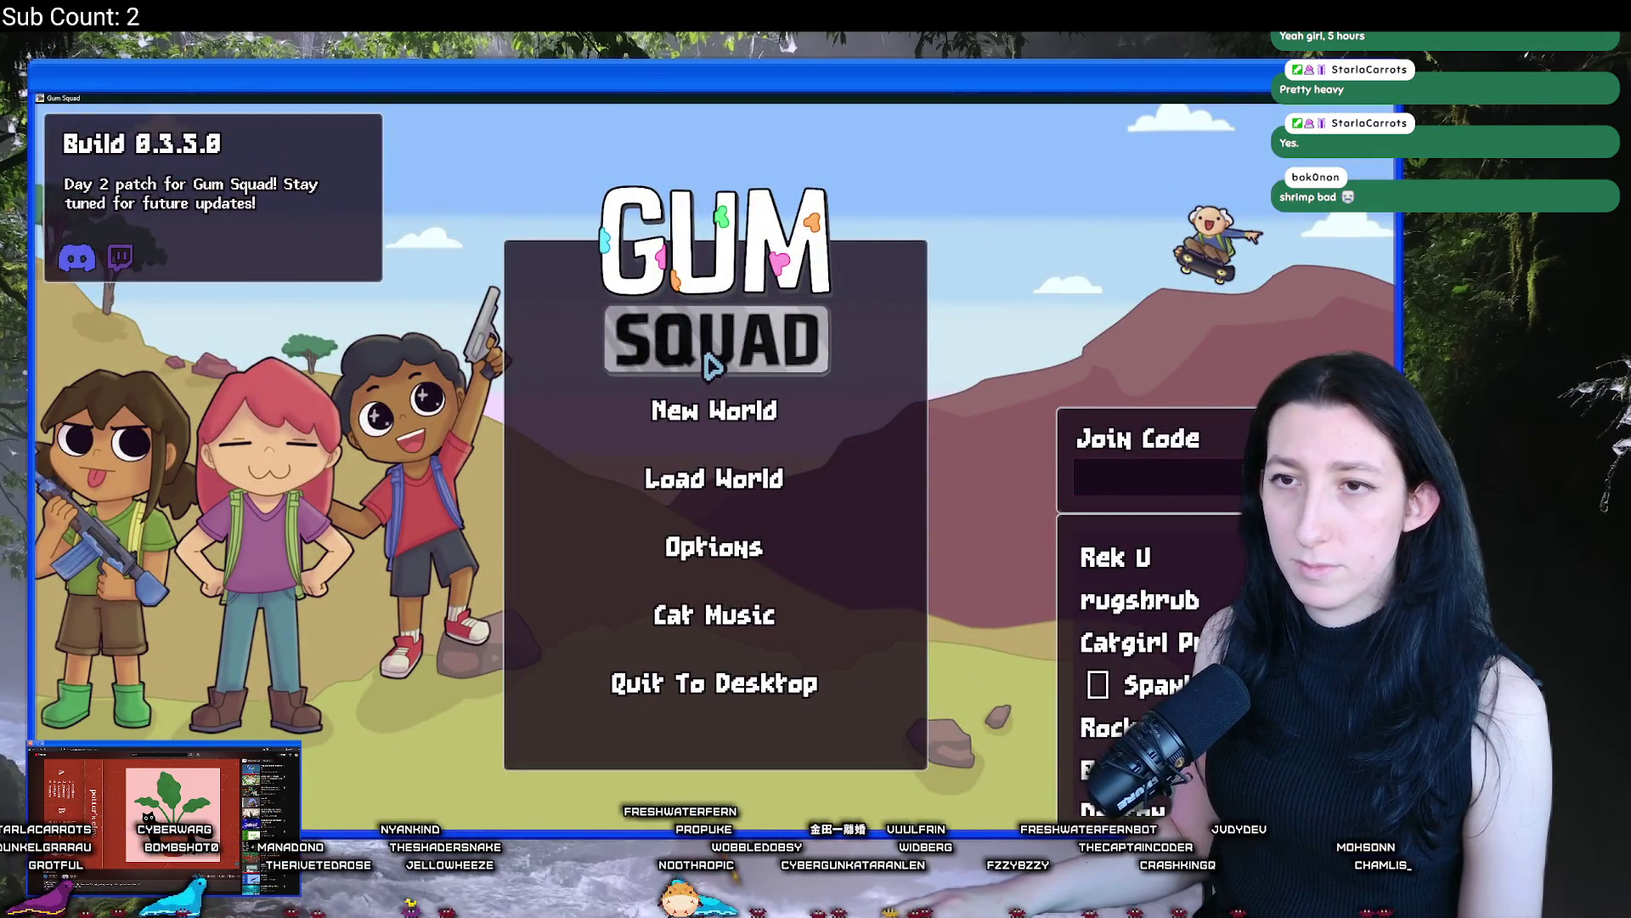
Start a new world, walk around, check the inventory and pan the world map
click(685, 407)
click(776, 629)
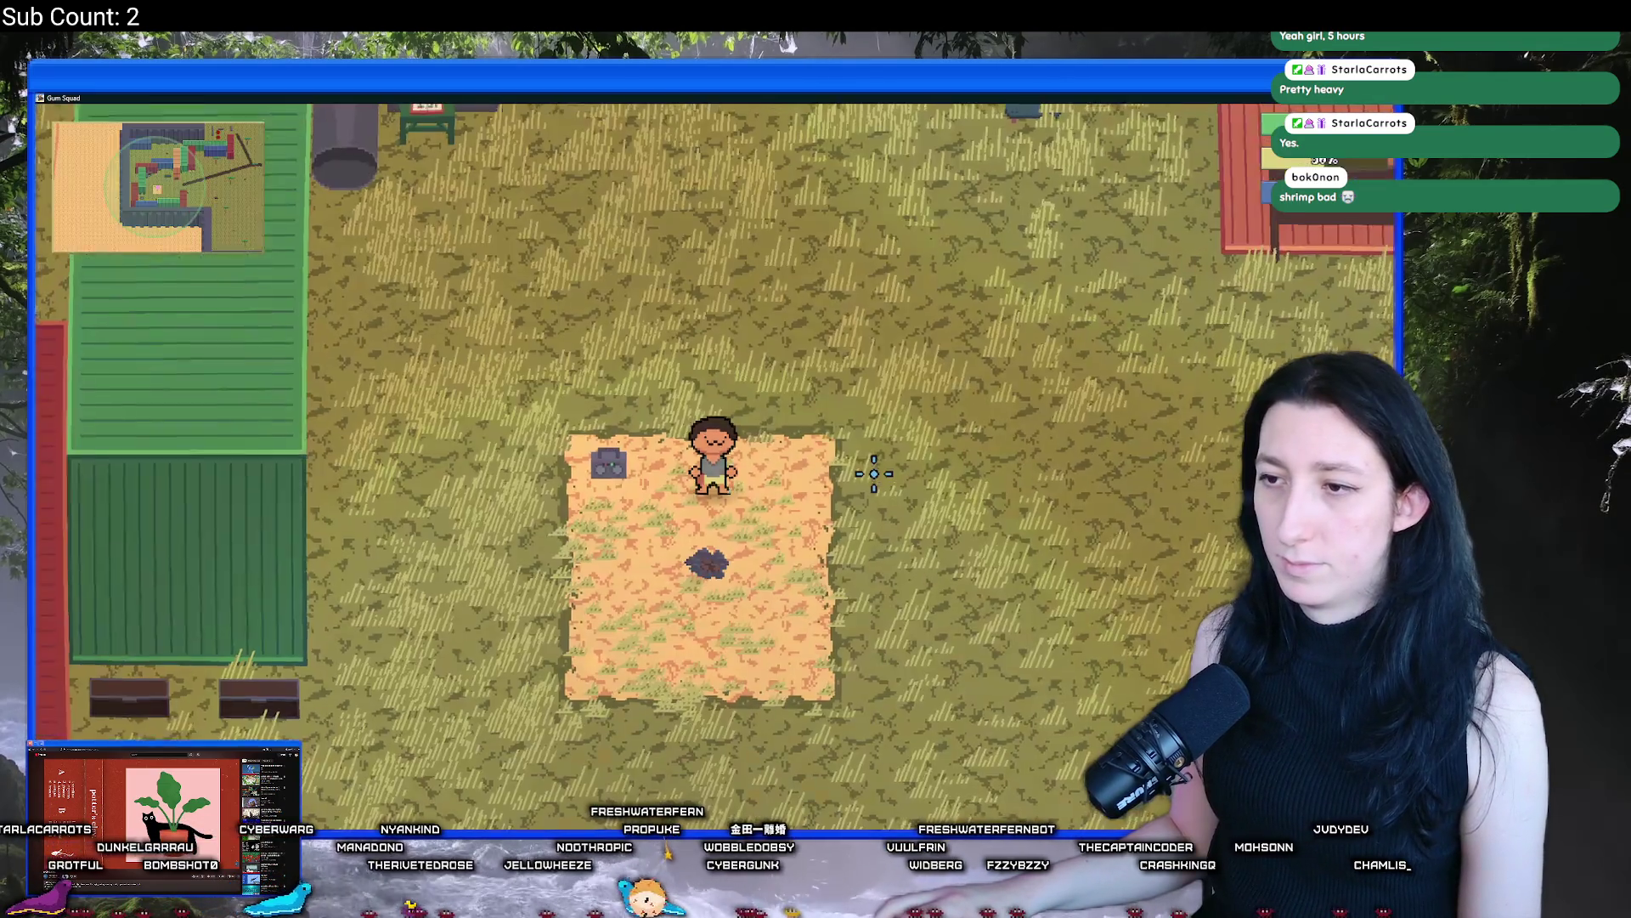
key(Tab)
key(Tab)
key(w)
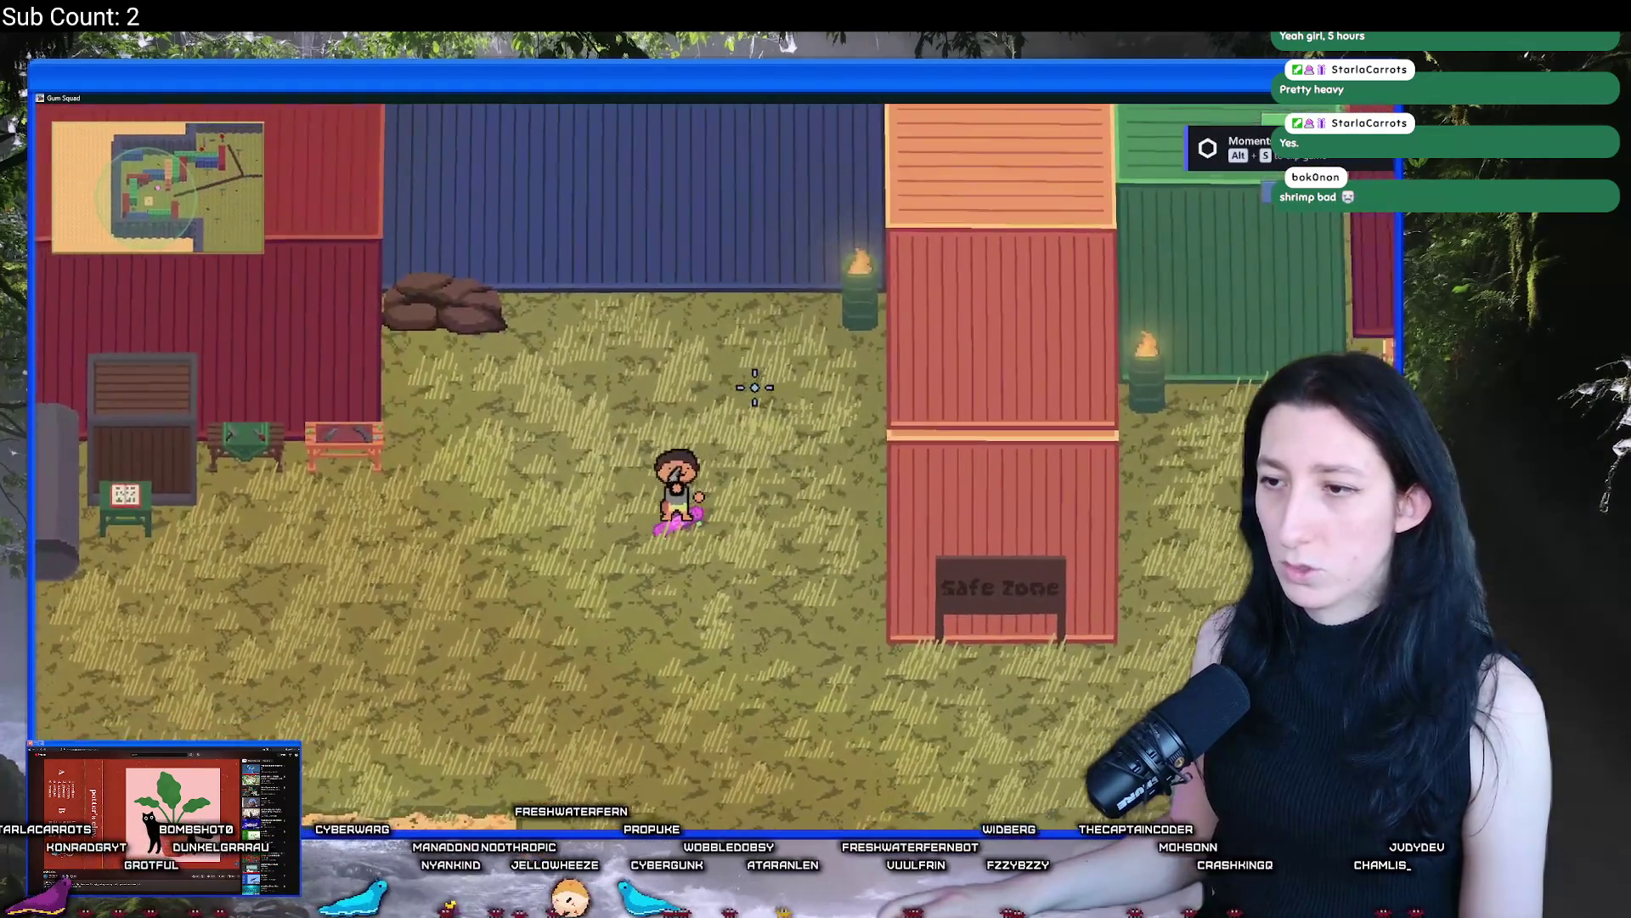
key(s)
key(d)
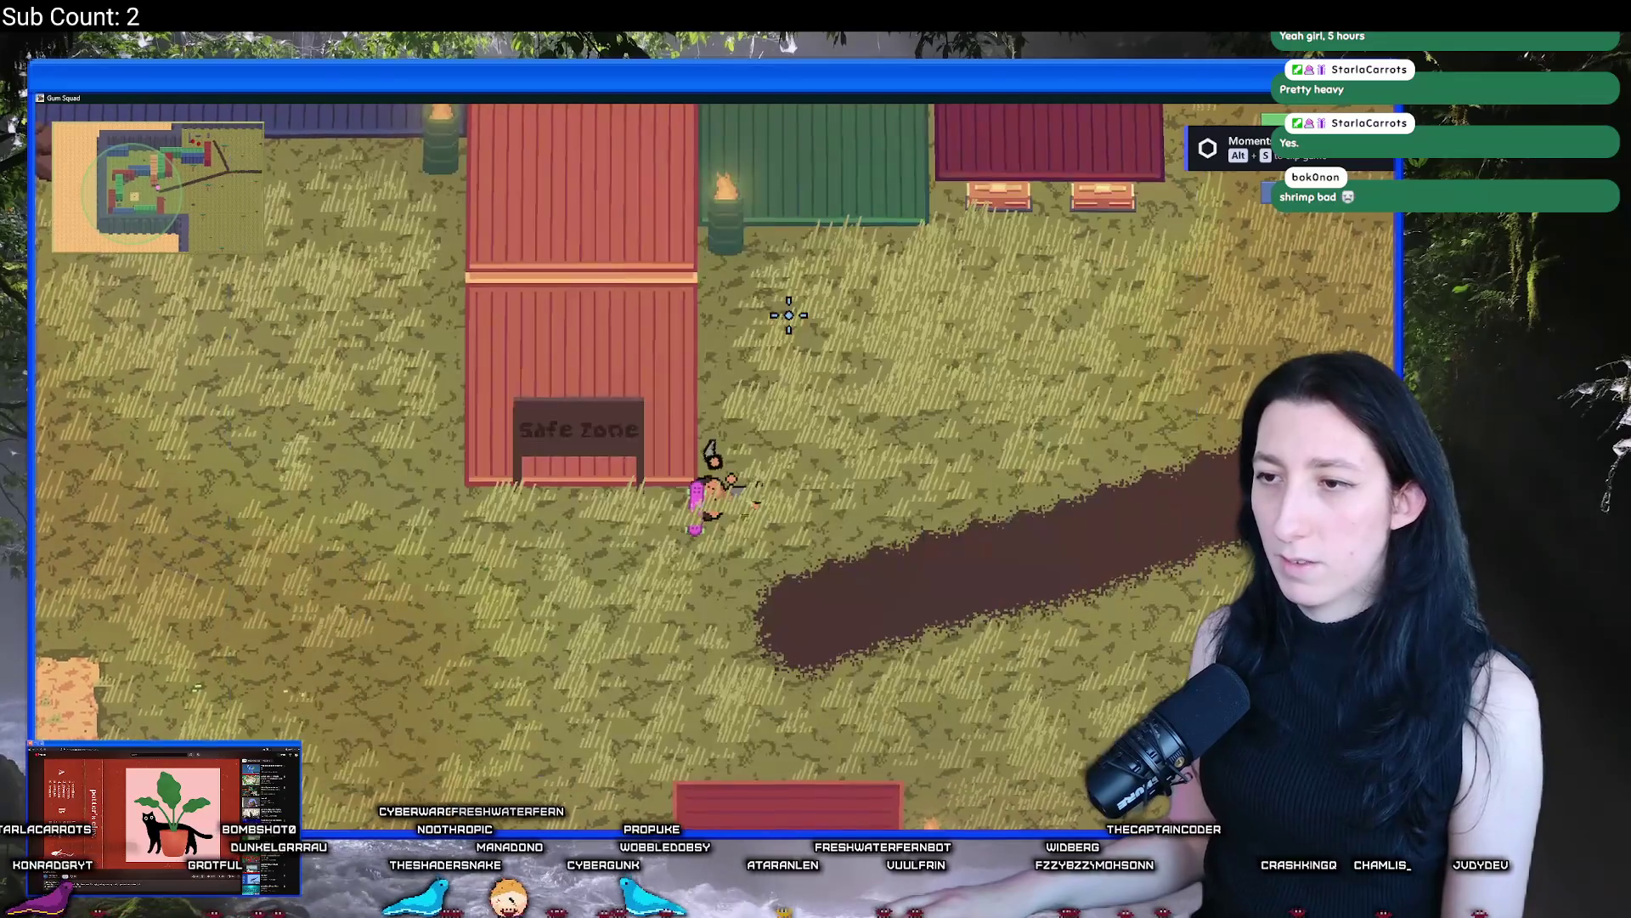
key(Tab)
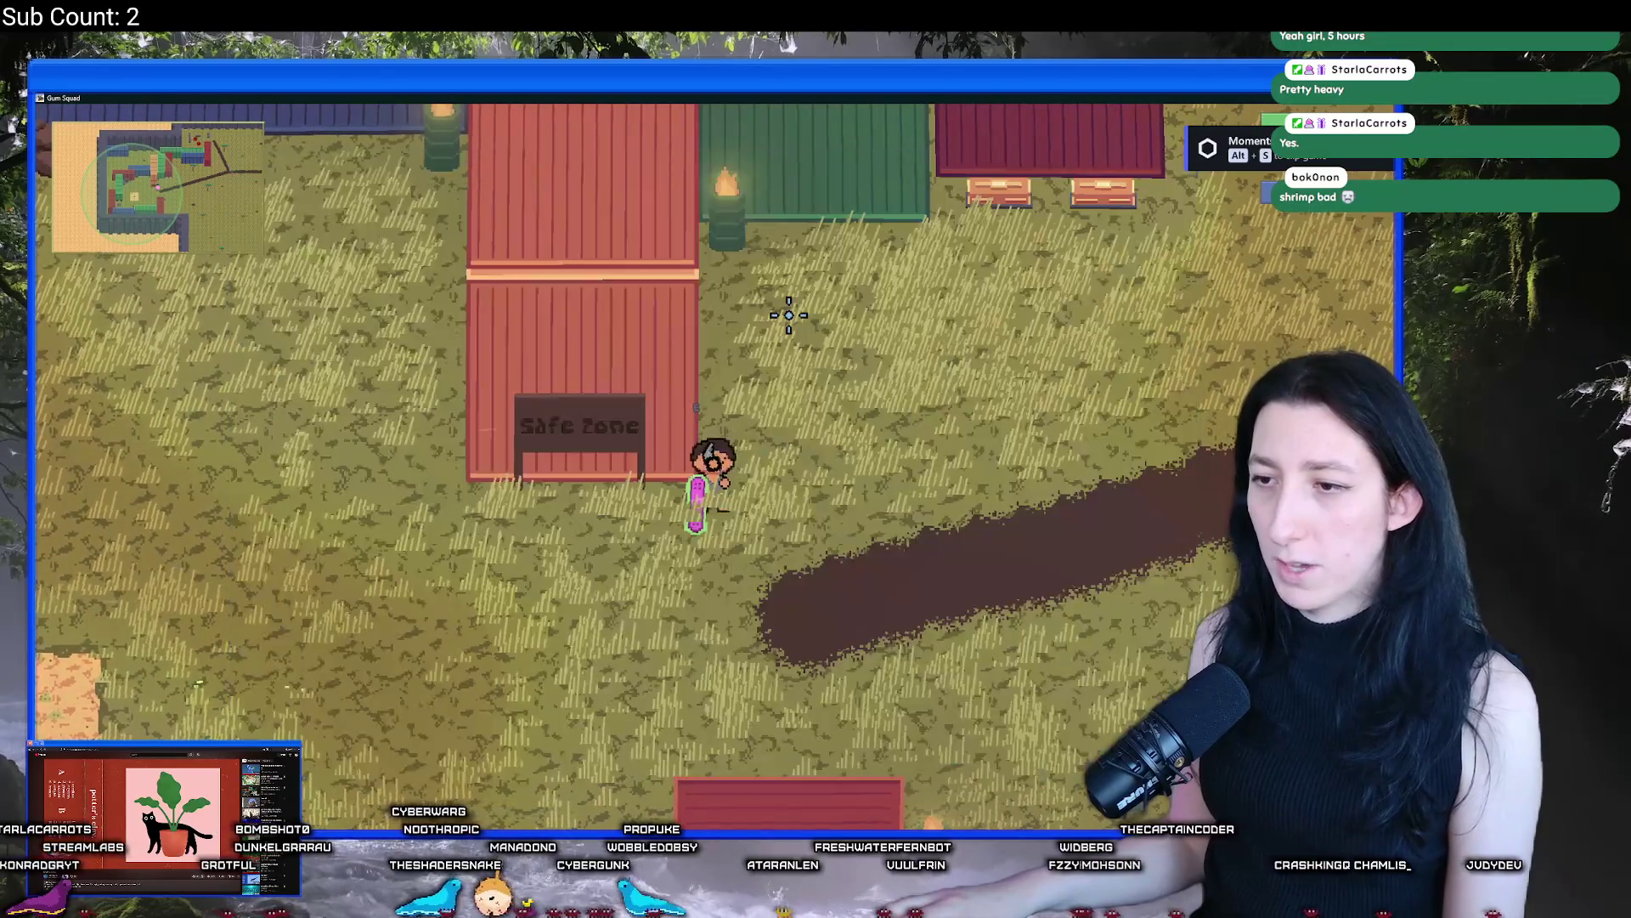
key(Tab)
key(m)
drag(797, 329, 1038, 385)
Save and quit Gum Squad to the desktop, returning to GameMaker
key(Escape)
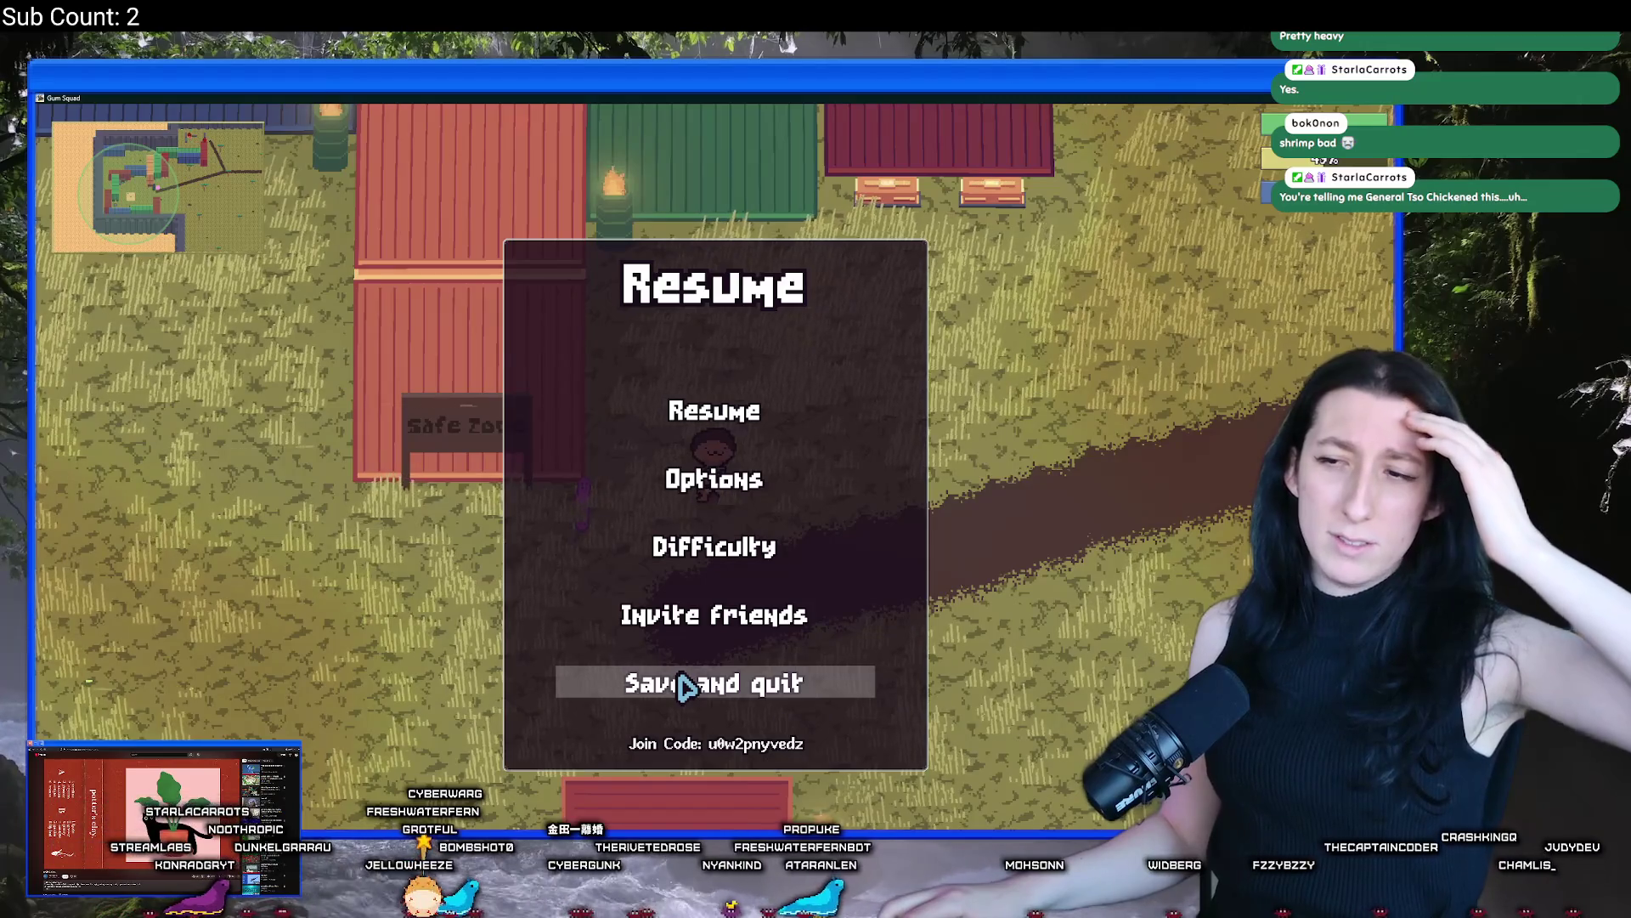
click(685, 684)
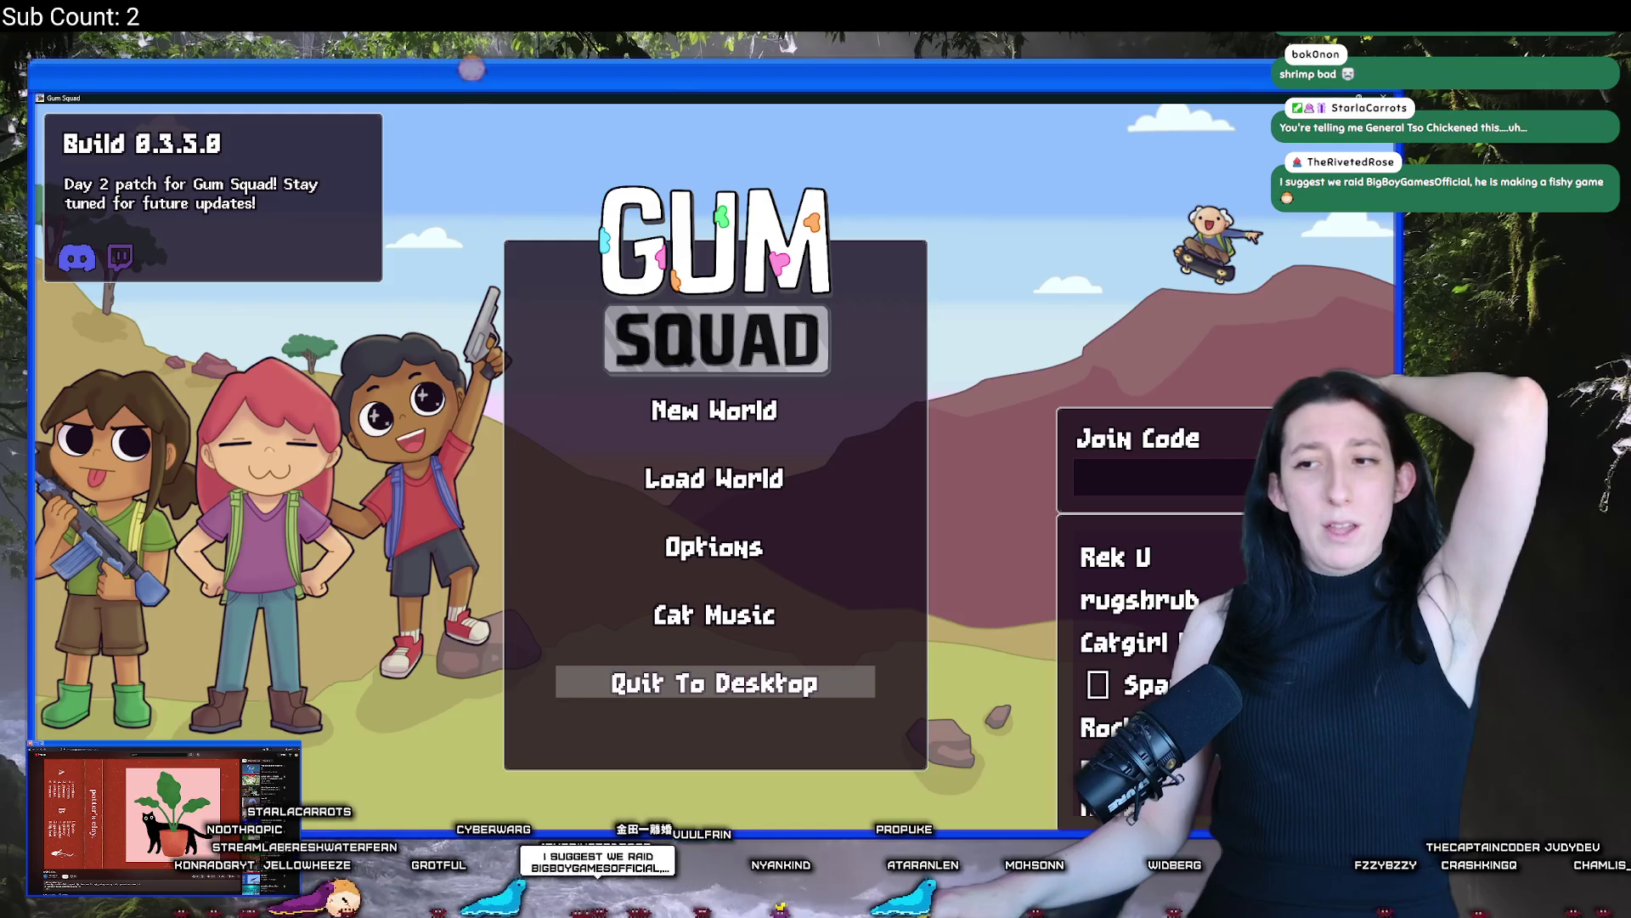
click(612, 683)
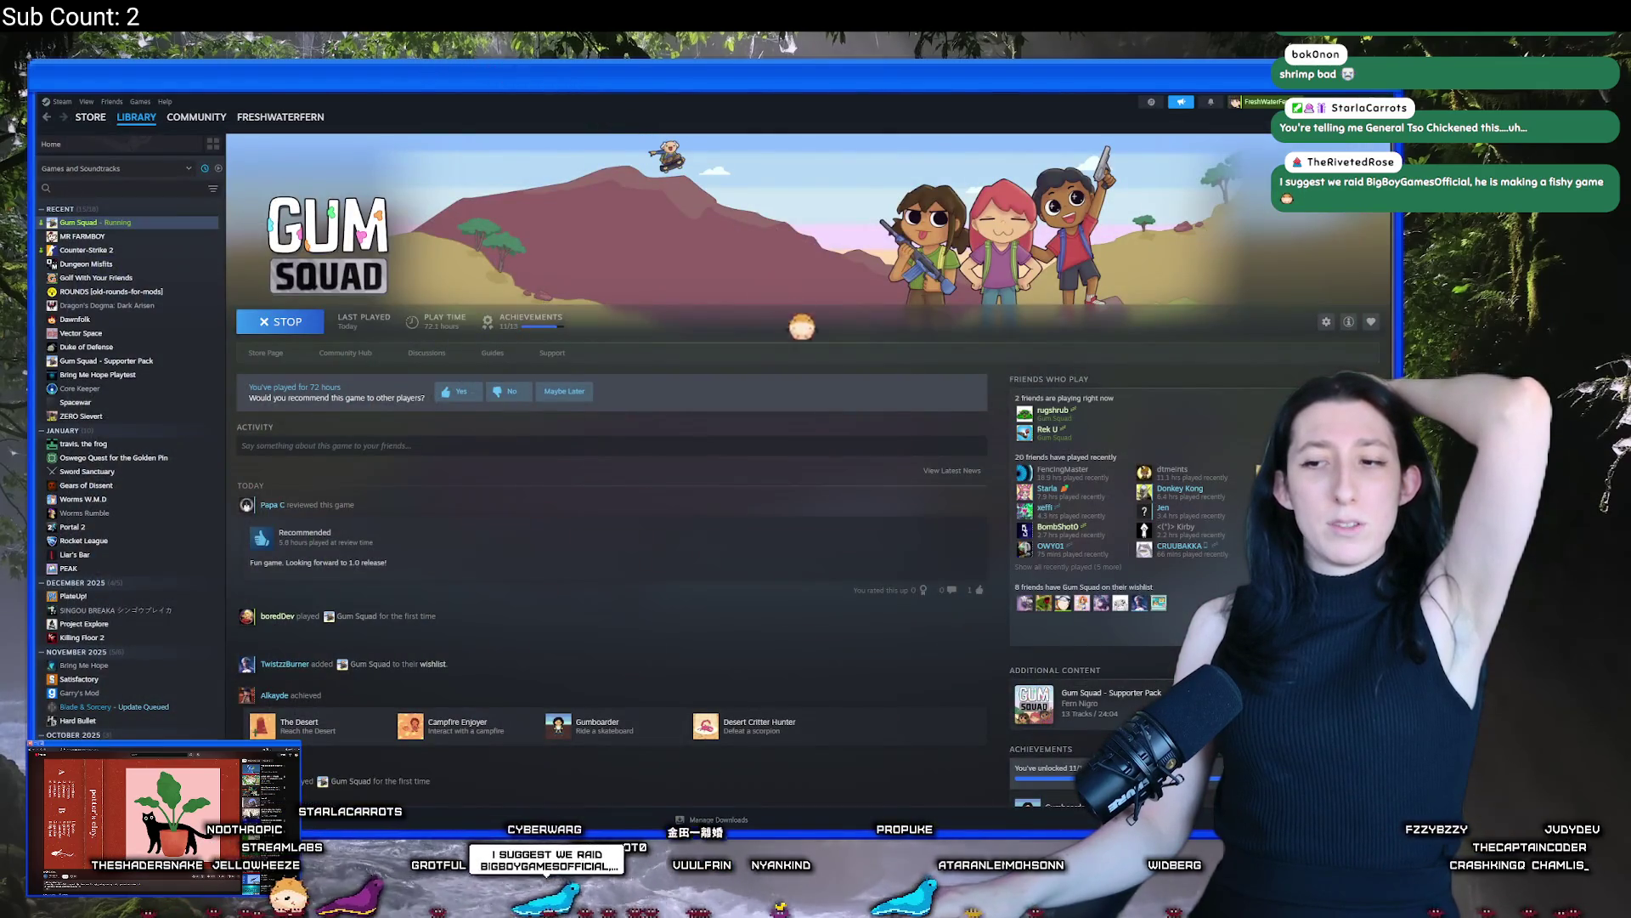
key(alt+Tab)
Scroll through the full PatchNotes list, then open the Gum Squad community hub in Steam
scroll(230, 512, up, 3)
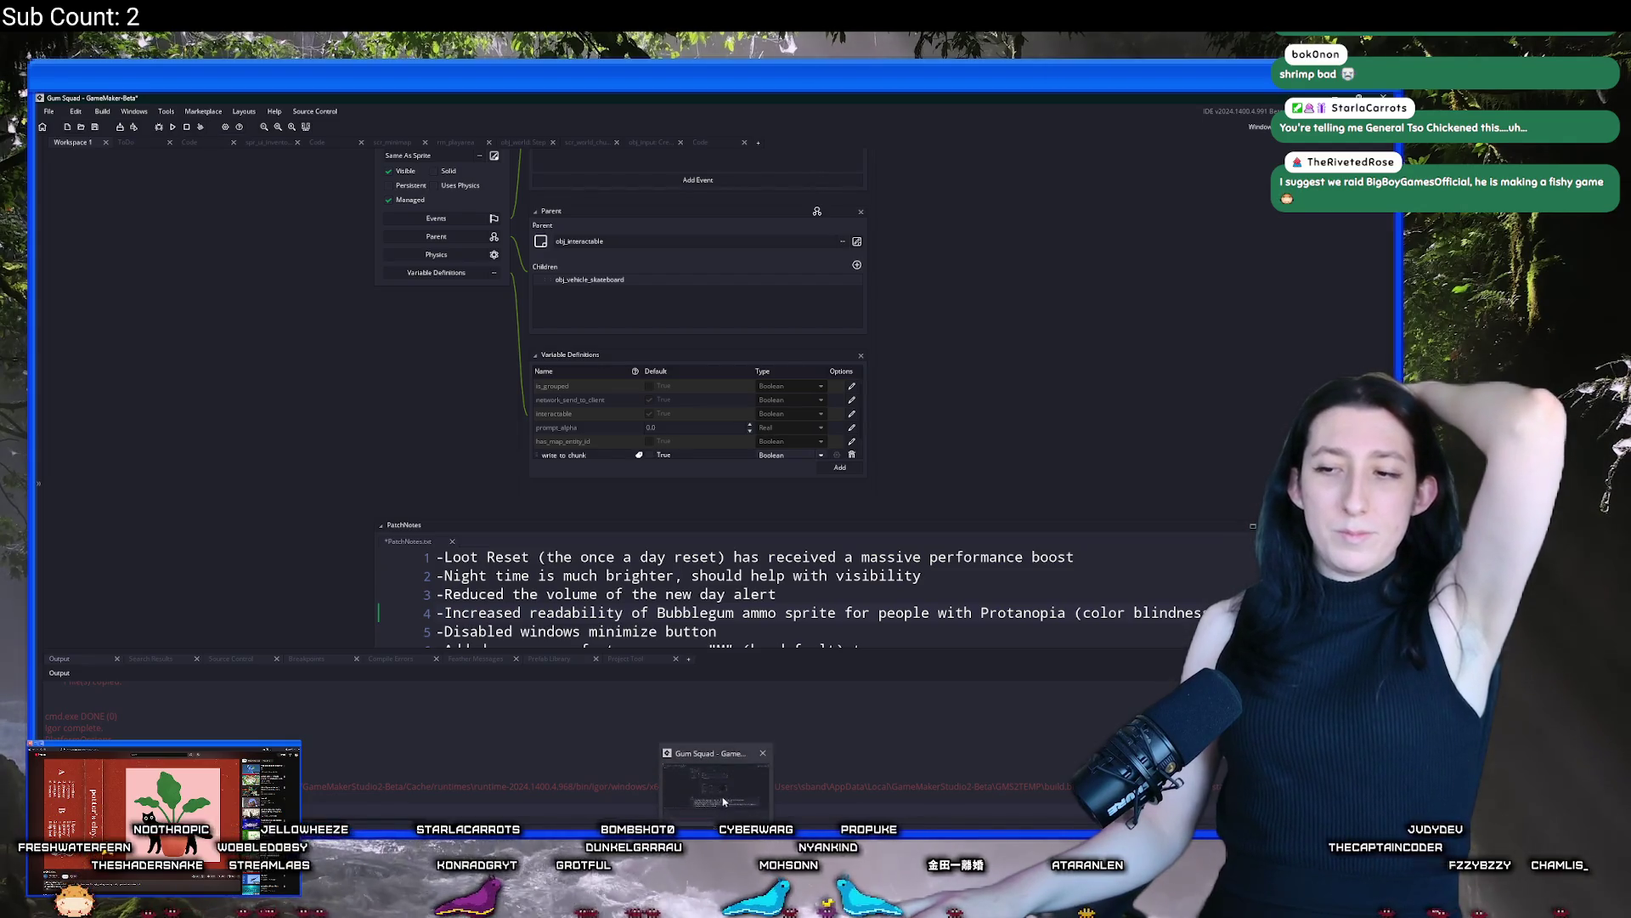
drag(749, 601, 742, 432)
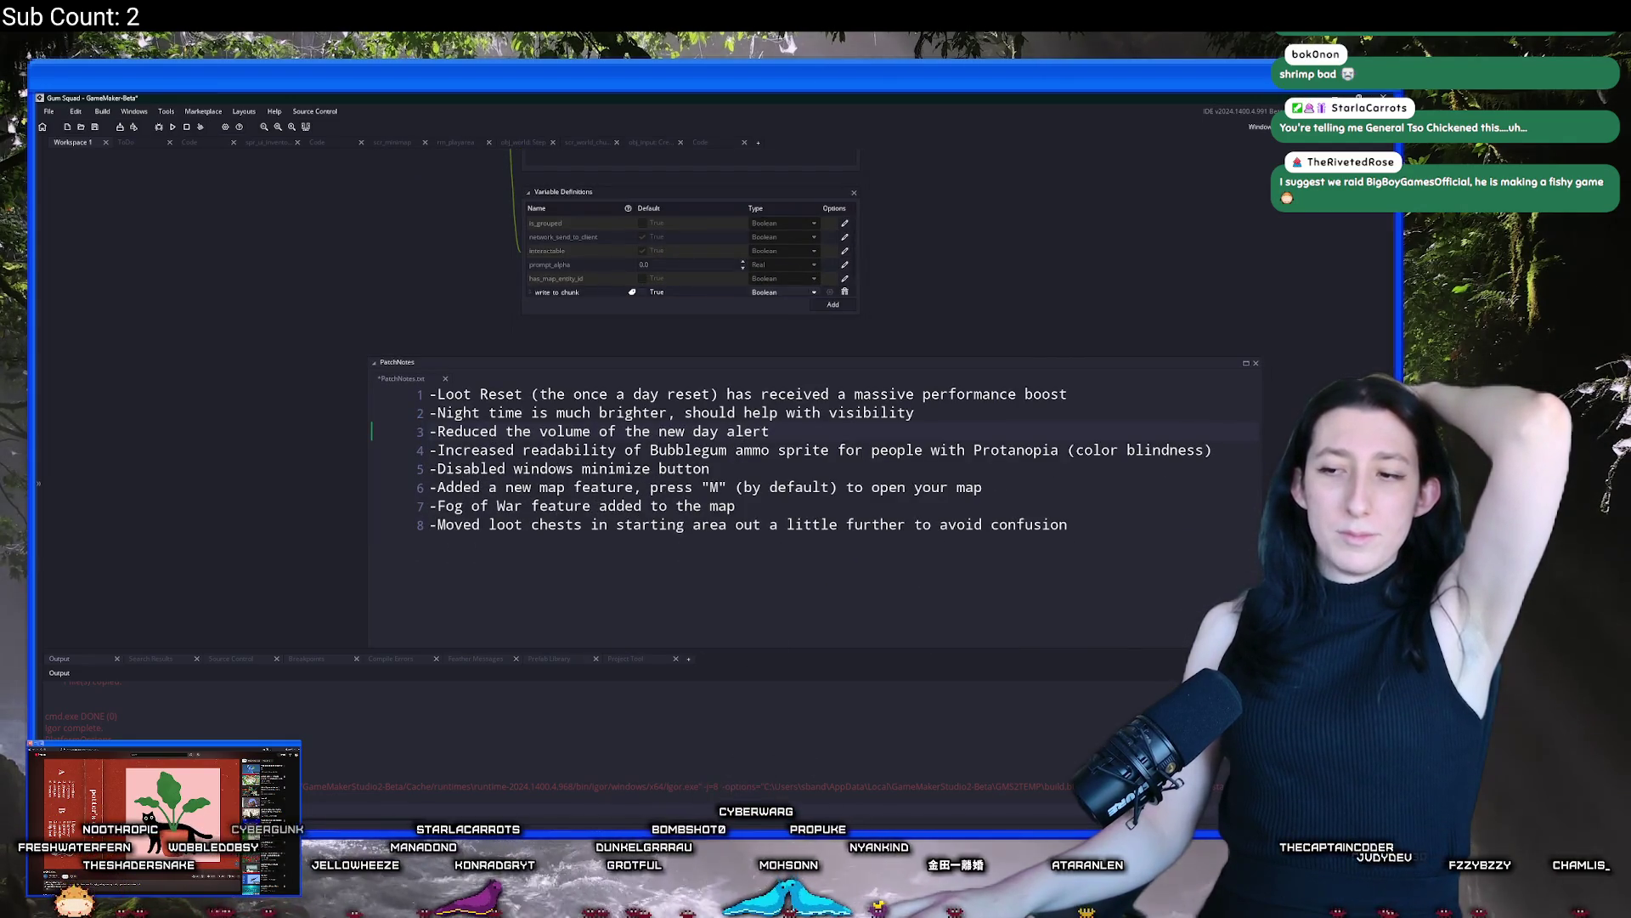
key(alt+Tab)
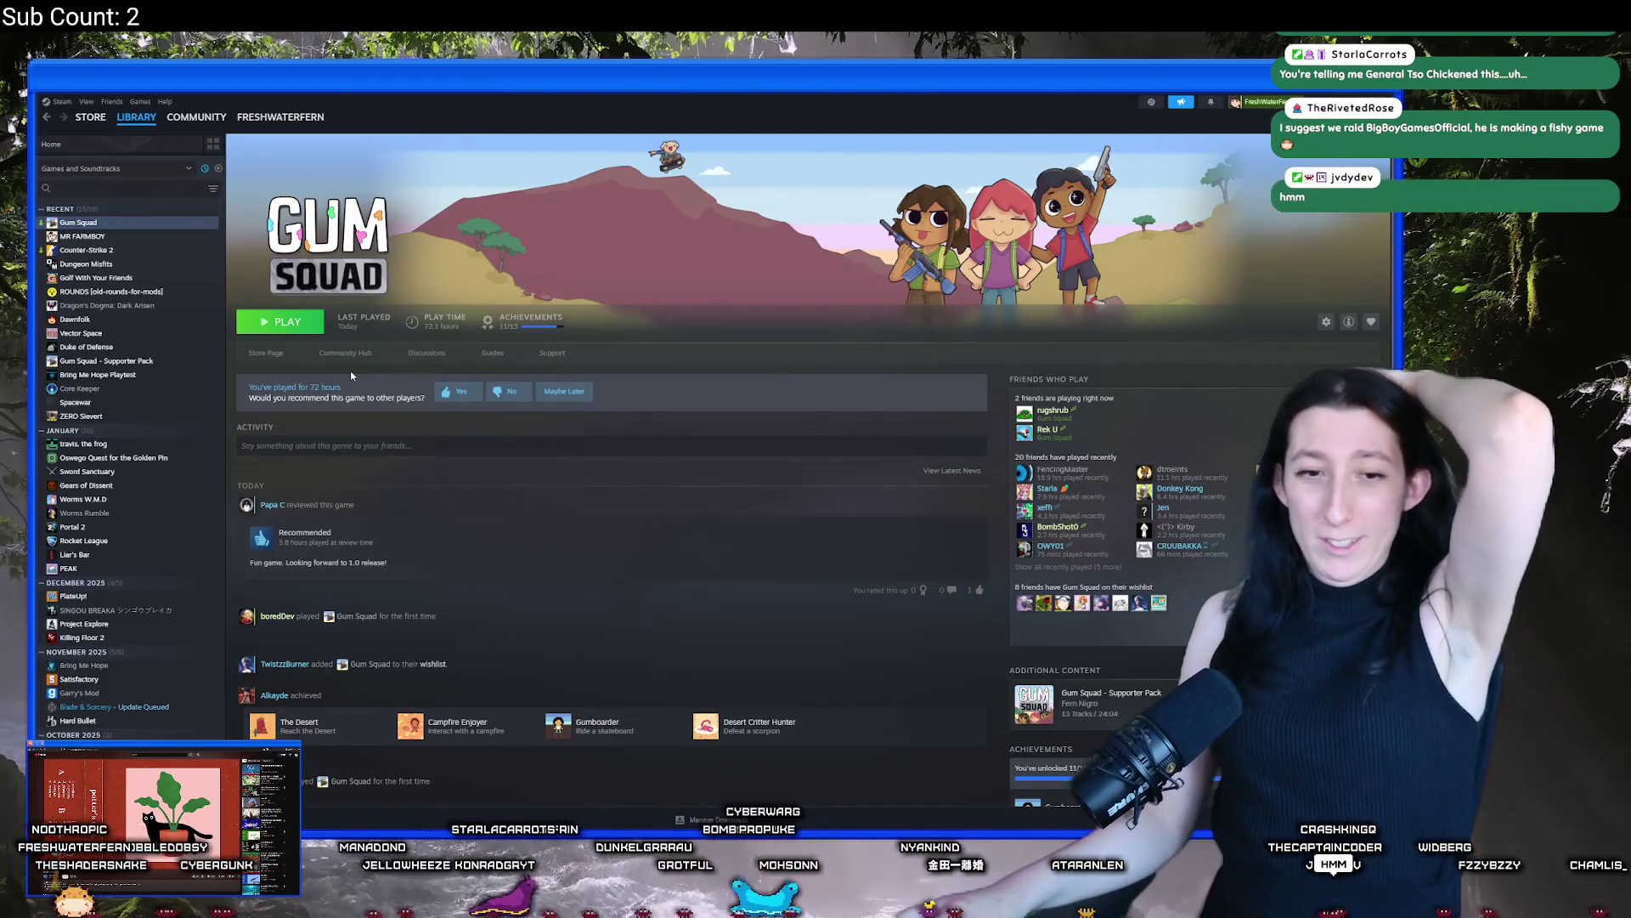
click(345, 354)
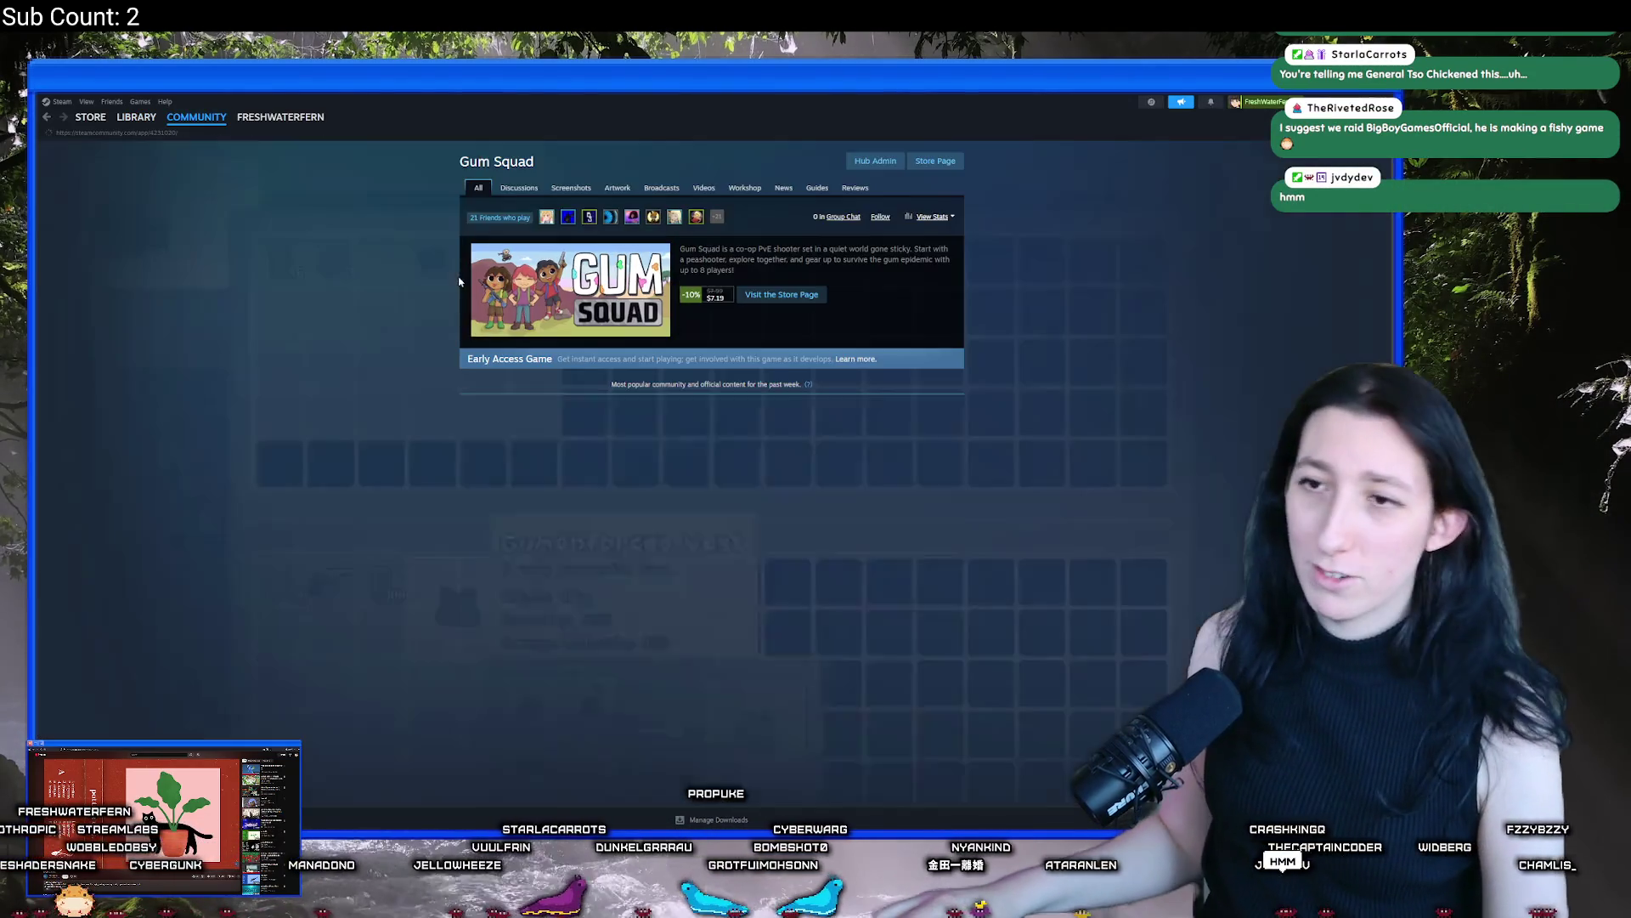
Find the Day 2 patch announcement under News and upvote it
click(563, 483)
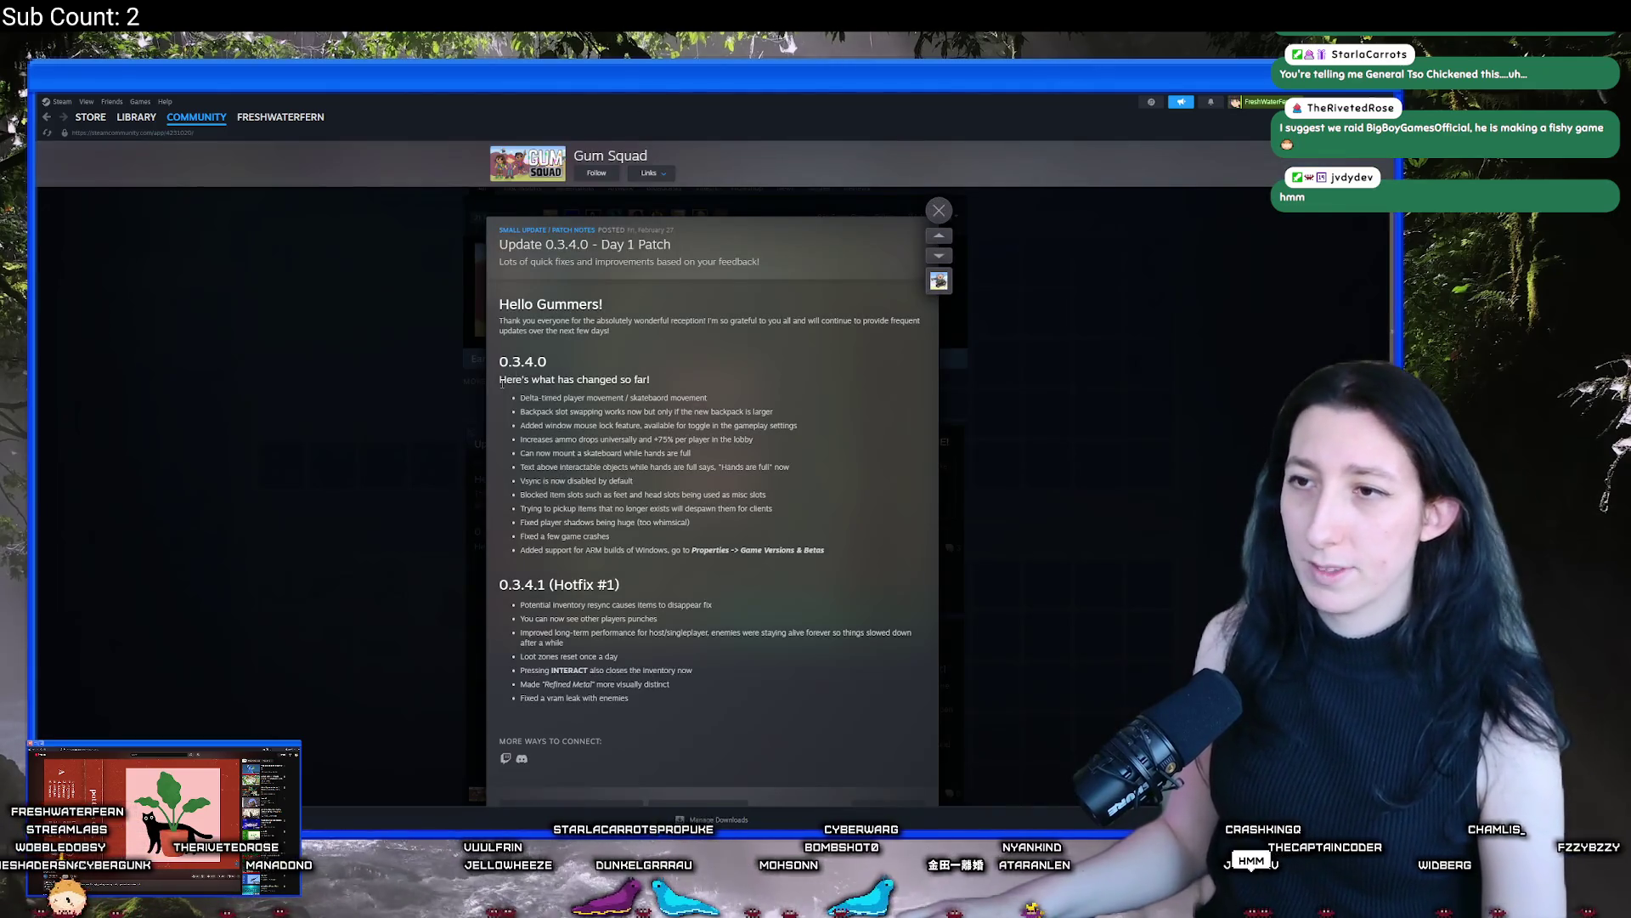
click(289, 461)
click(778, 188)
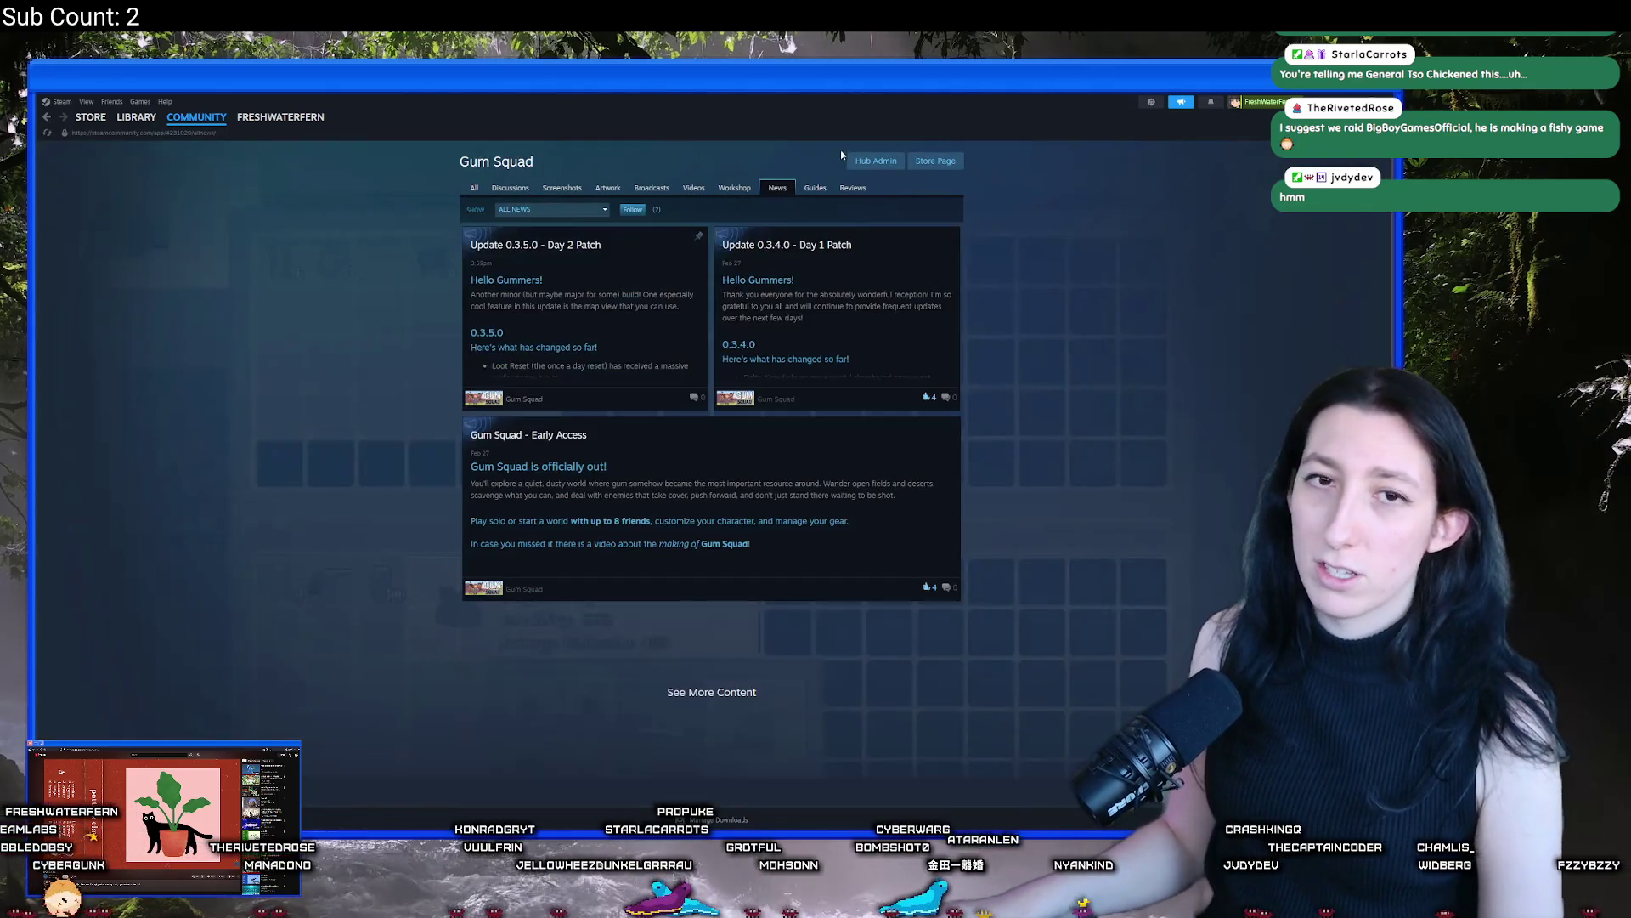
click(662, 367)
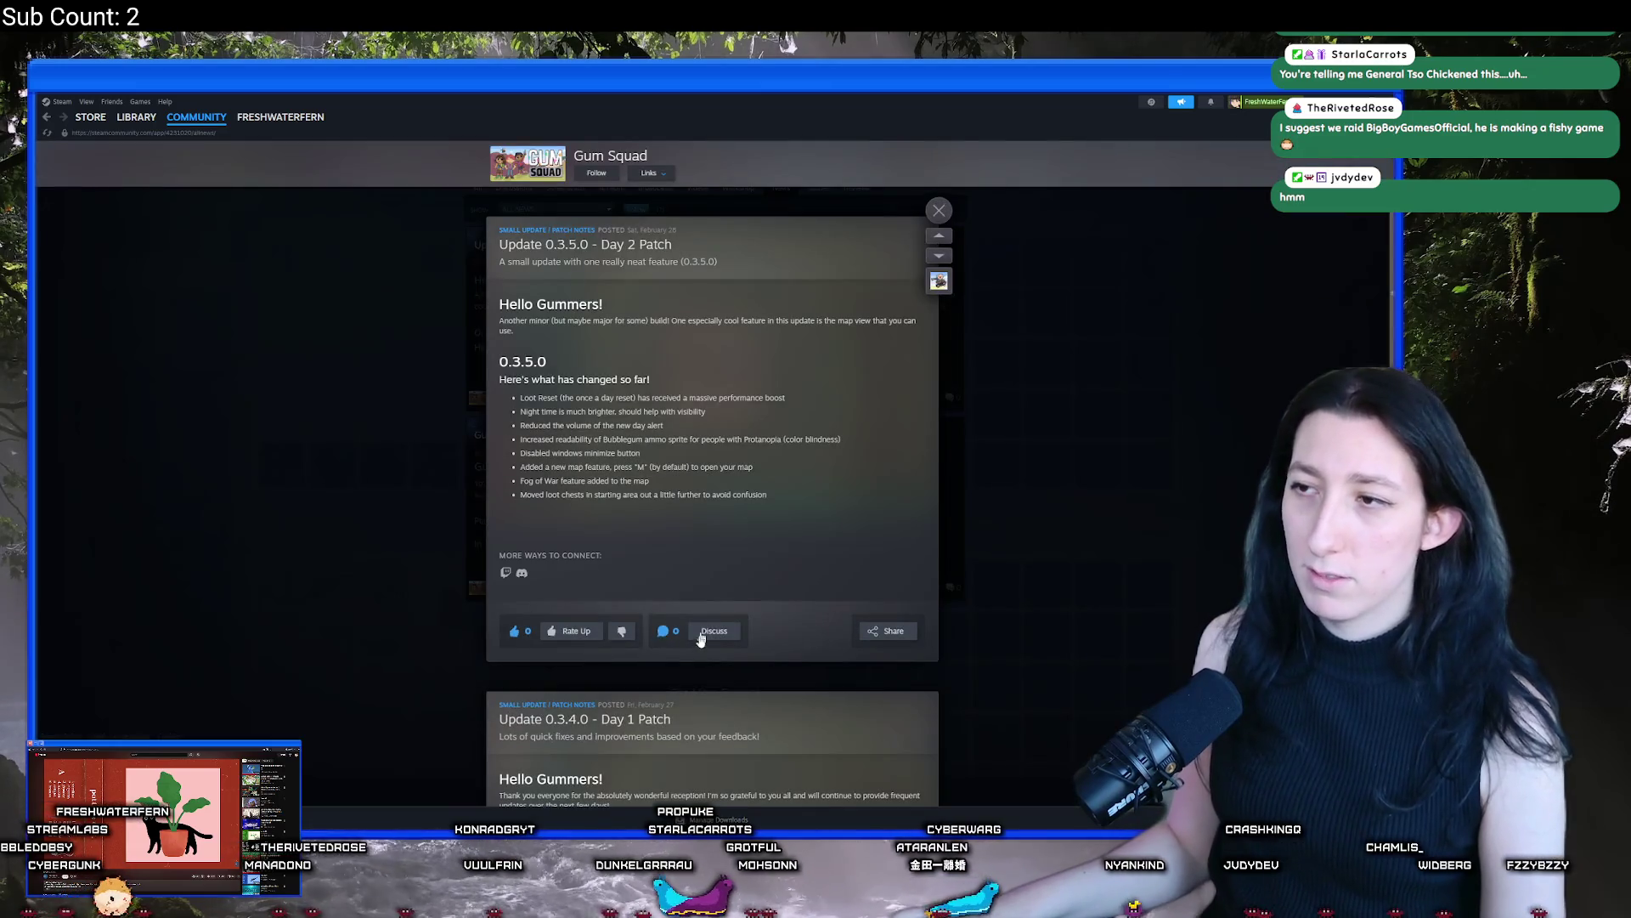
click(569, 630)
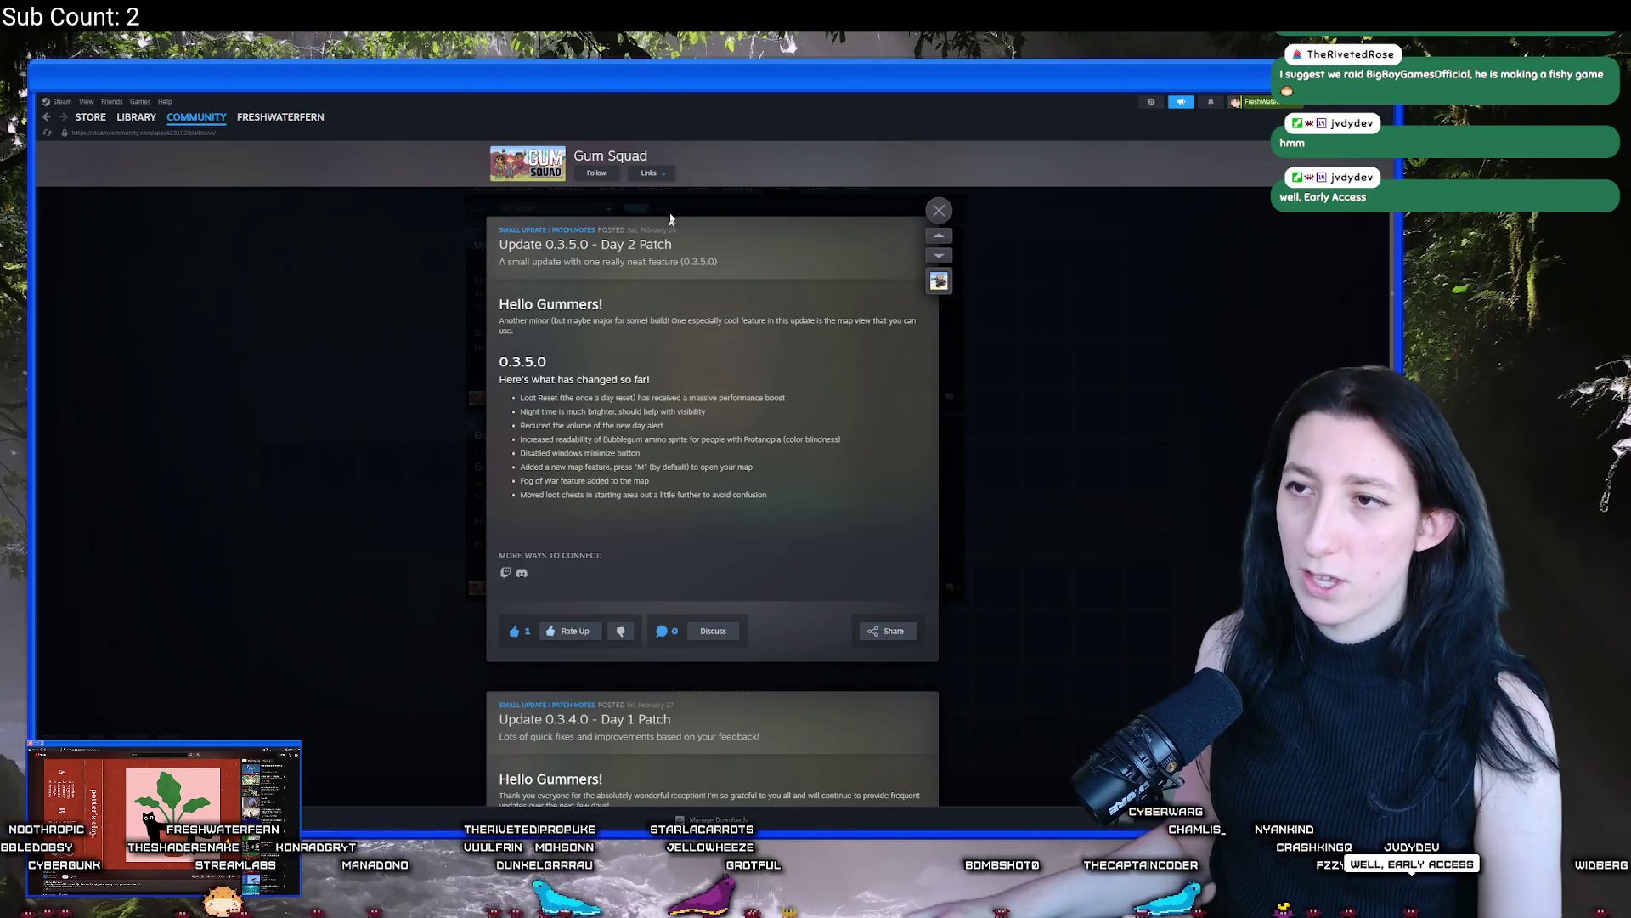
Open the Update 0.3.5.0 - Day 2 Patch post as its full event page
click(648, 172)
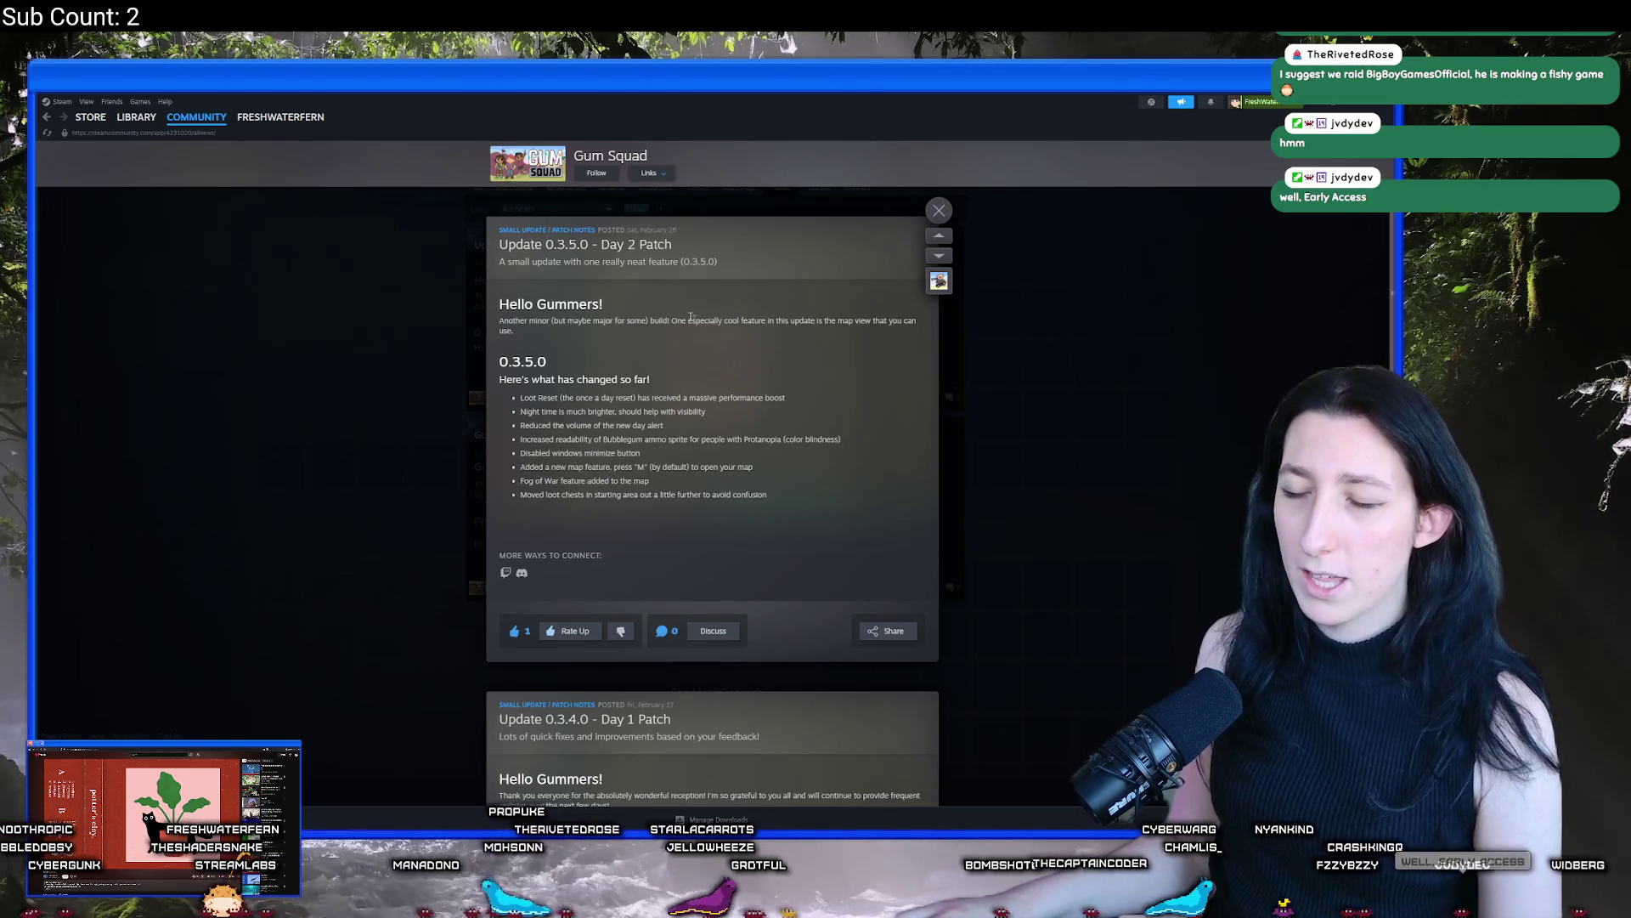
drag(520, 467, 579, 481)
click(605, 331)
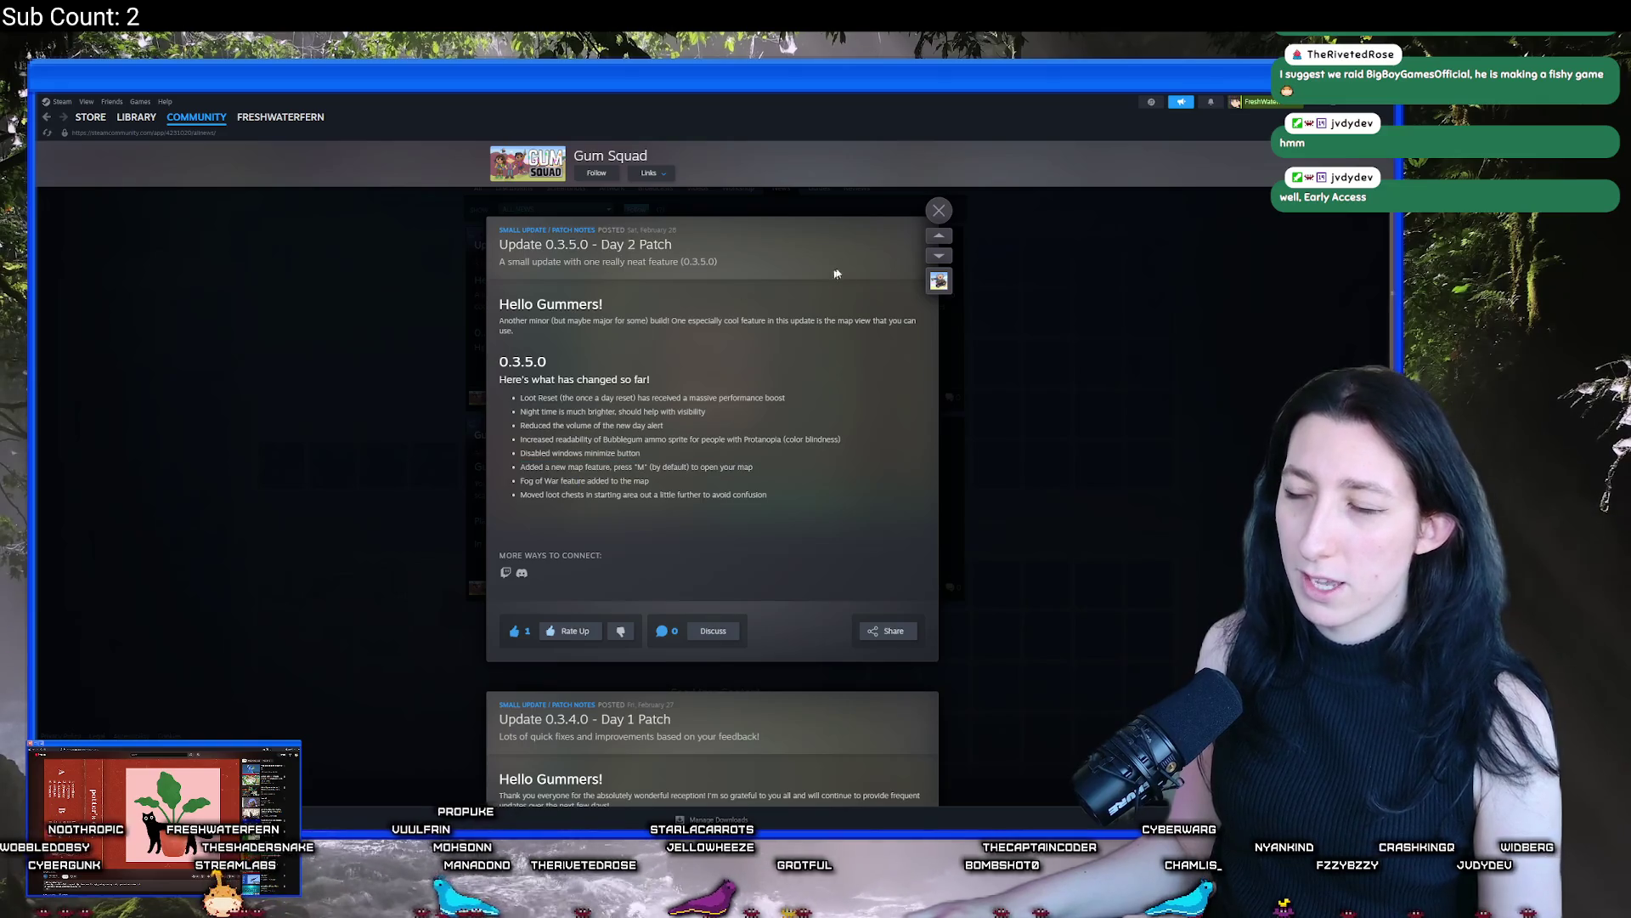
click(571, 246)
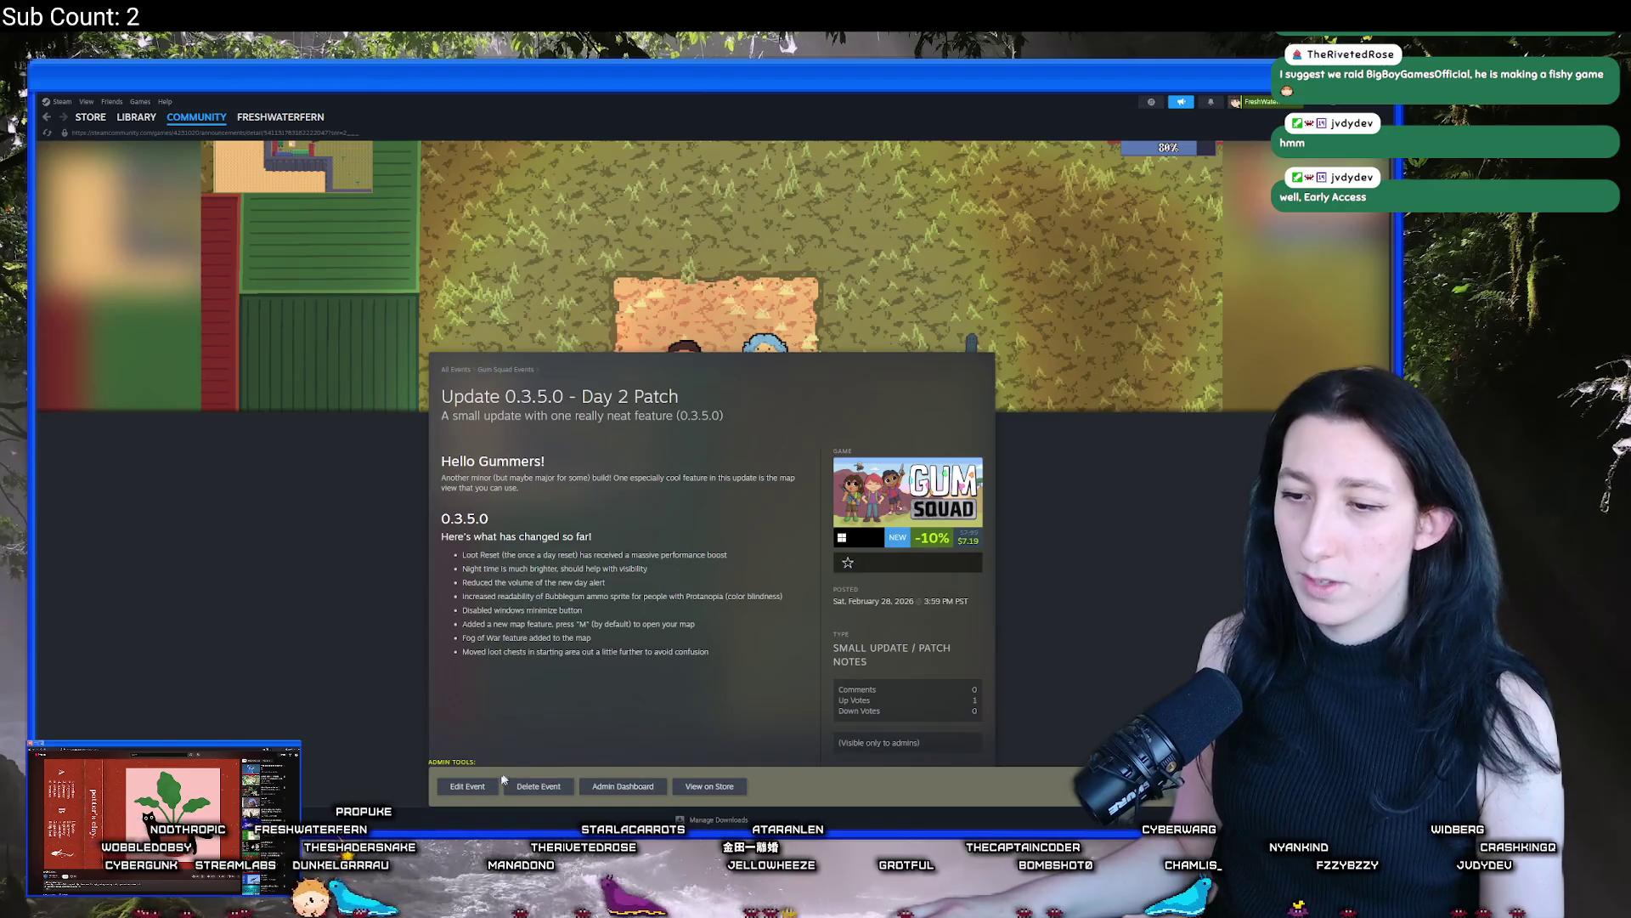
click(486, 786)
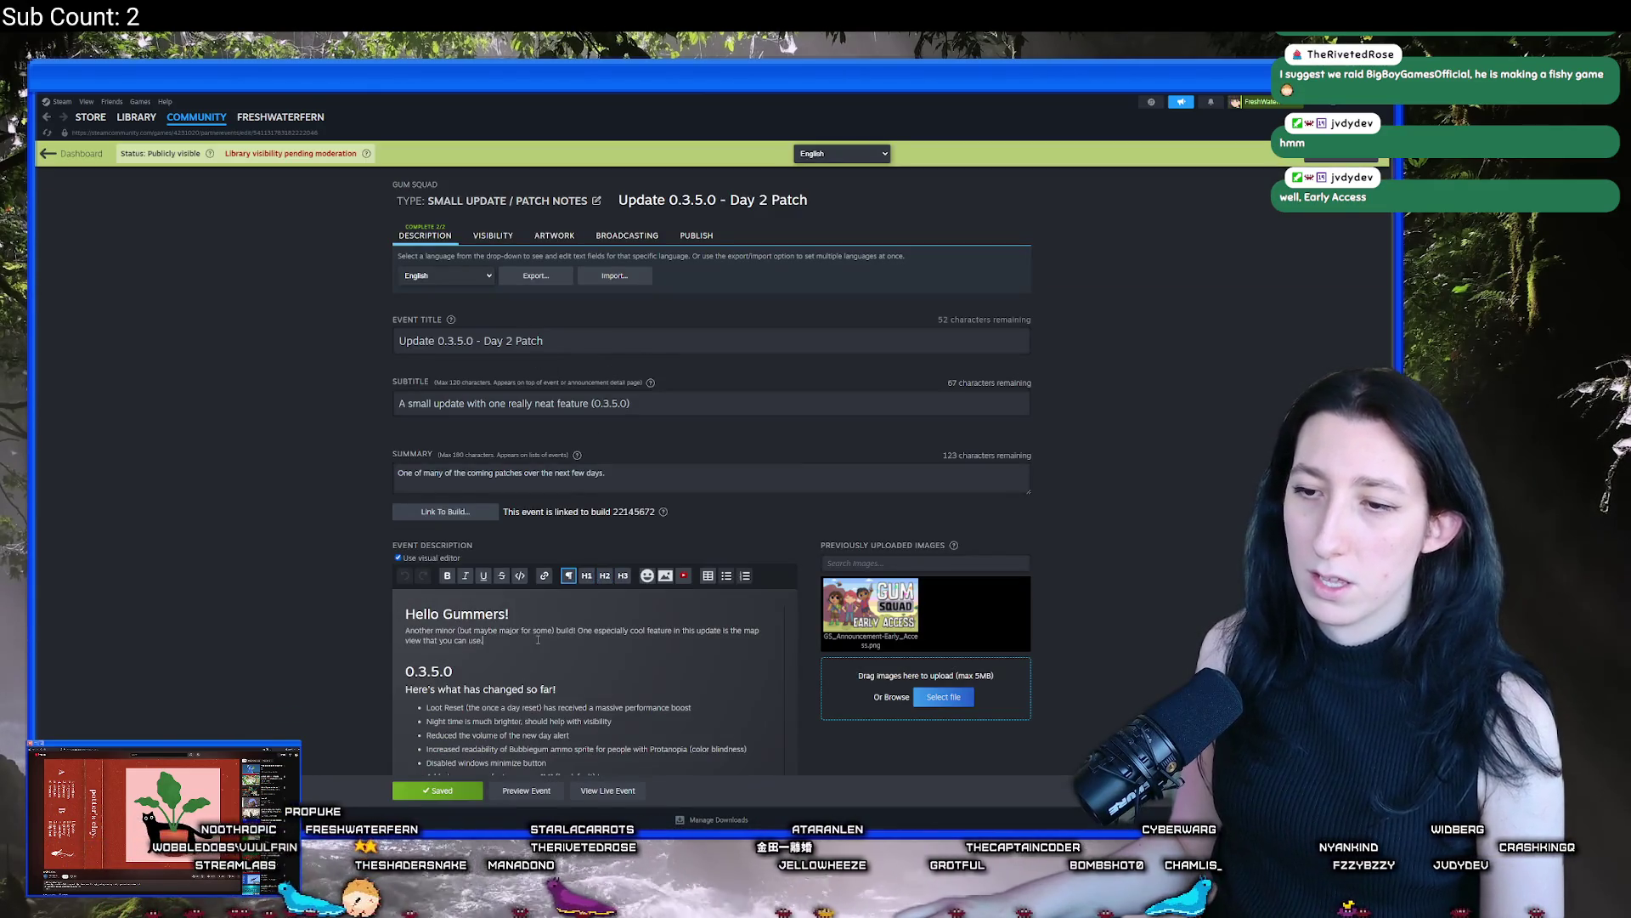
Add a WARNING paragraph about broken world saves after the intro and format it as an H3 heading
key(Return)
text(WARNING: This build may break world saves or even crash them if you try to load them. Going forward)
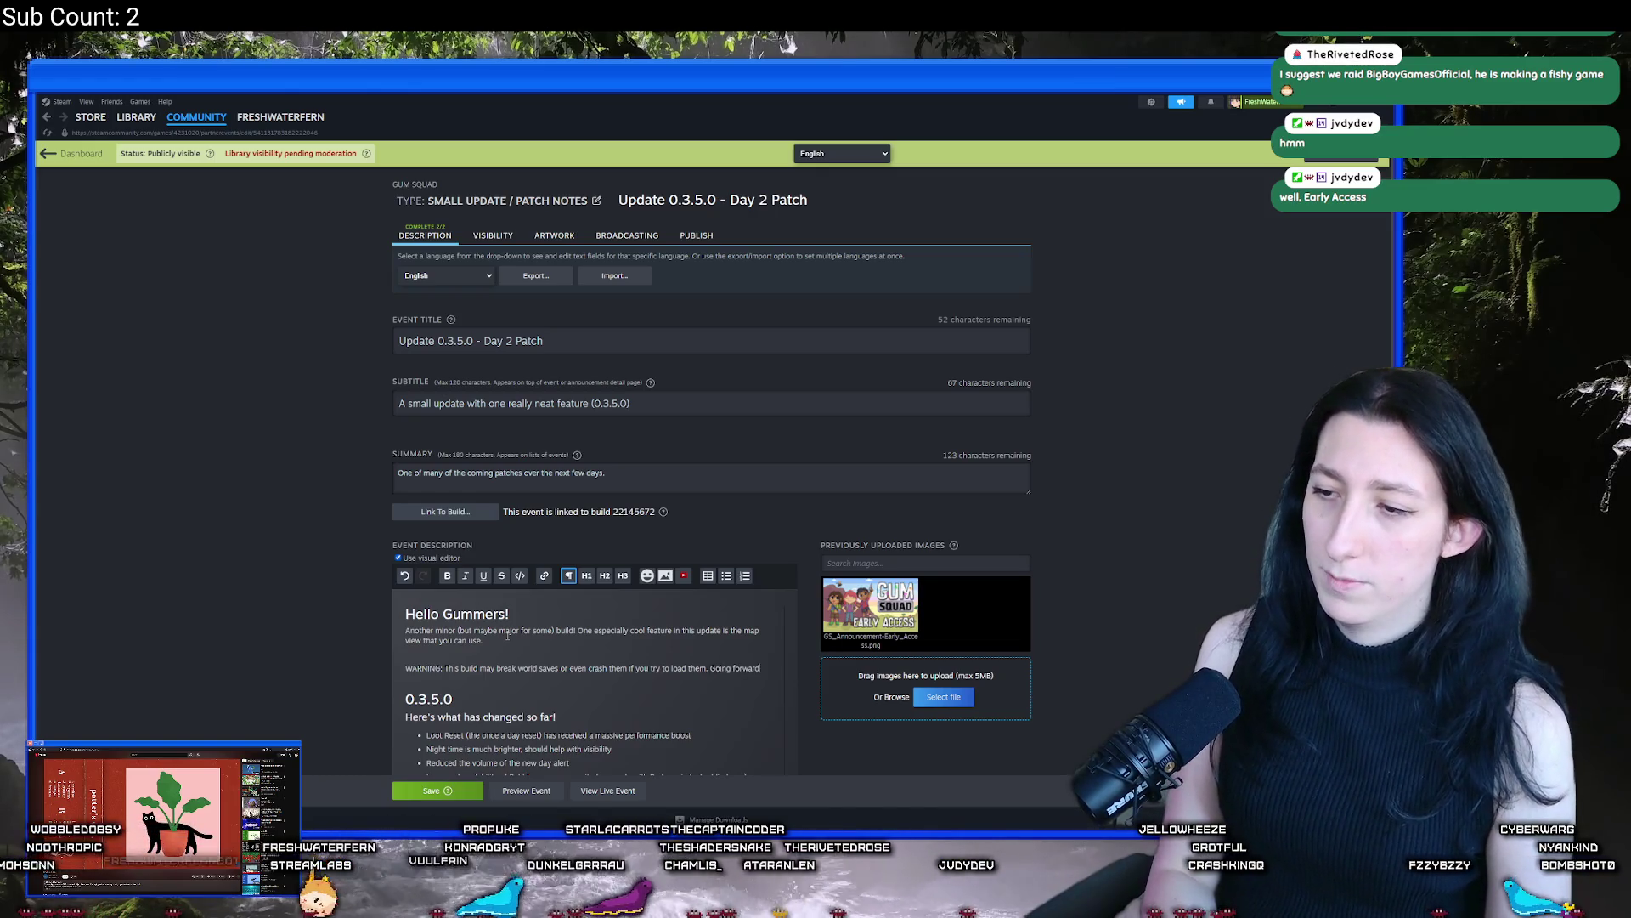
text(you can expect old worlds to remain compatible.)
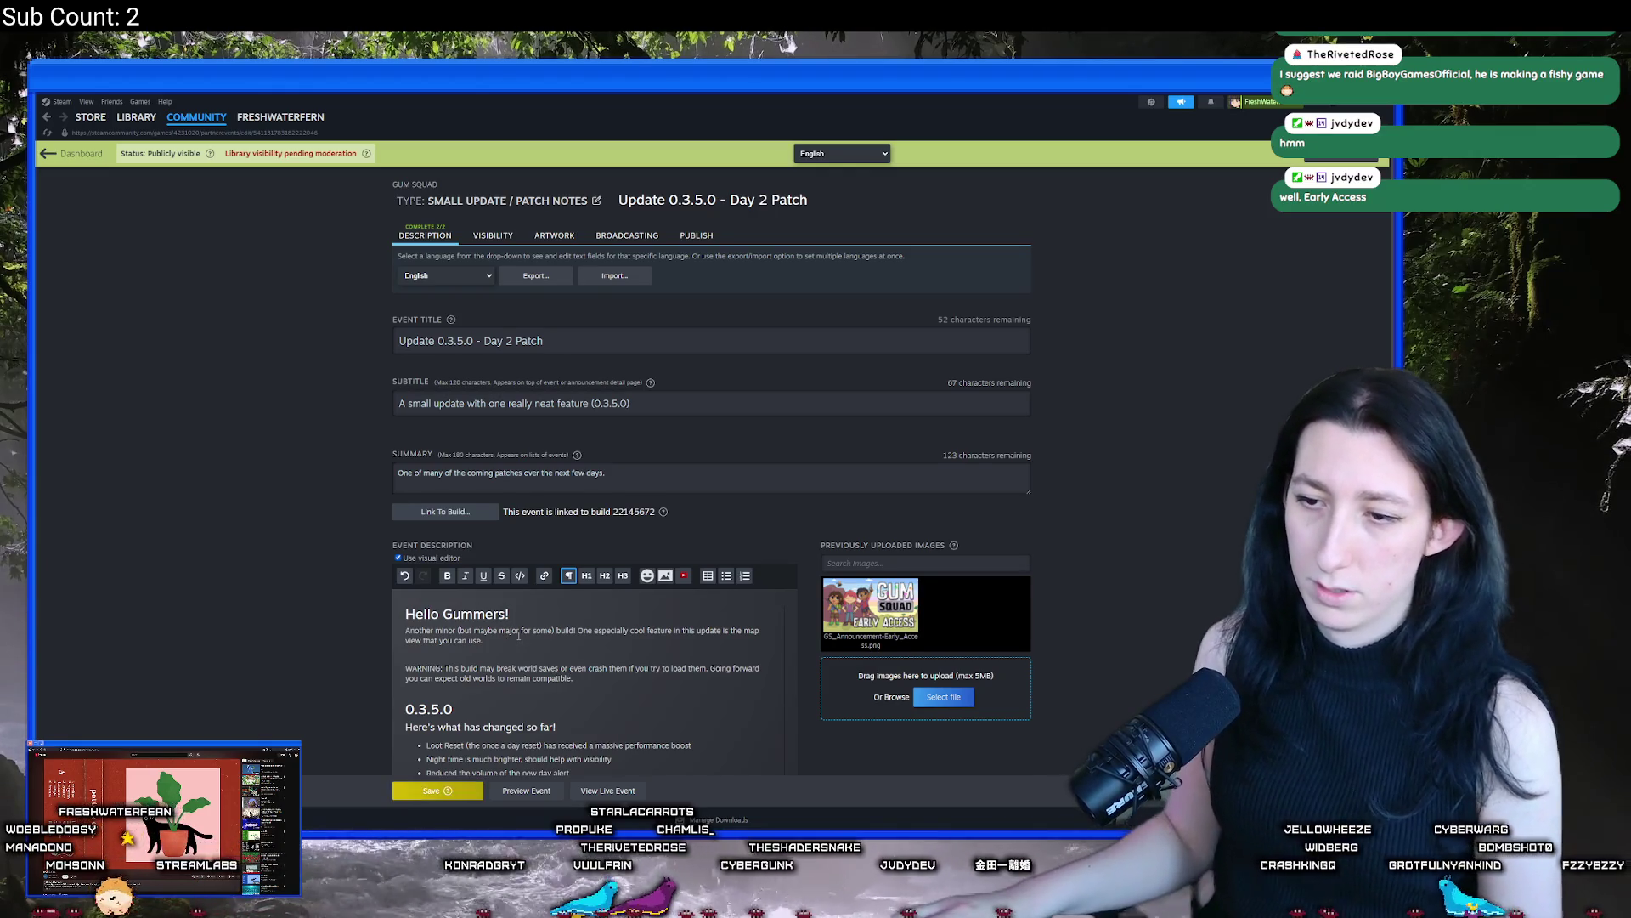
scroll(557, 576, down, 2)
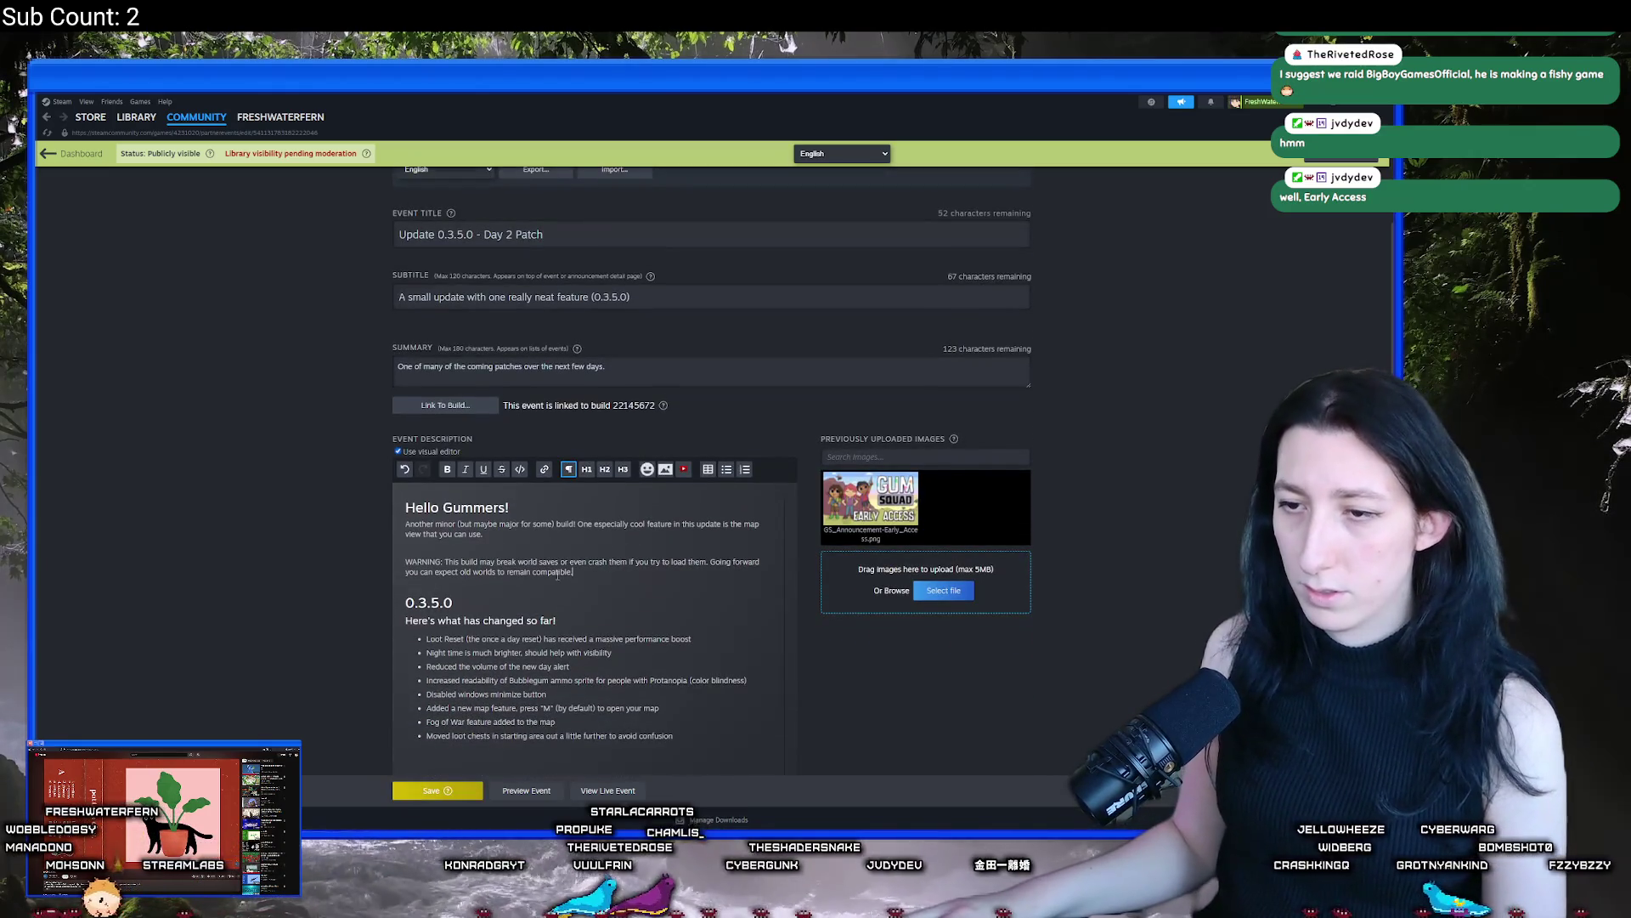
drag(572, 569, 448, 558)
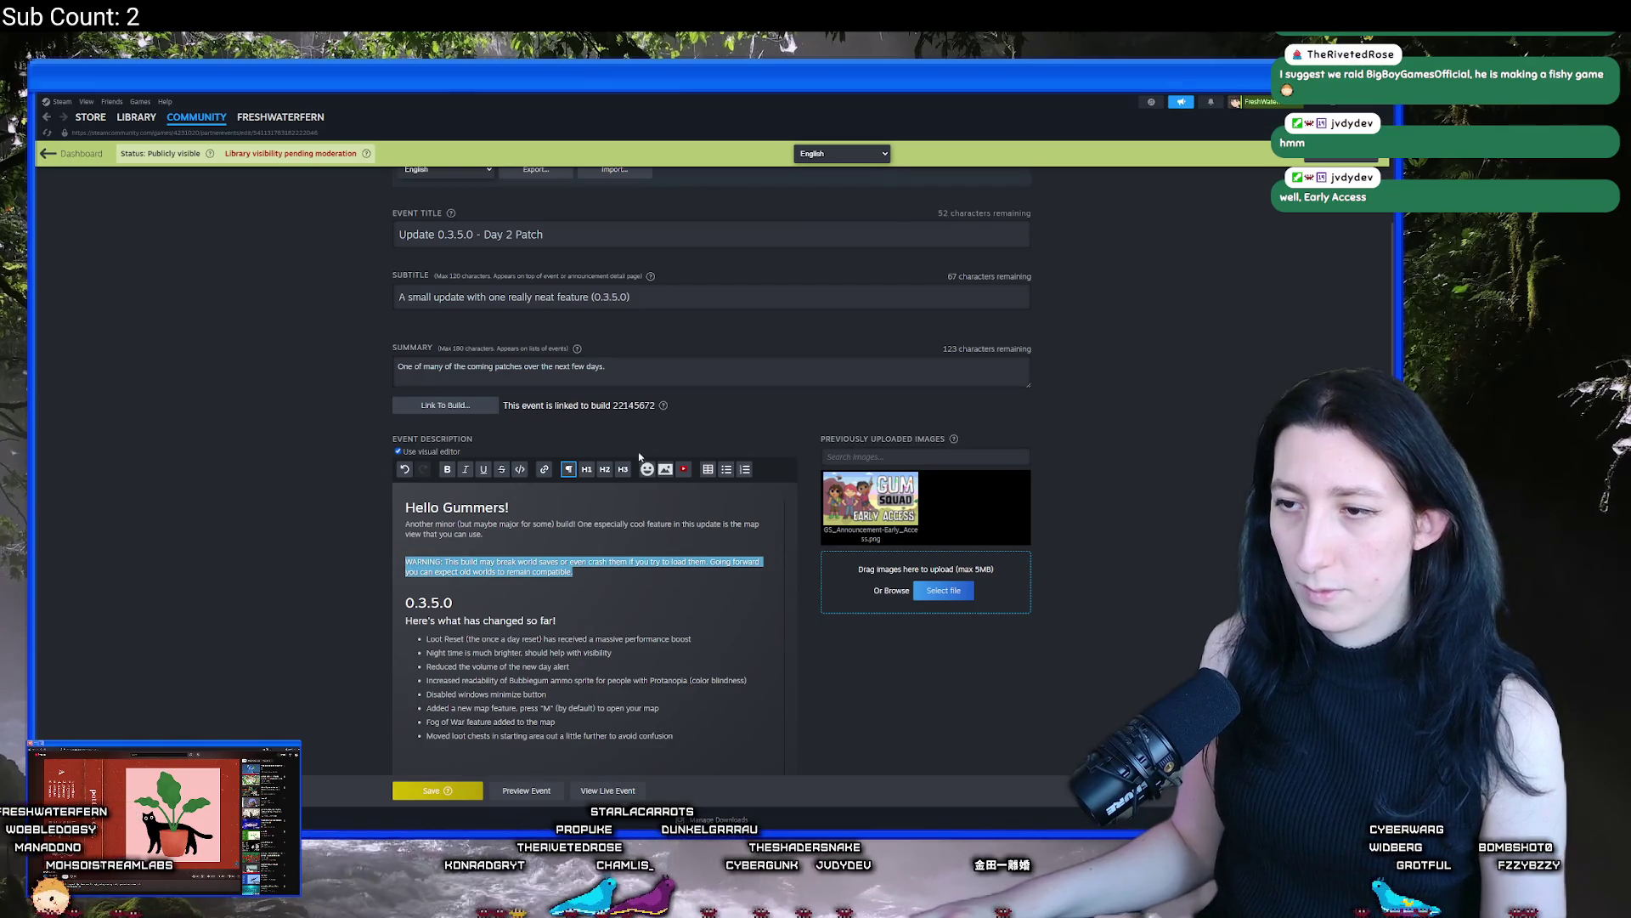
click(623, 469)
Save the Day 2 Patch event despite the artwork warning and return to the Admin Dashboard
click(451, 792)
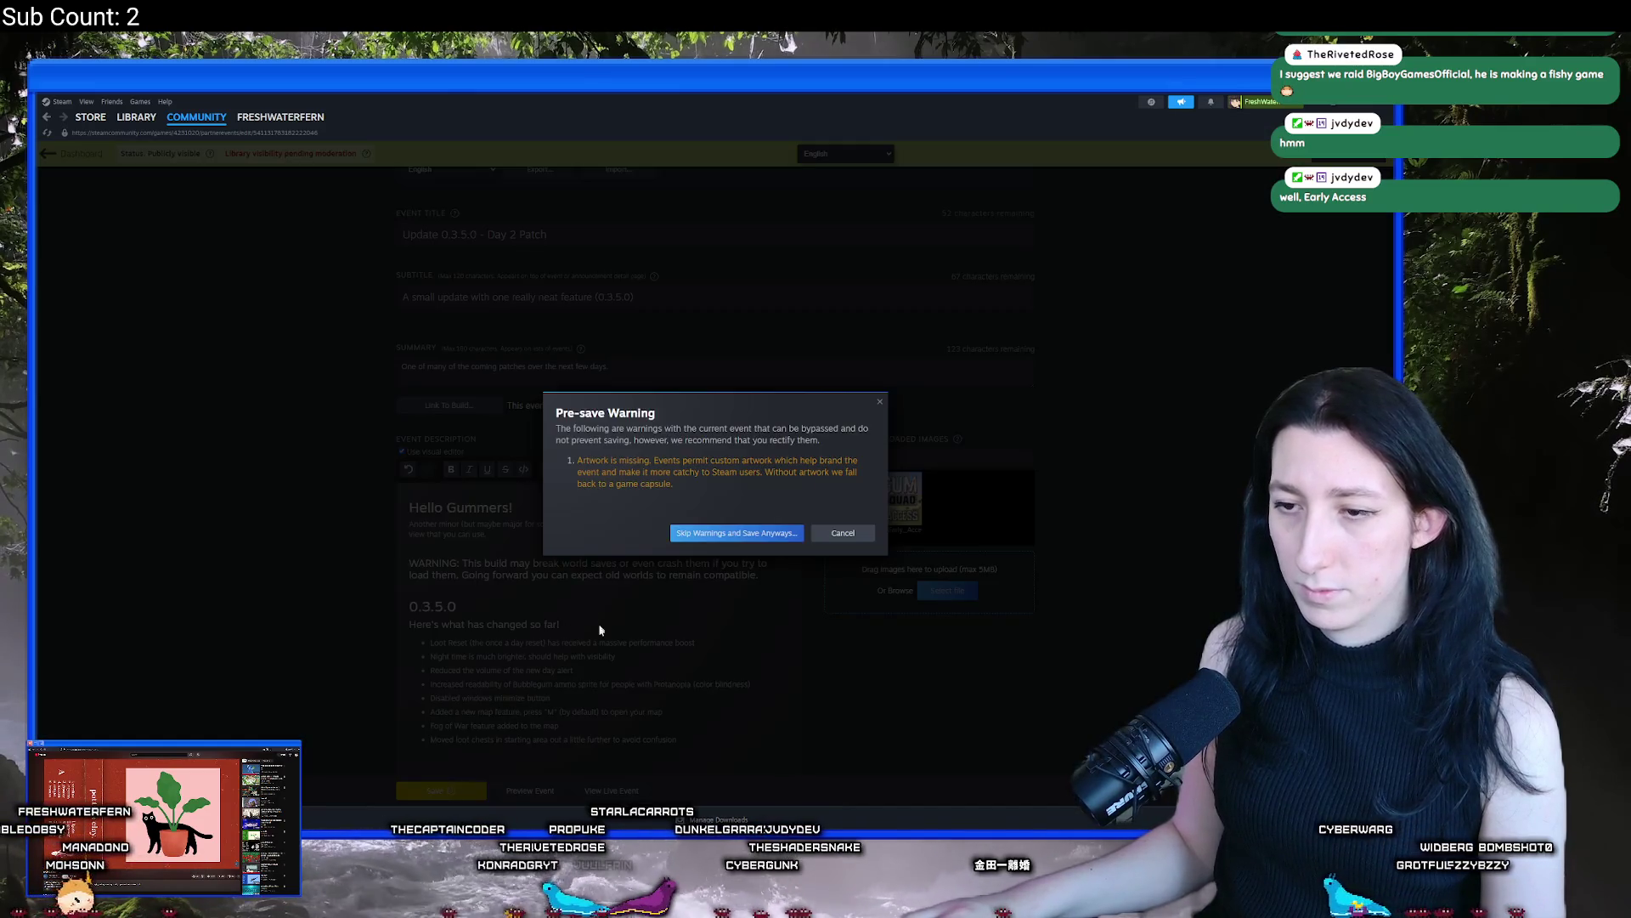
click(690, 532)
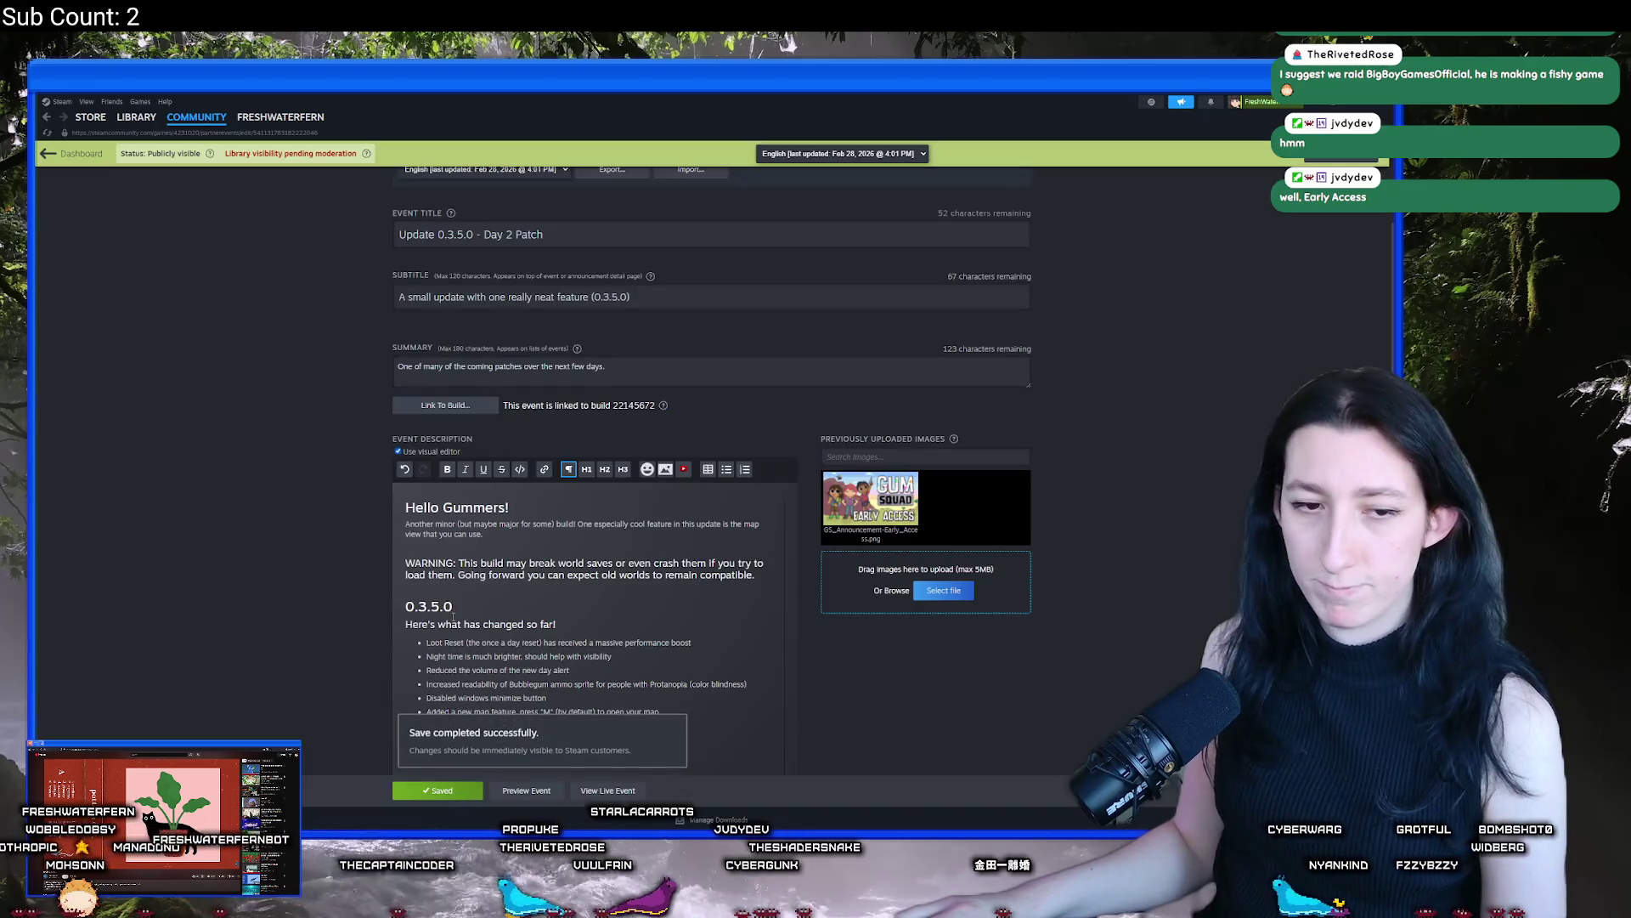
scroll(733, 318, up, 3)
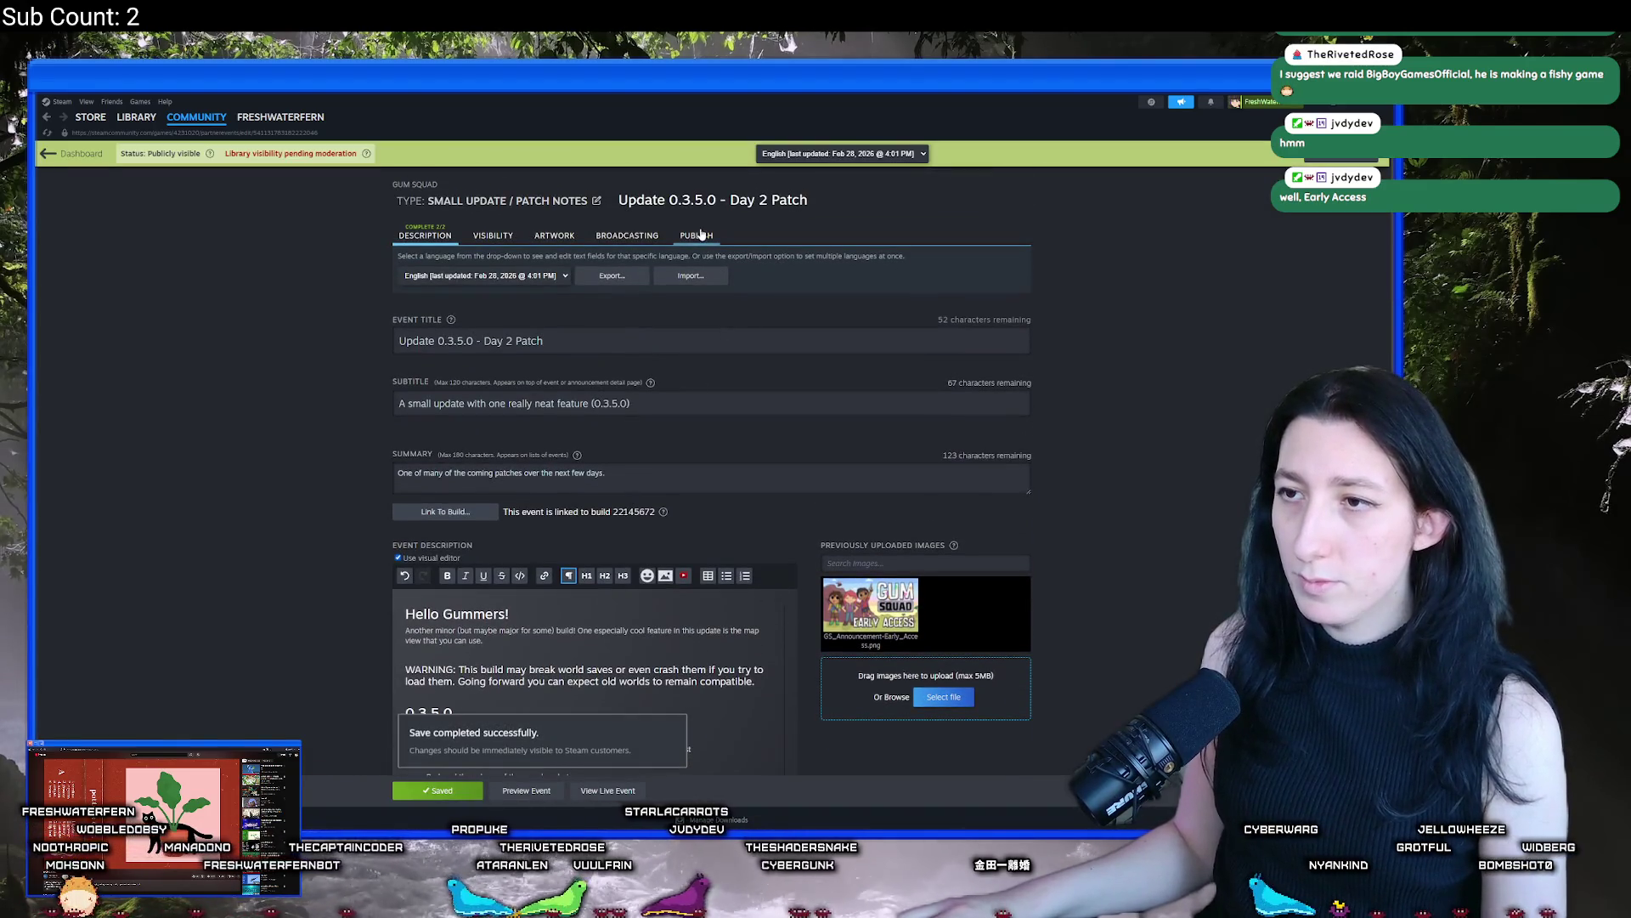
click(698, 236)
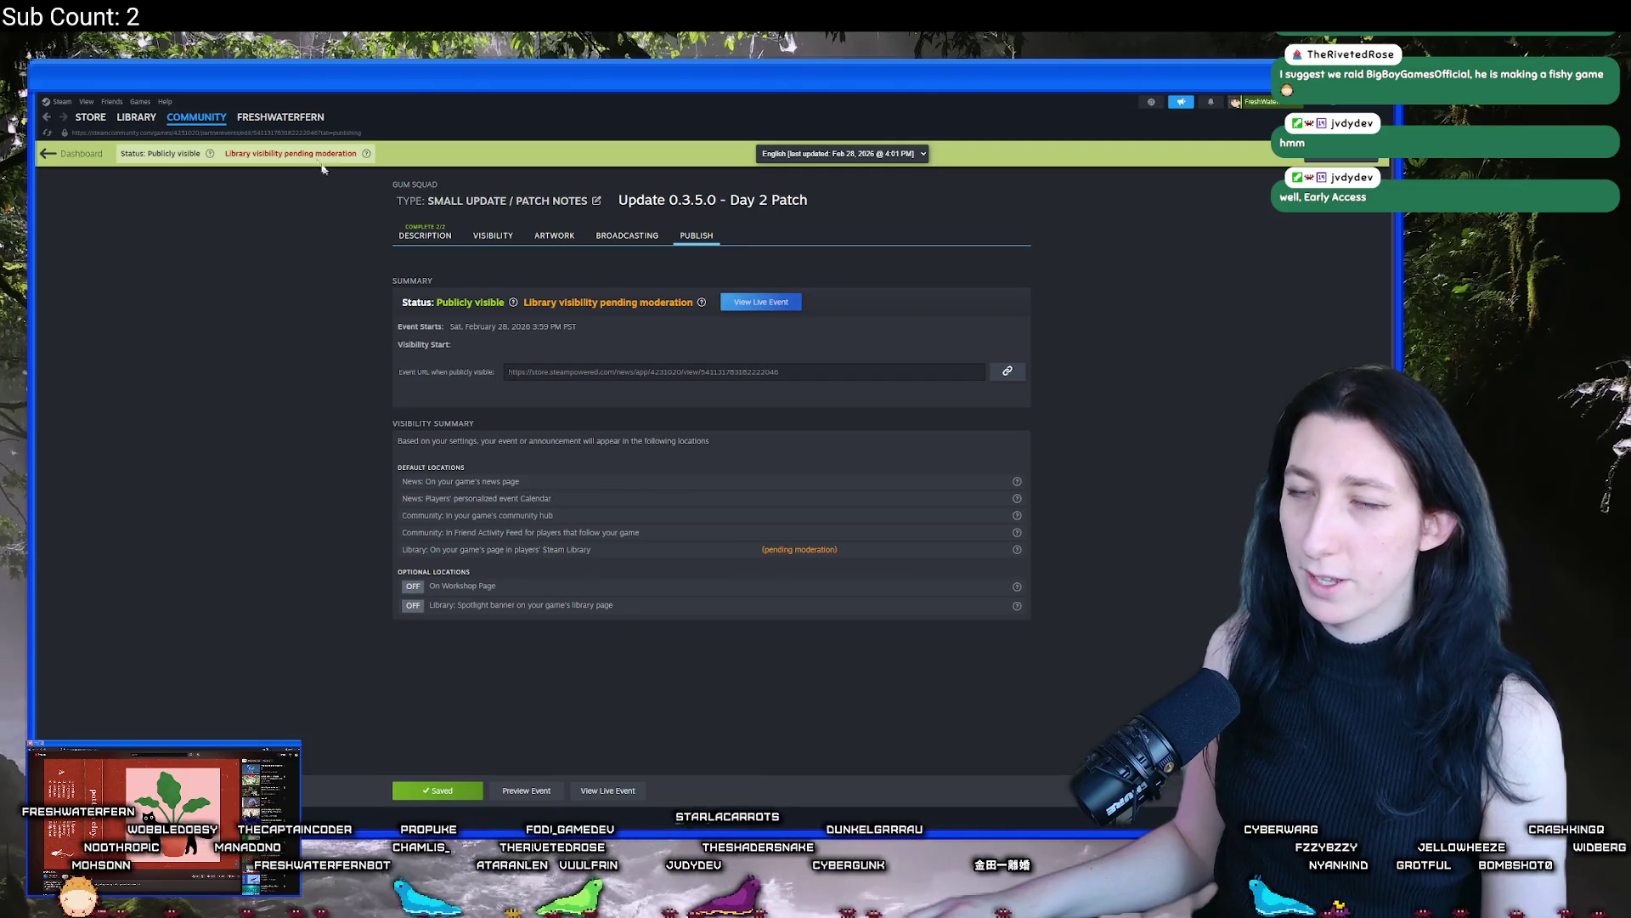
click(76, 154)
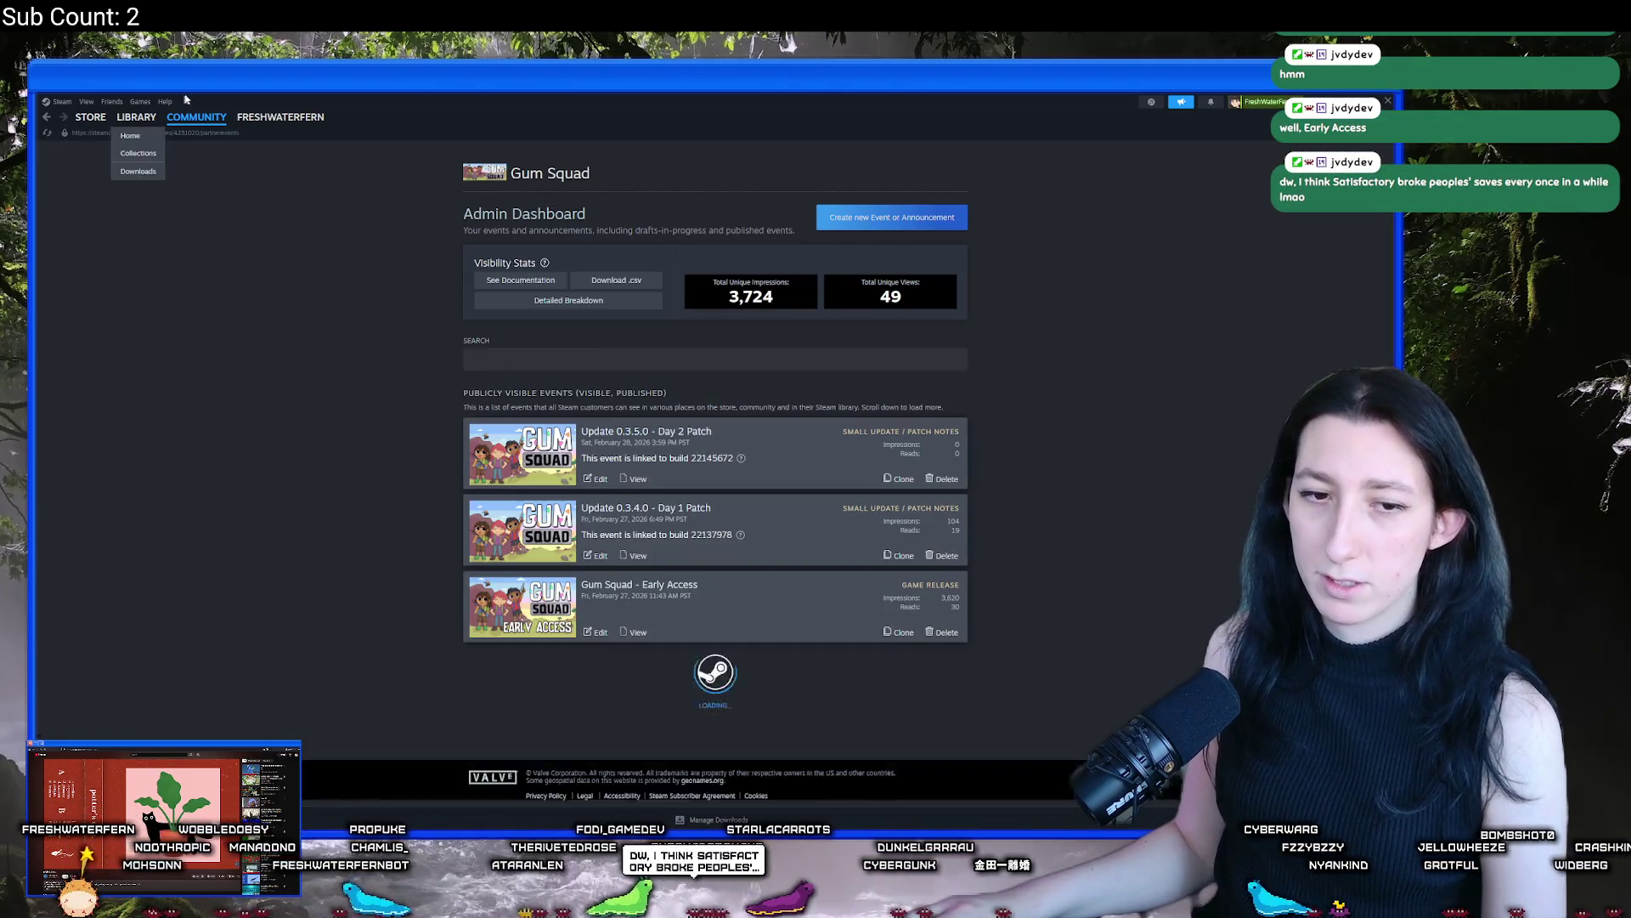
mouse_move(212, 127)
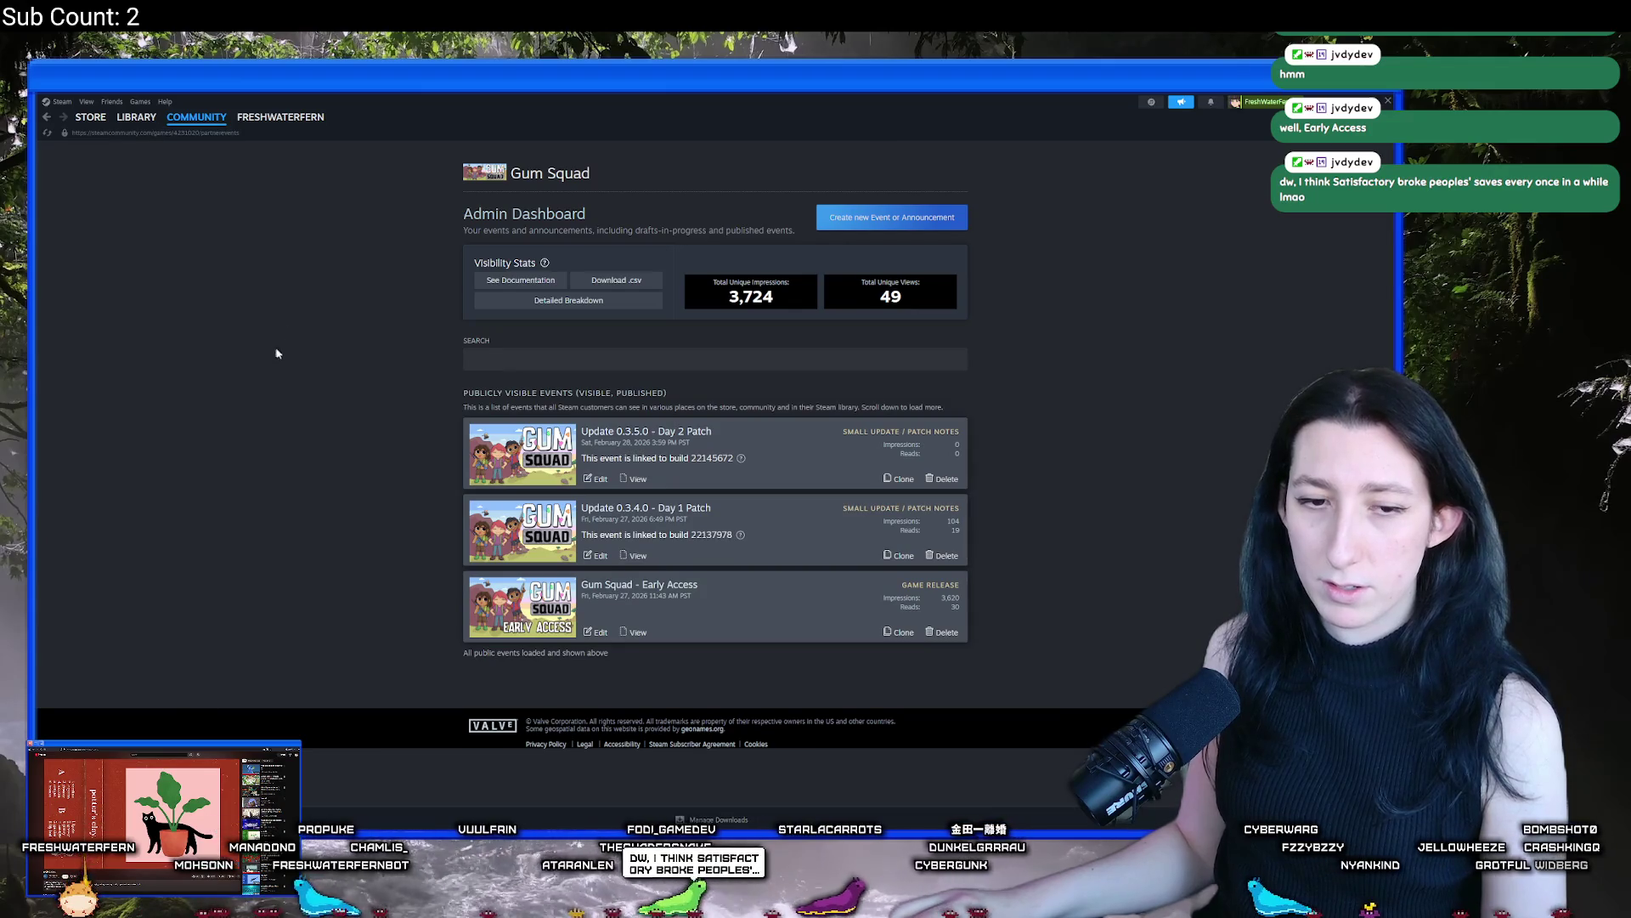
Close Steam, cut all text out of PatchNotes.txt, and switch to the Twitch browser window
click(1389, 100)
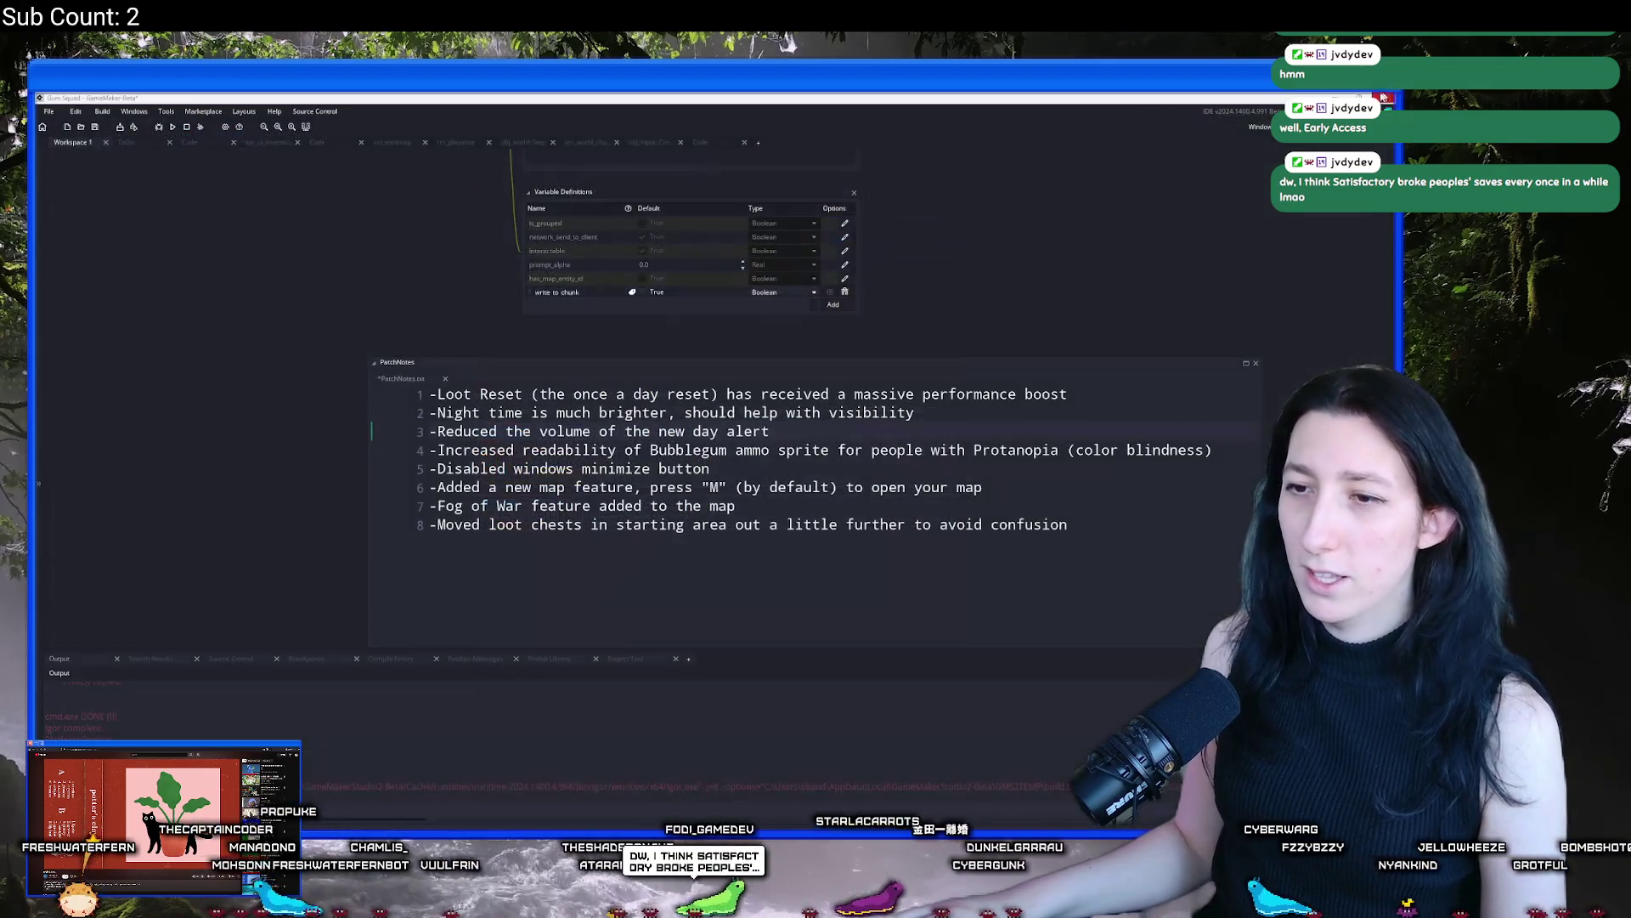
click(773, 501)
click(1087, 516)
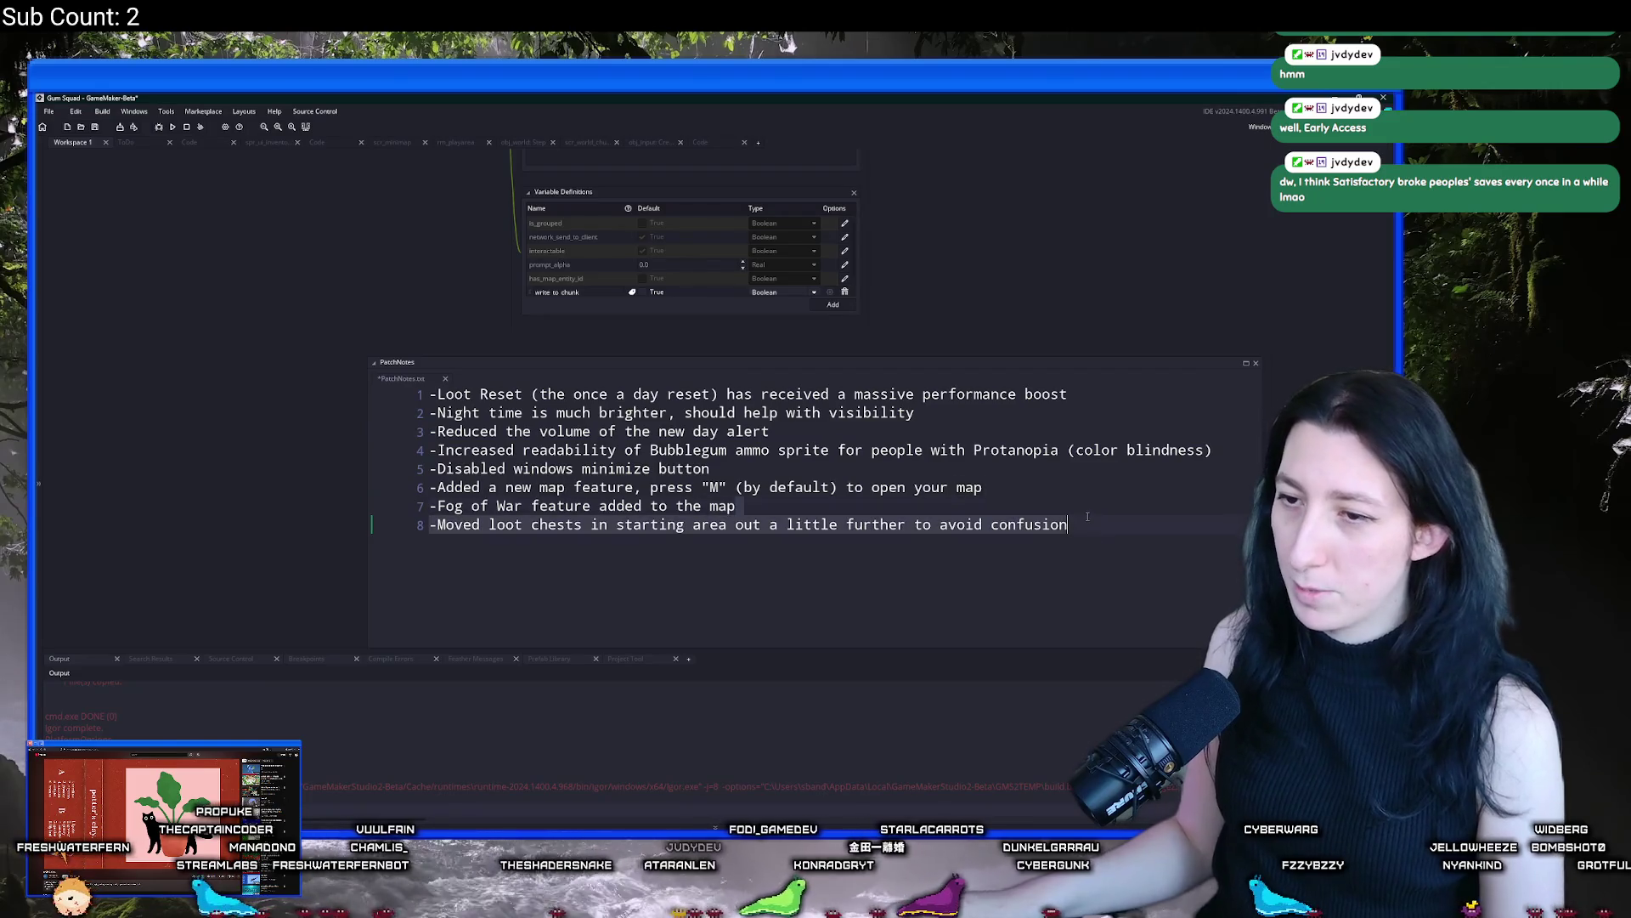
key(ctrl+a)
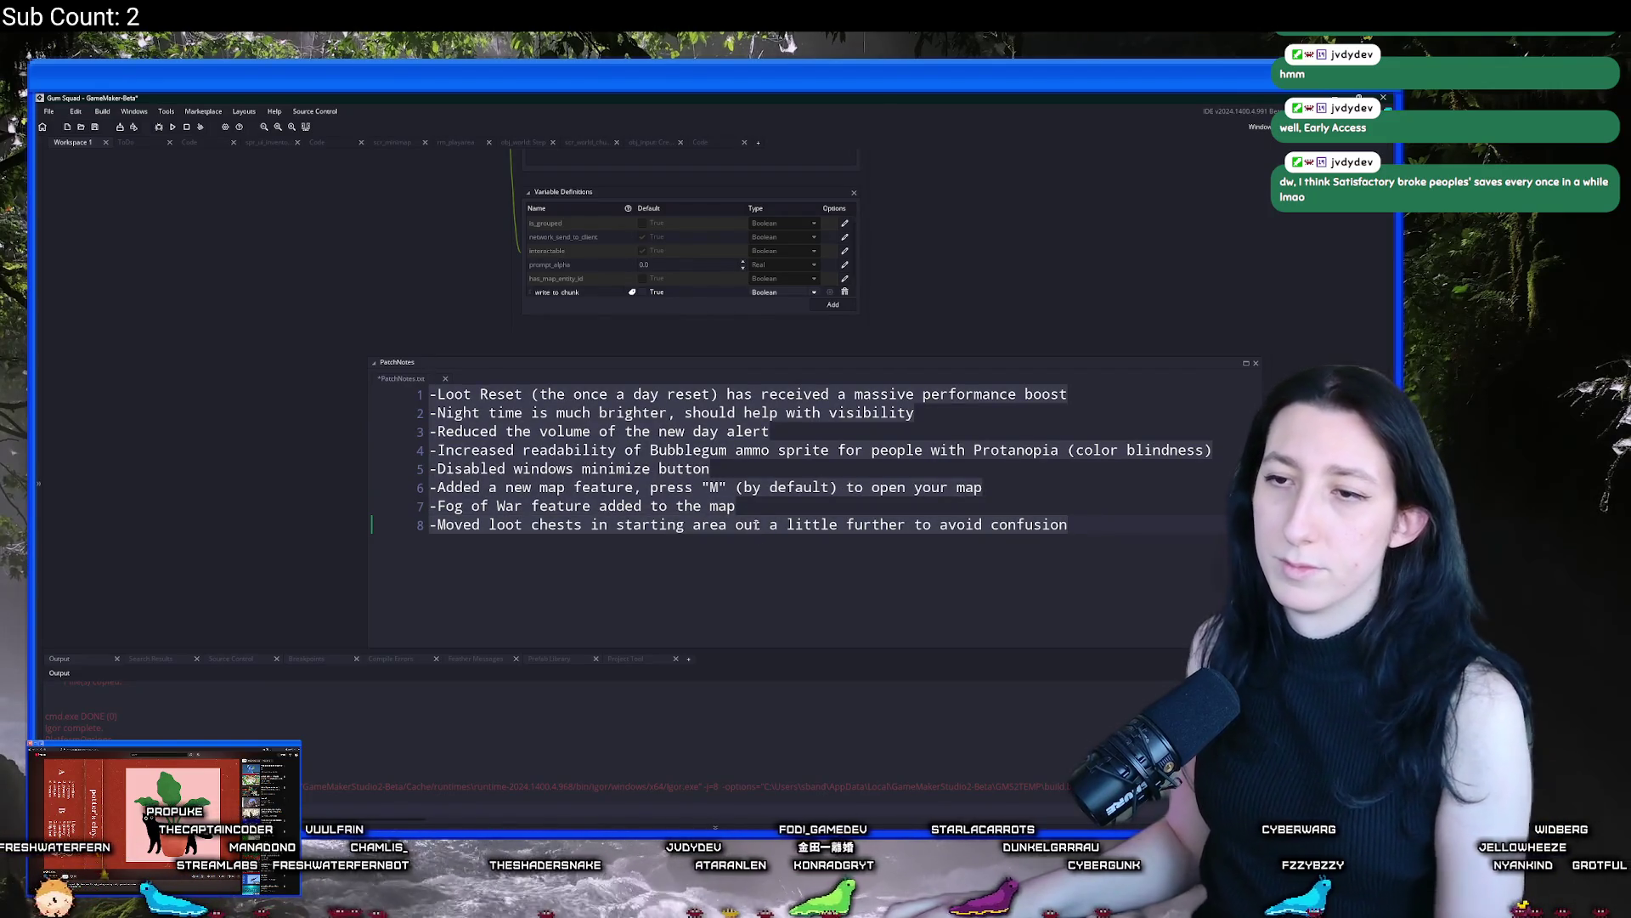
key(ctrl+x)
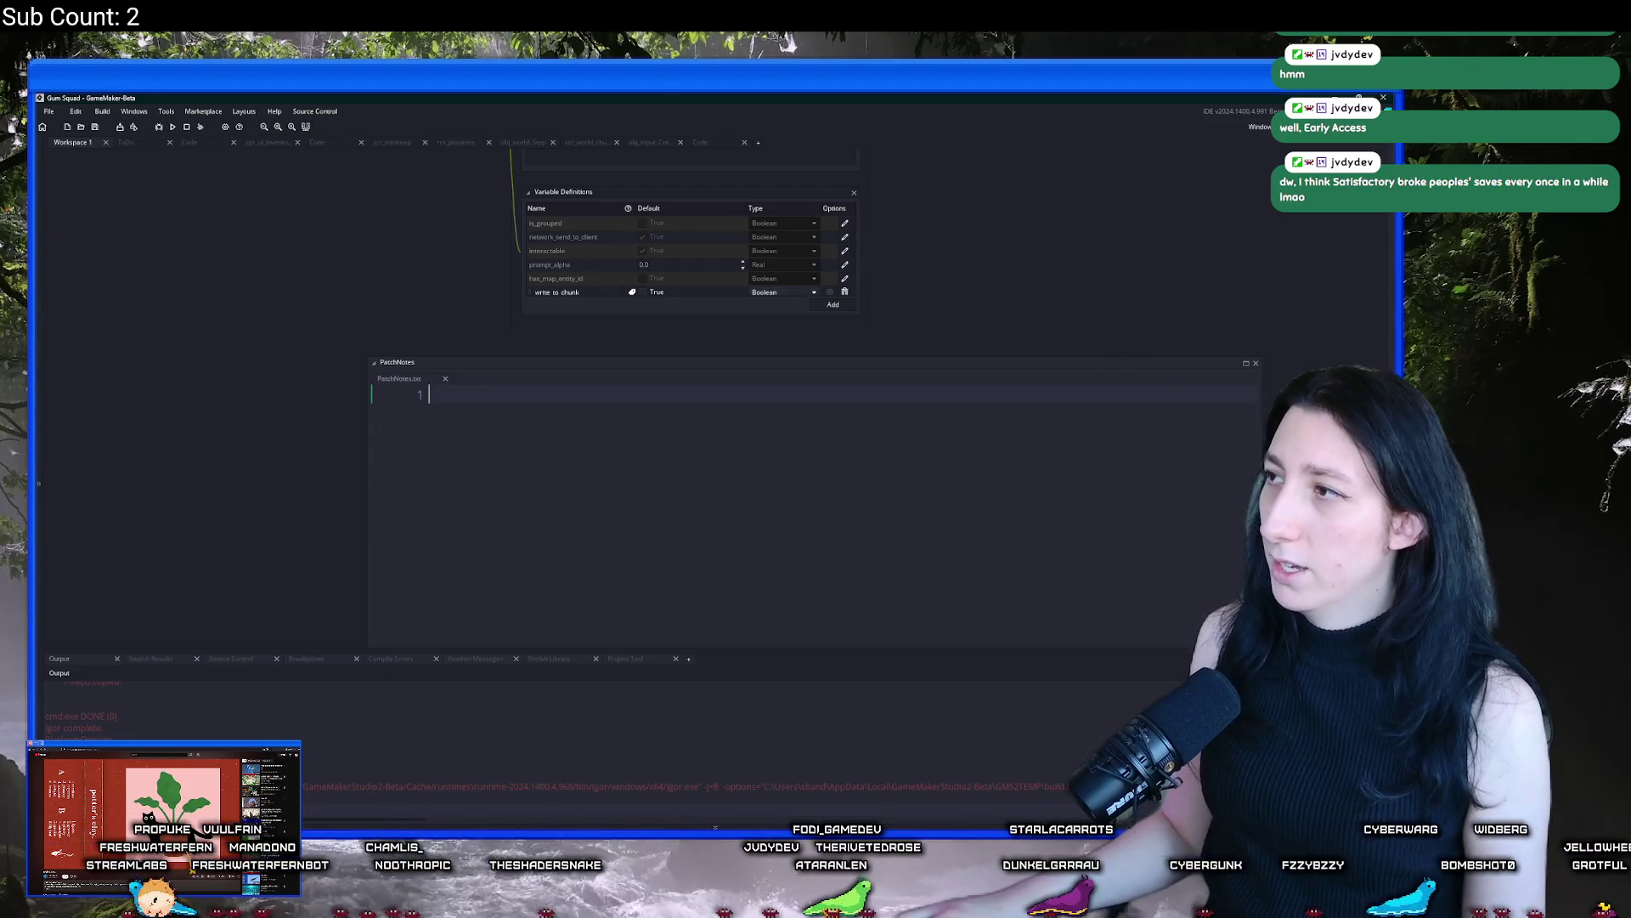
key(alt+Tab)
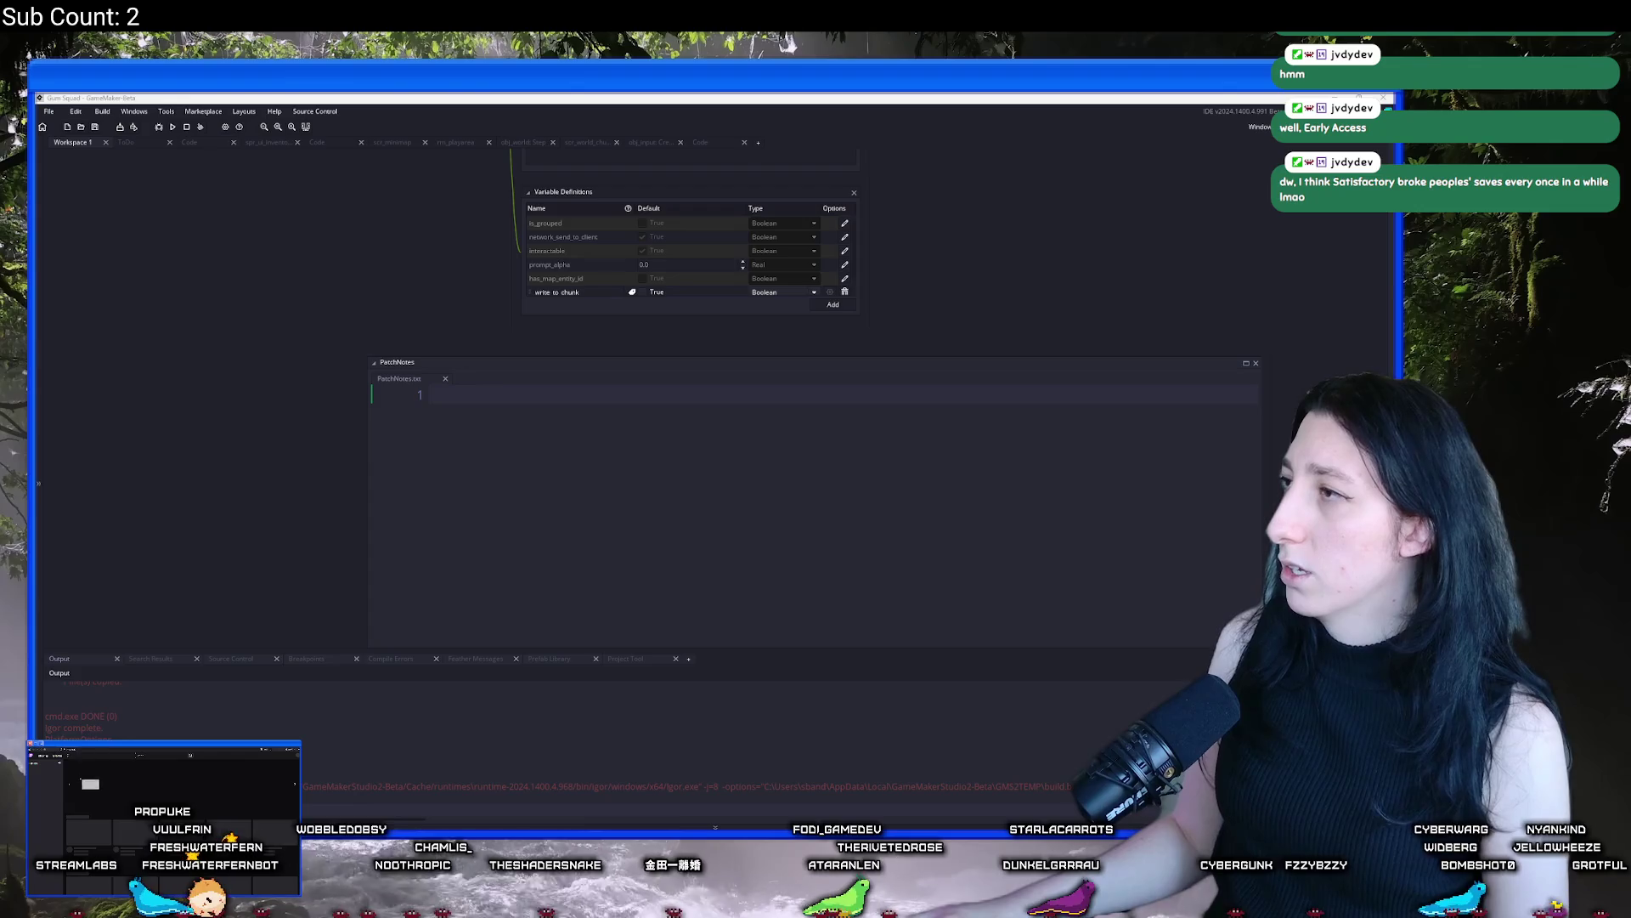
key(alt+Tab)
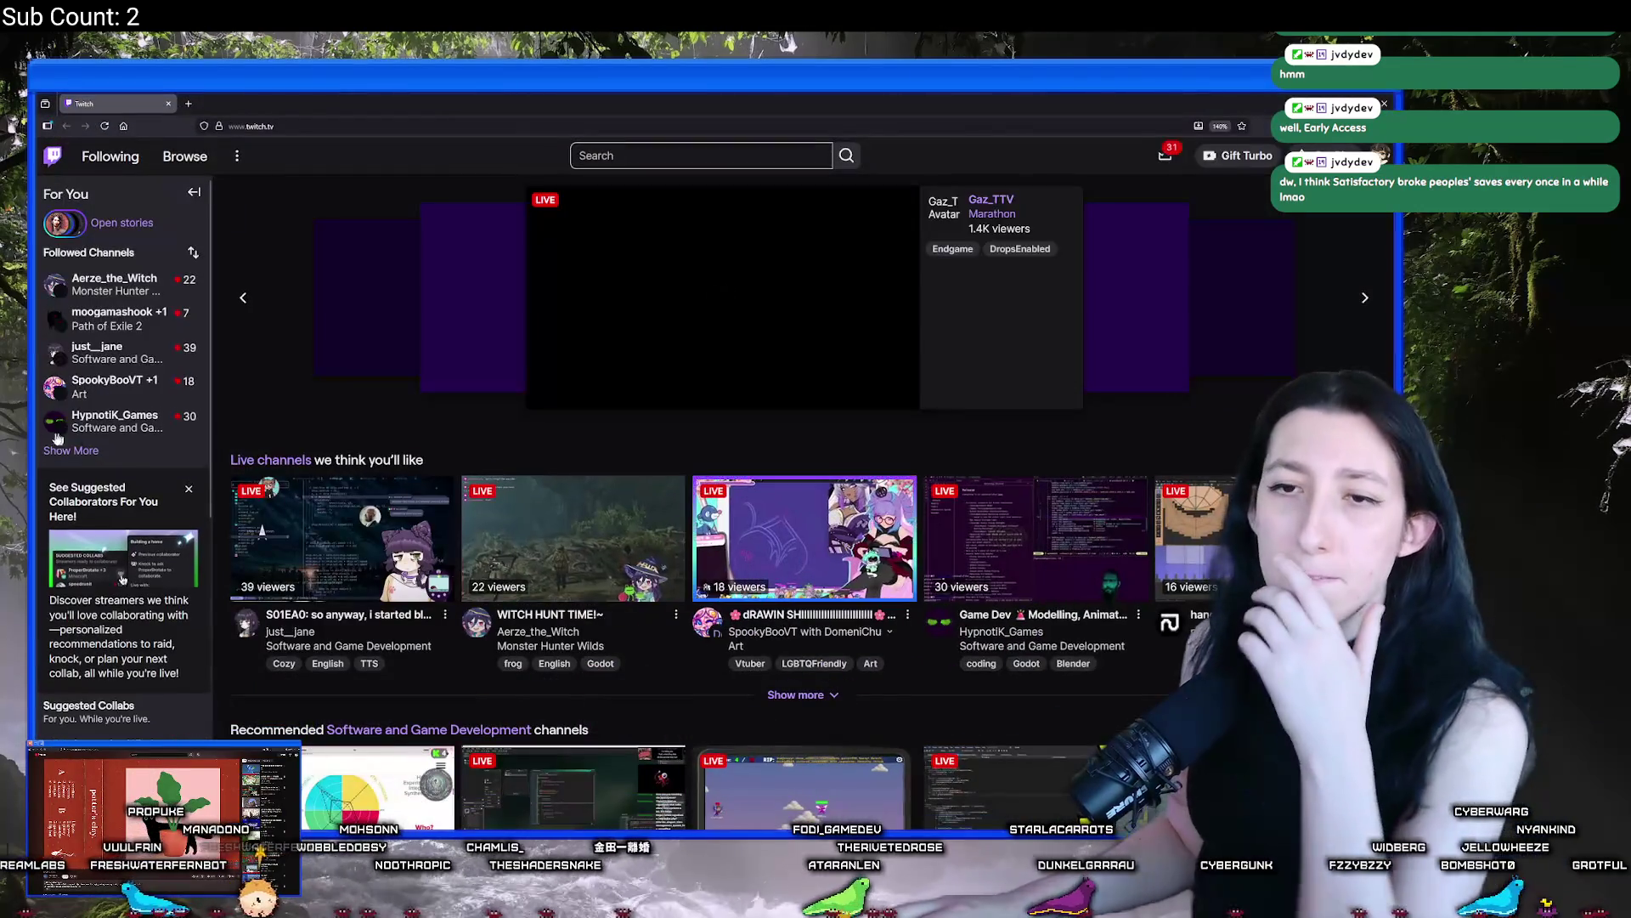
Search Twitch for 'bigboygames' and open the BigBoyGamesOfficial Godot game-dev stream
click(75, 442)
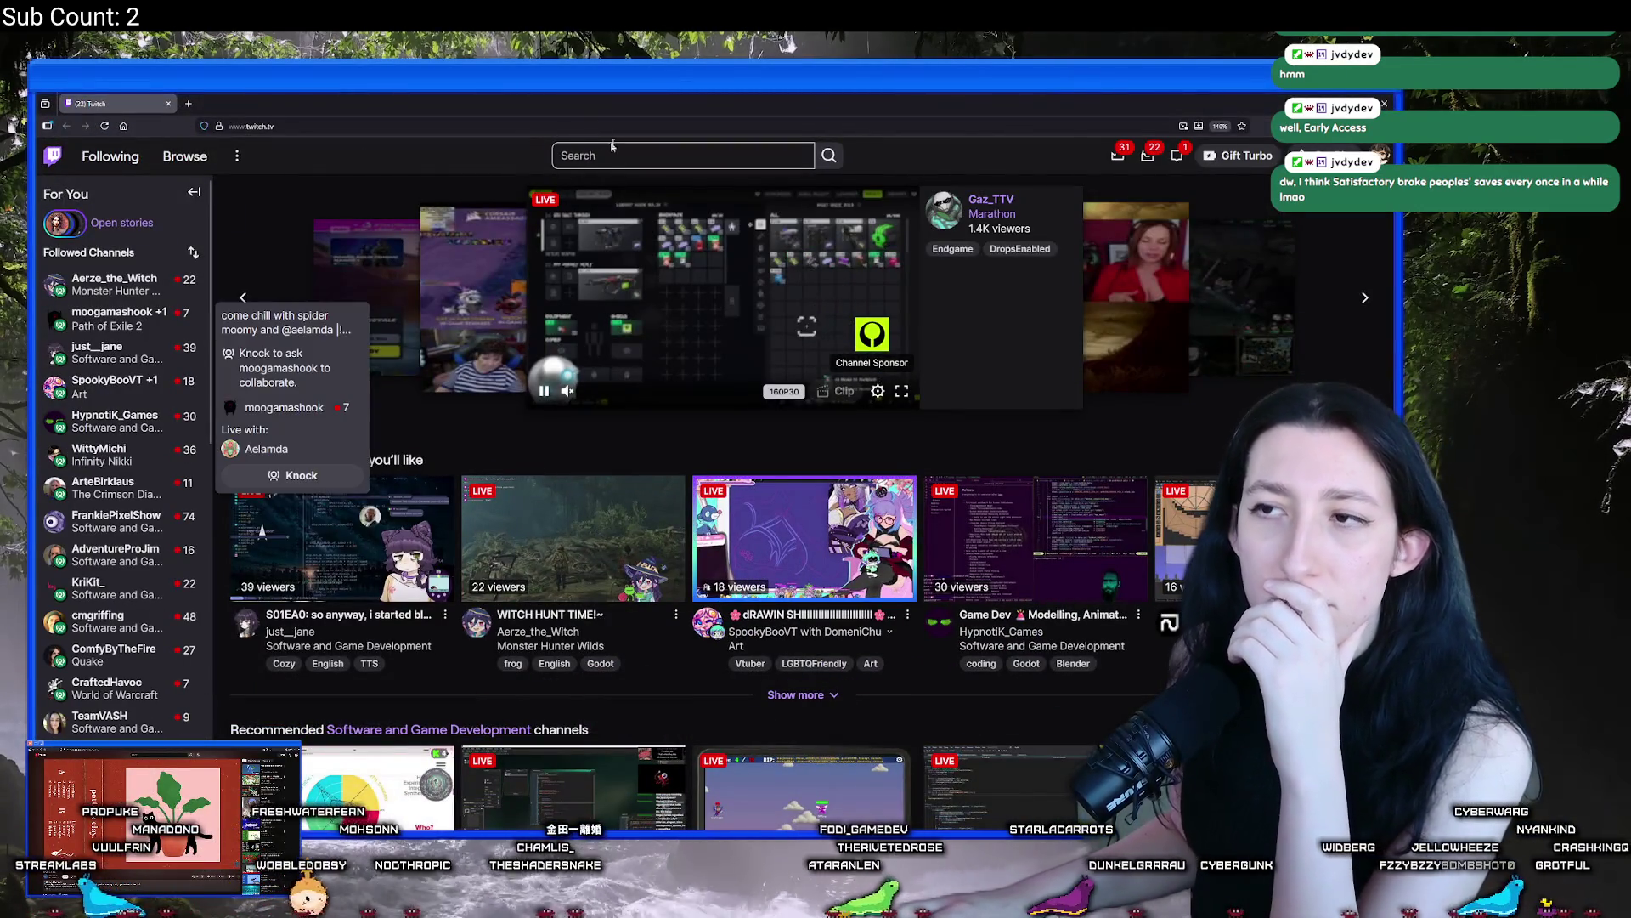
click(608, 152)
text(bigk)
key(BackSpace)
text(bo)
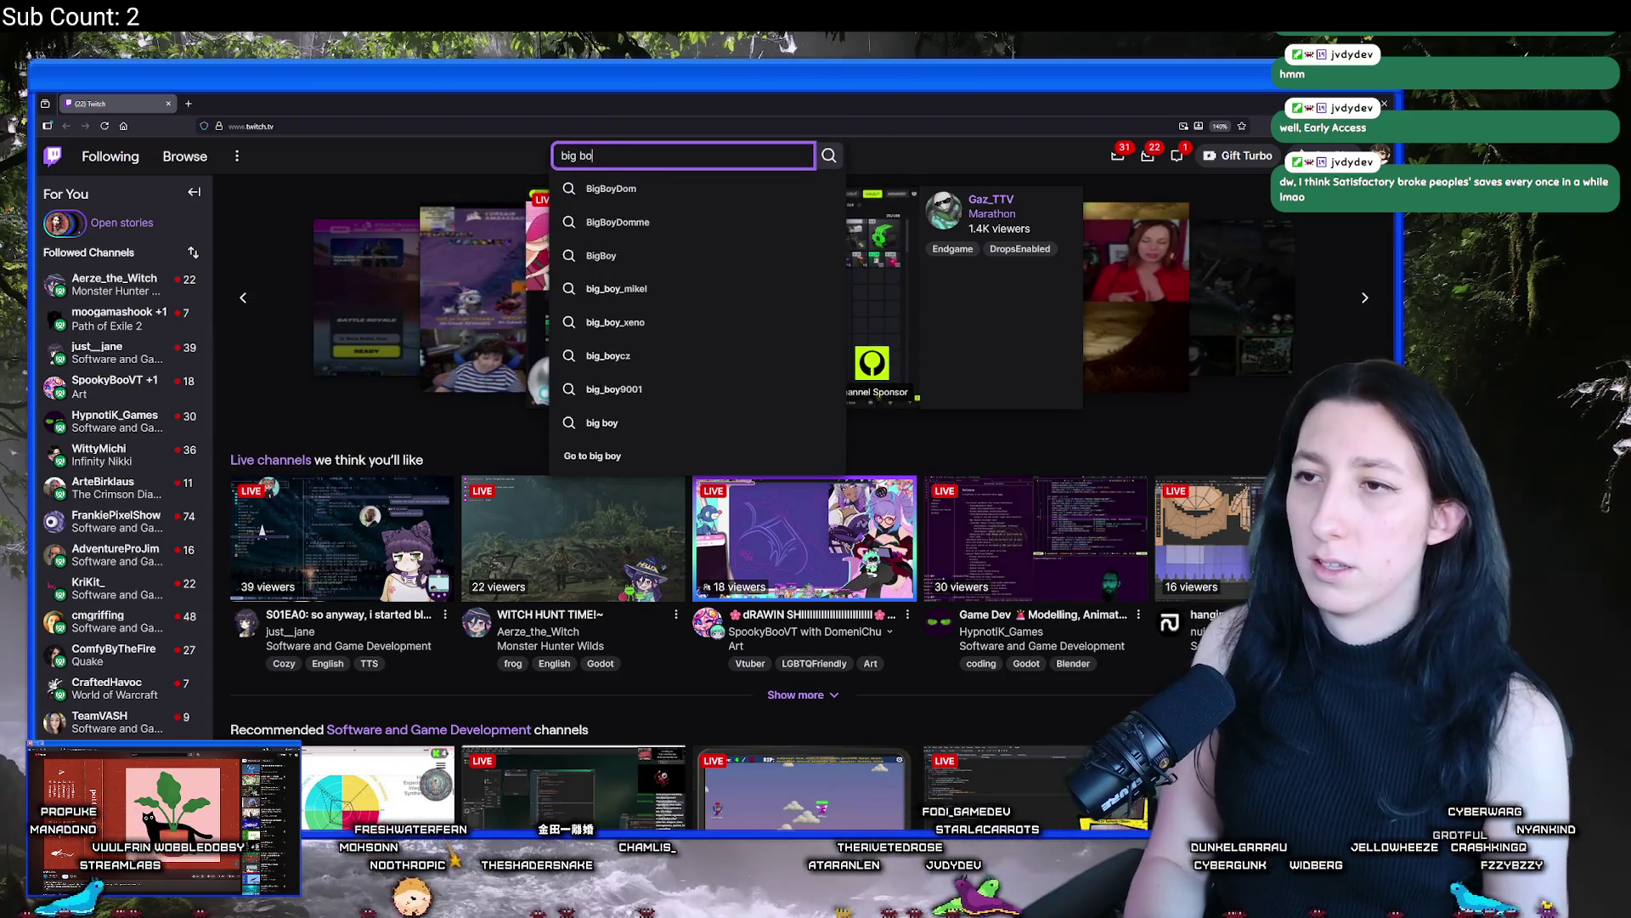
key(BackSpace)
key(BackSpace)
key(BackSpace)
text(boygames)
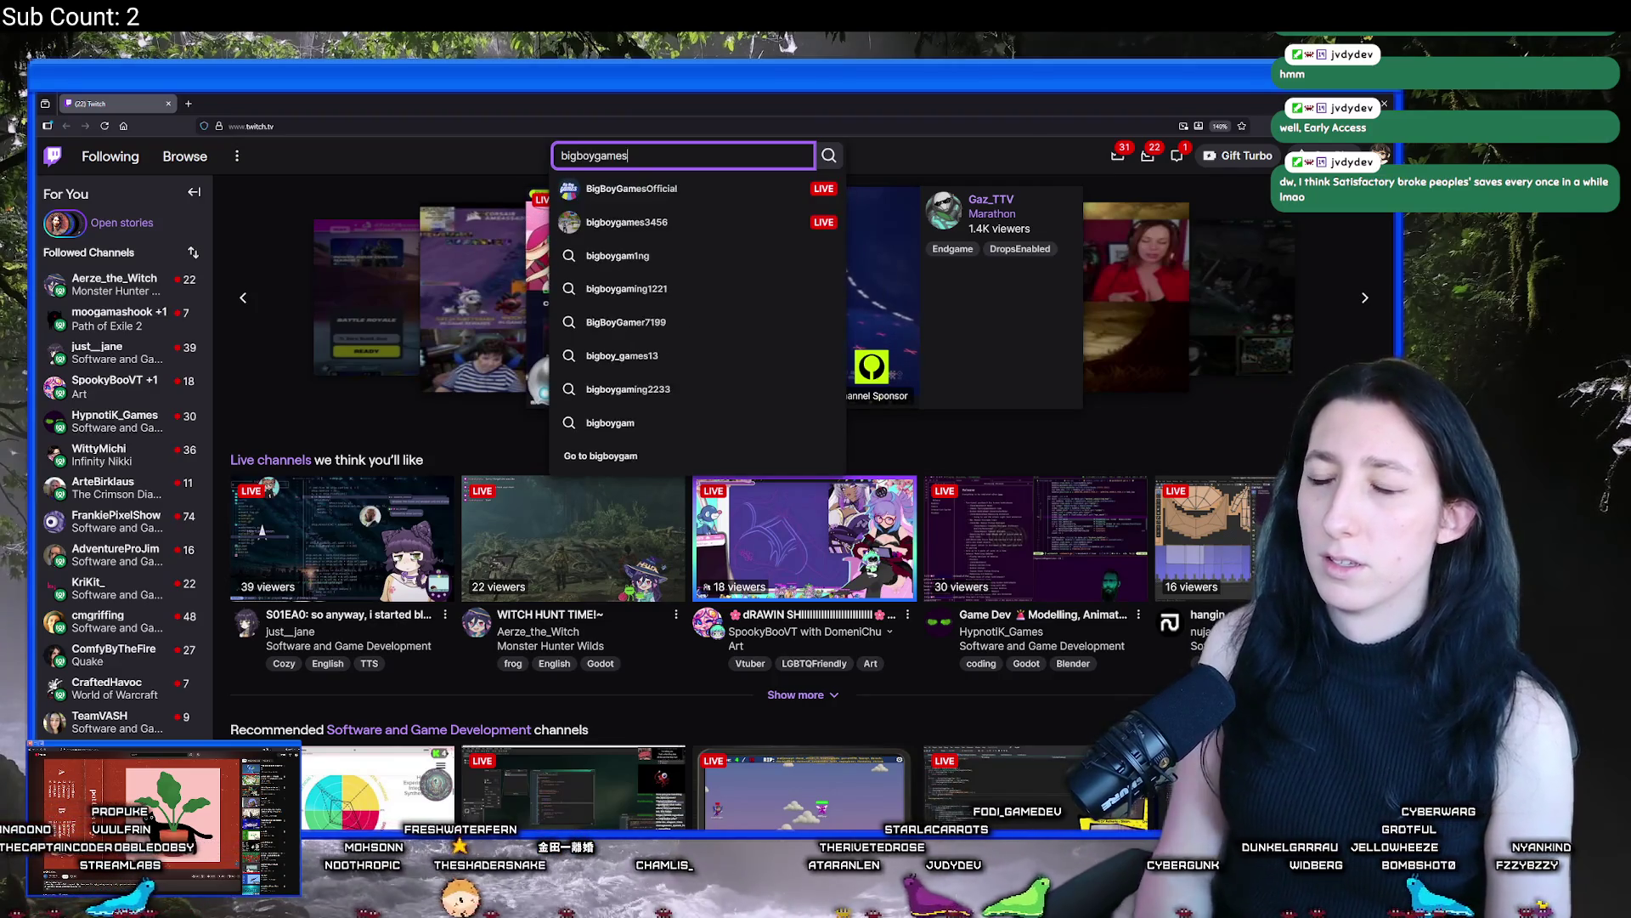
click(615, 188)
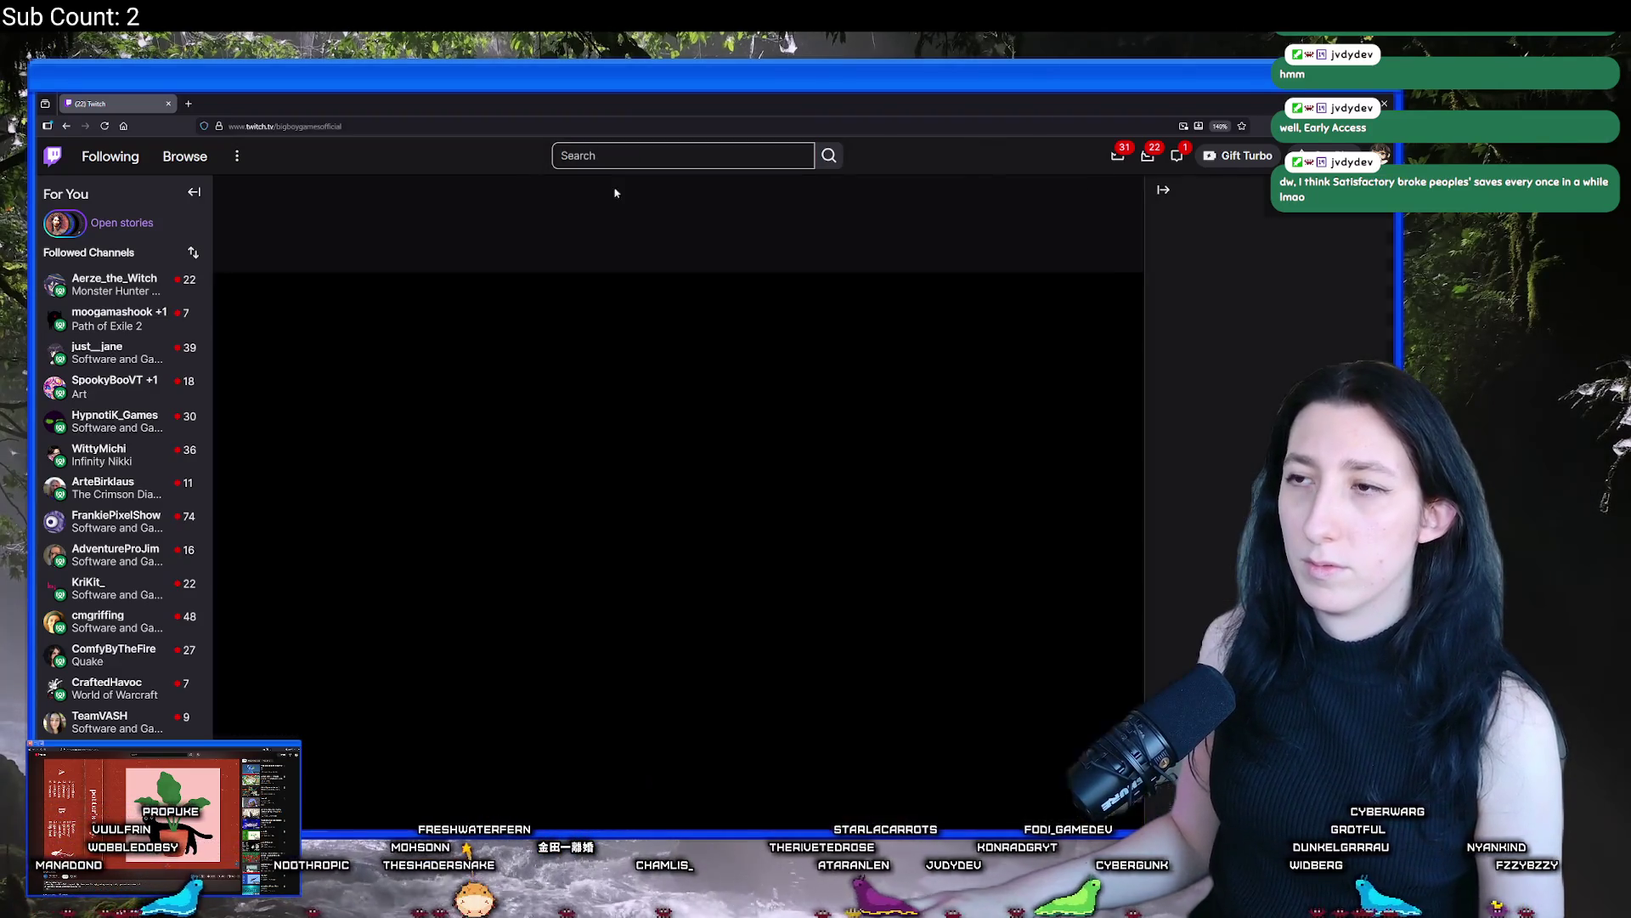
Expand the Followed Channels list, preview one followed channel in a new tab, then close it
scroll(153, 291, down, 3)
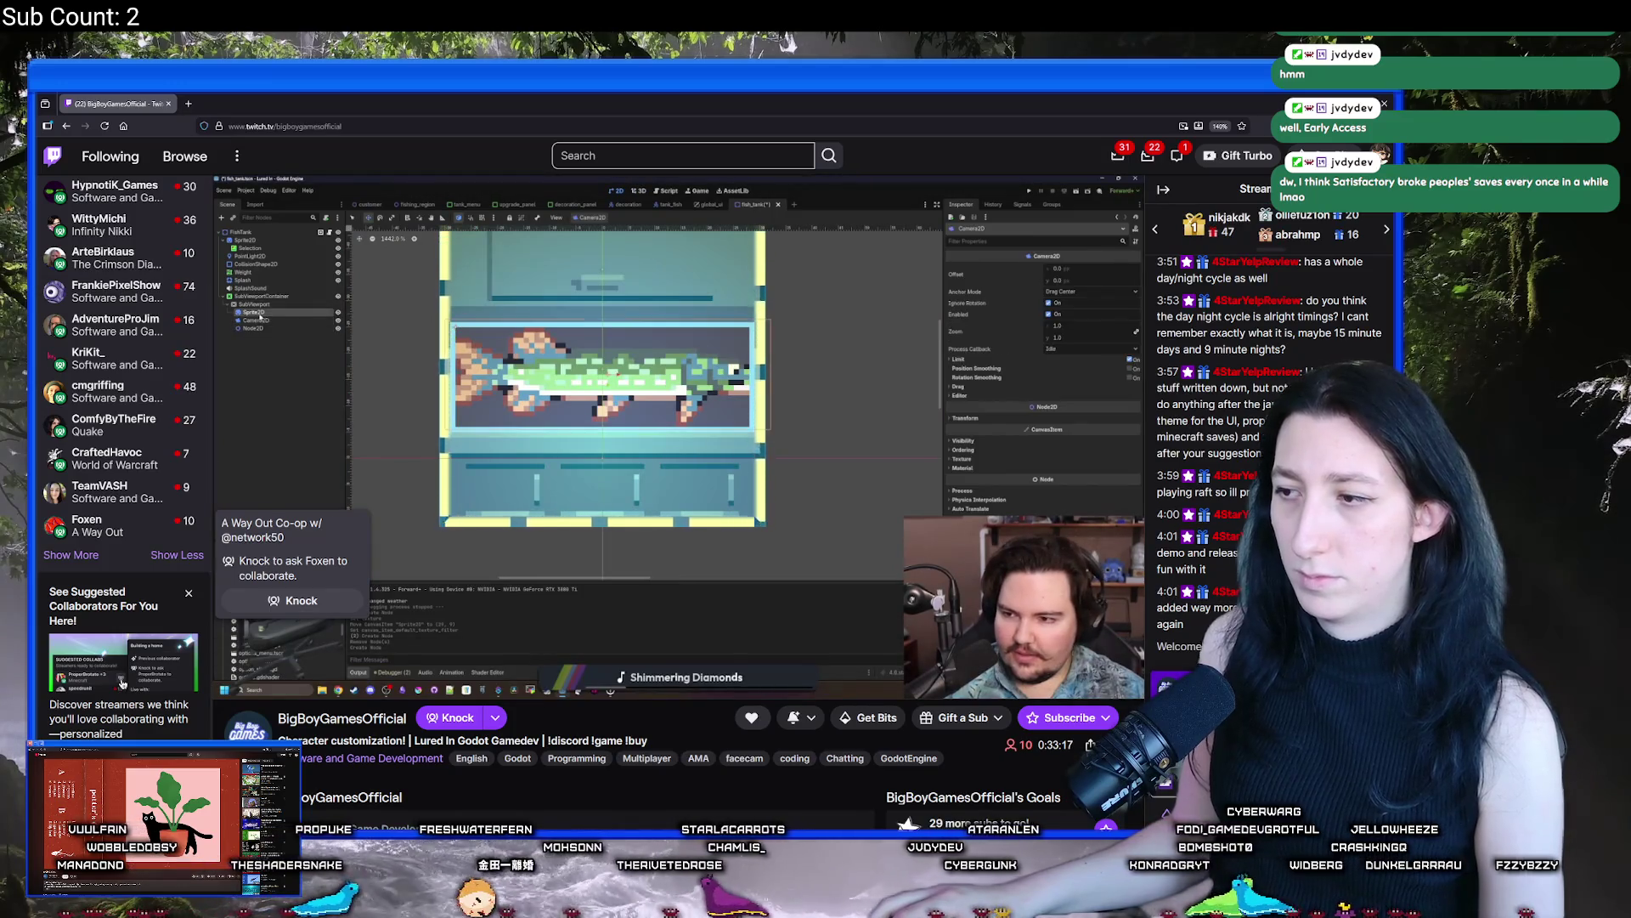
scroll(1270, 441, up, 5)
scroll(1217, 421, down, 5)
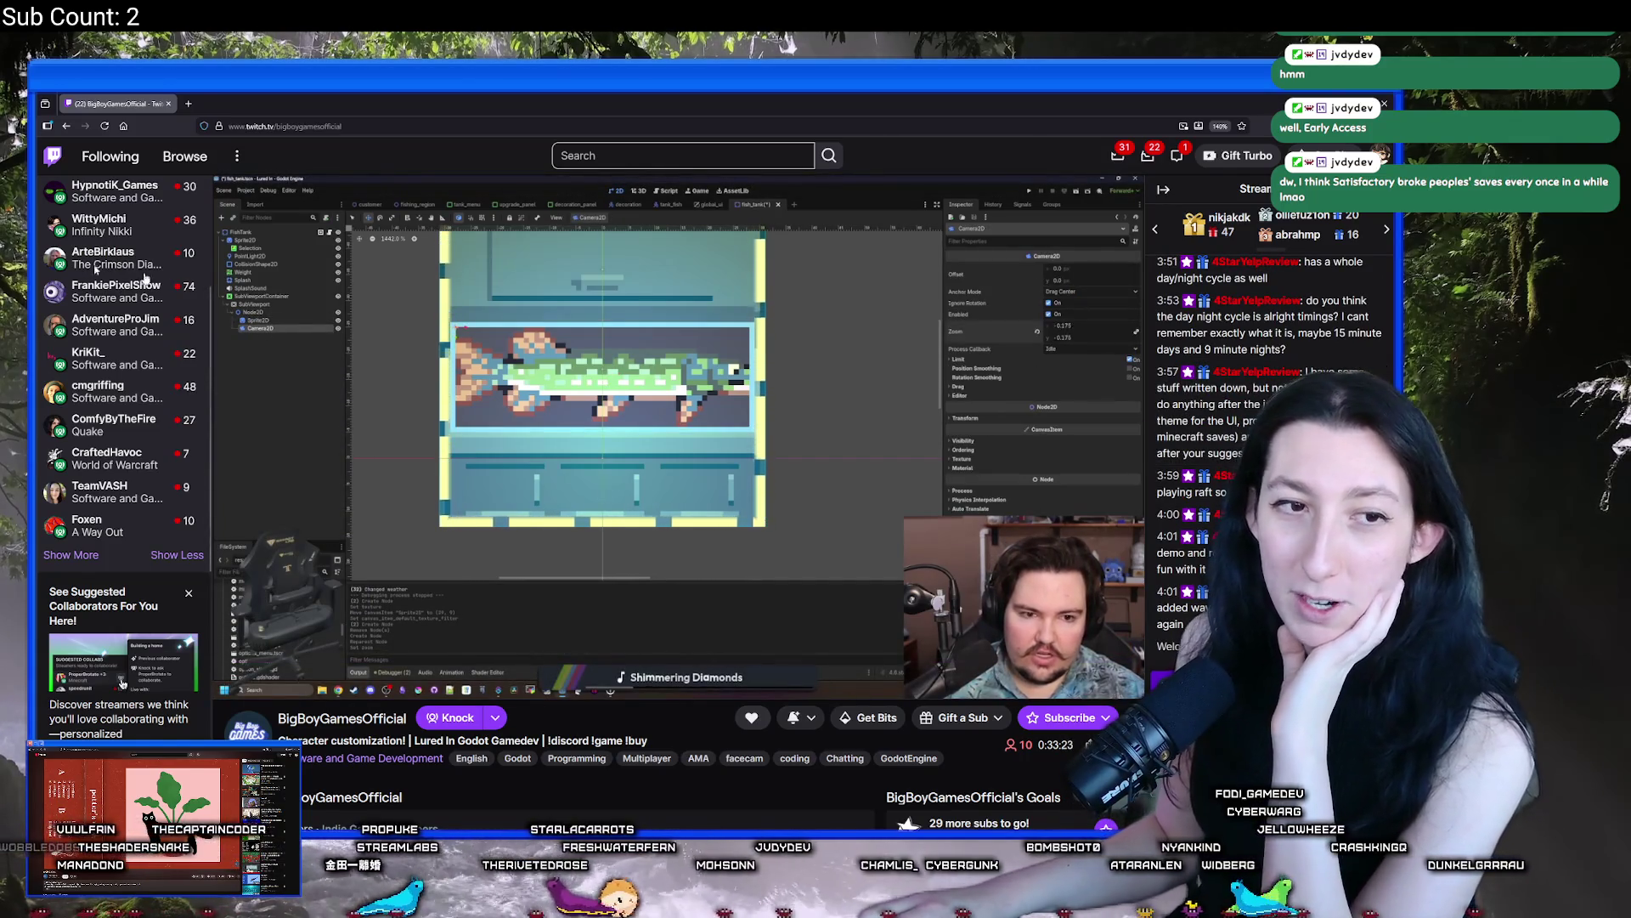
click(71, 554)
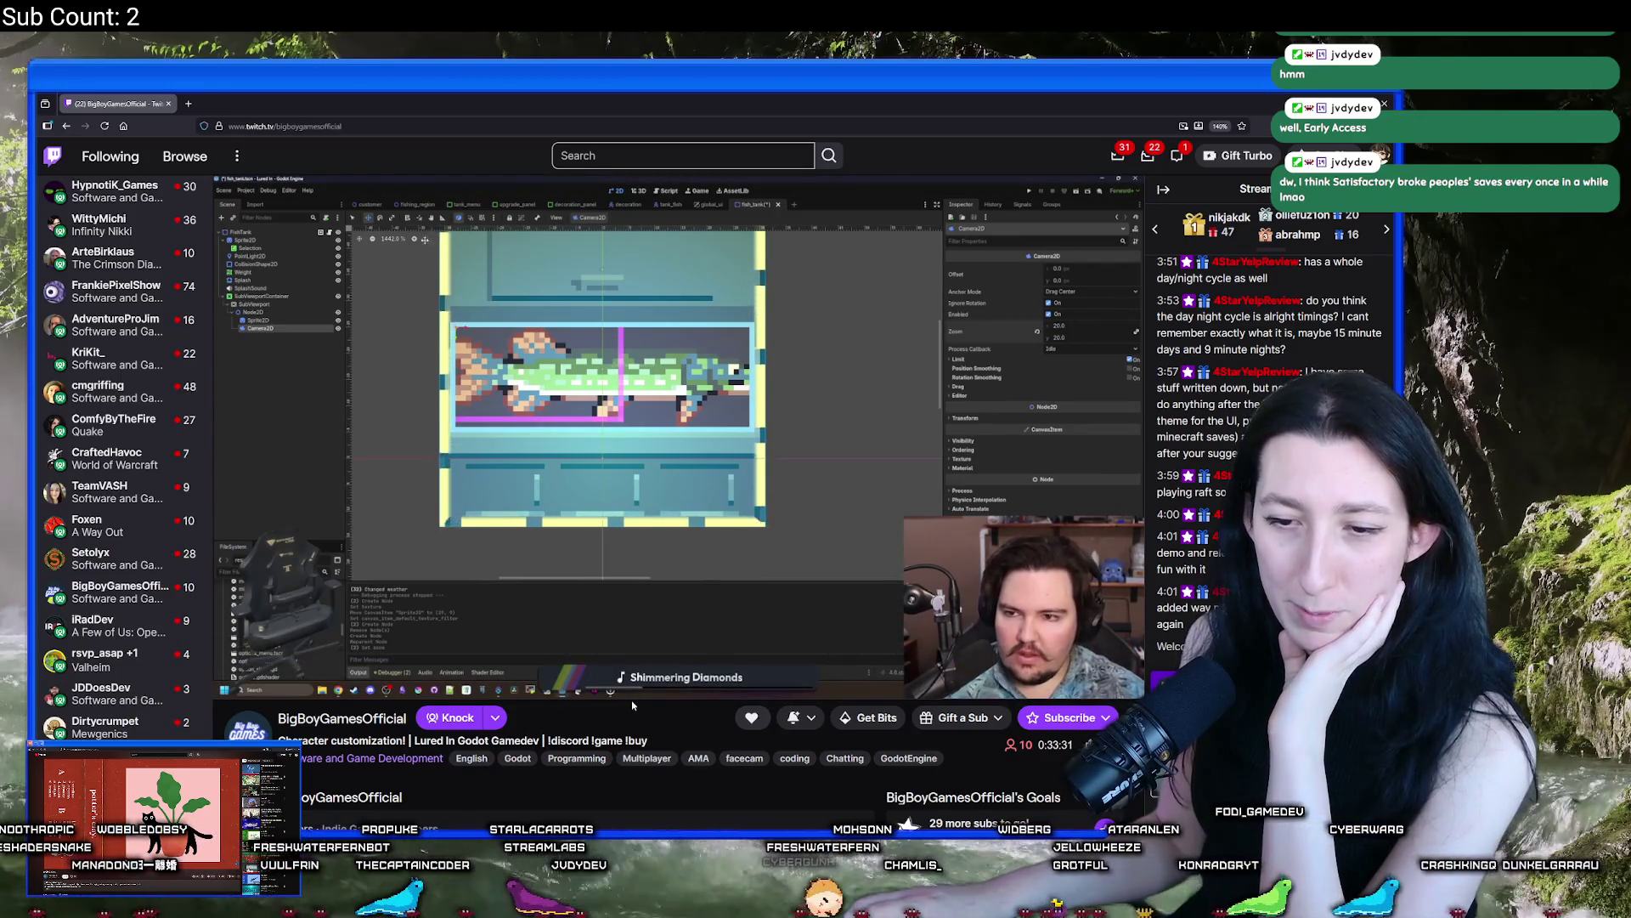
mouse_move(673, 236)
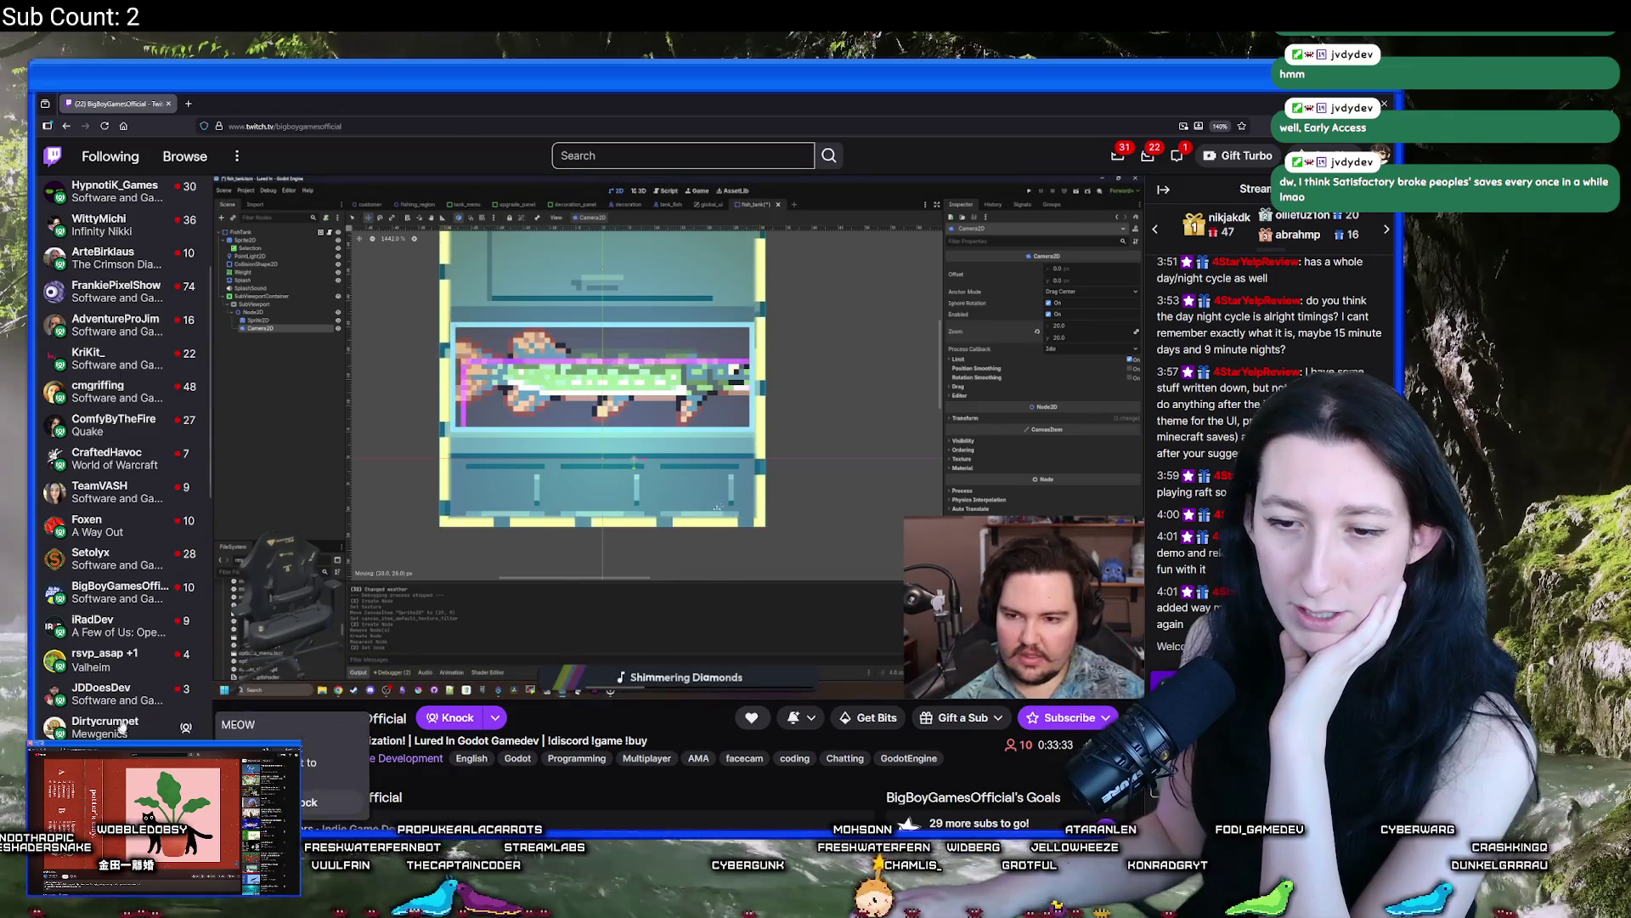
scroll(156, 424, up, 2)
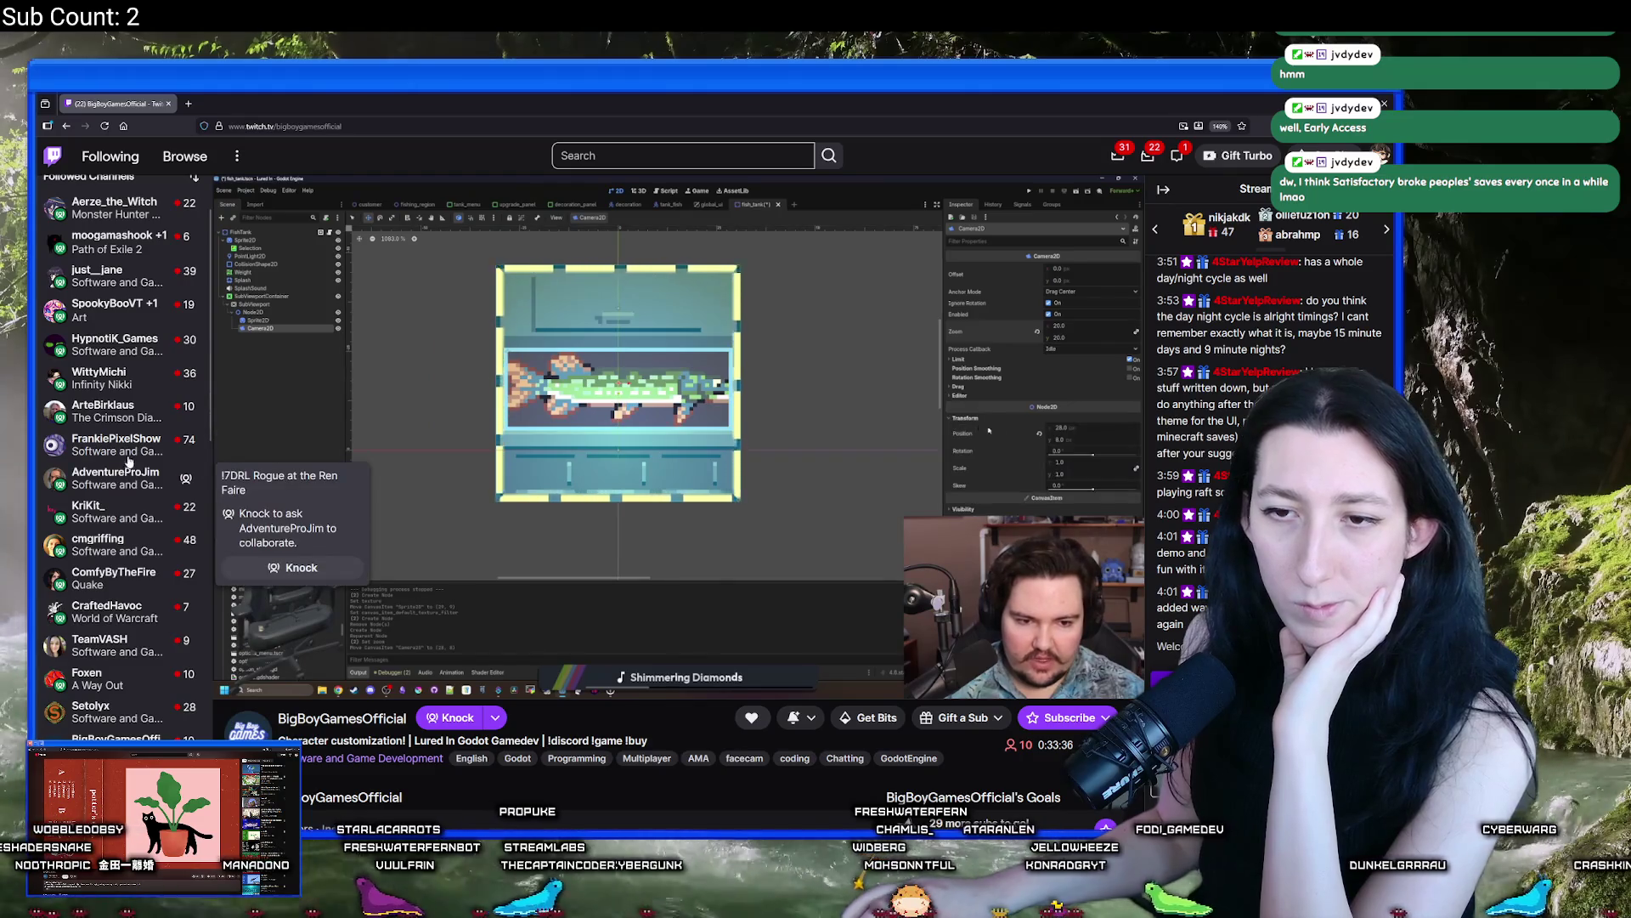
middle_click(119, 440)
click(254, 96)
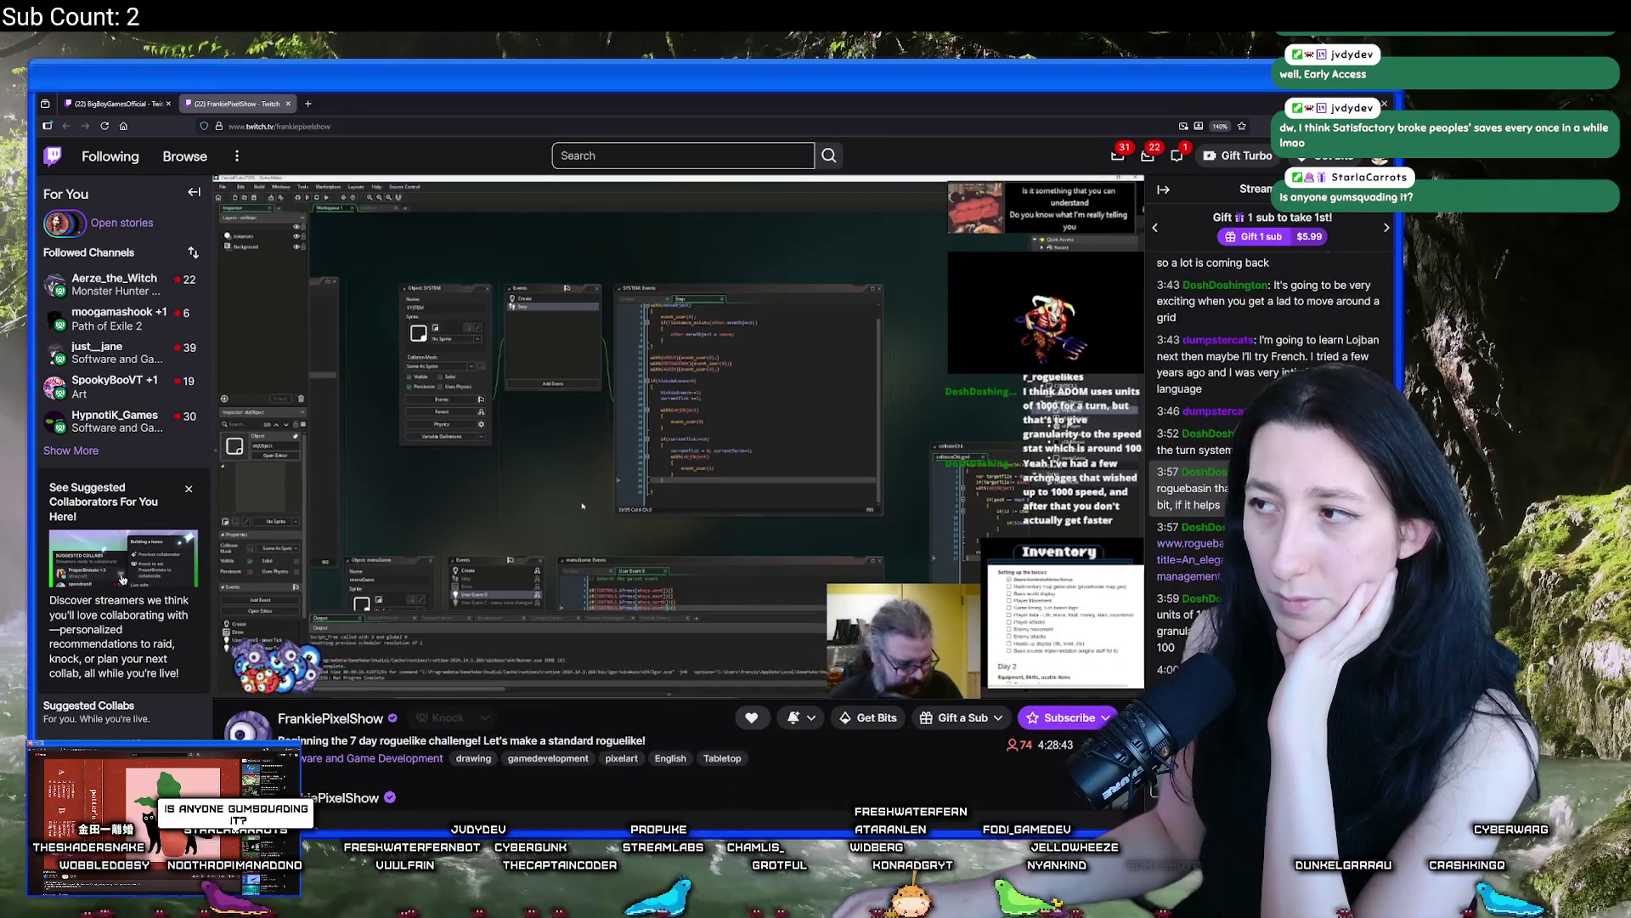
click(288, 103)
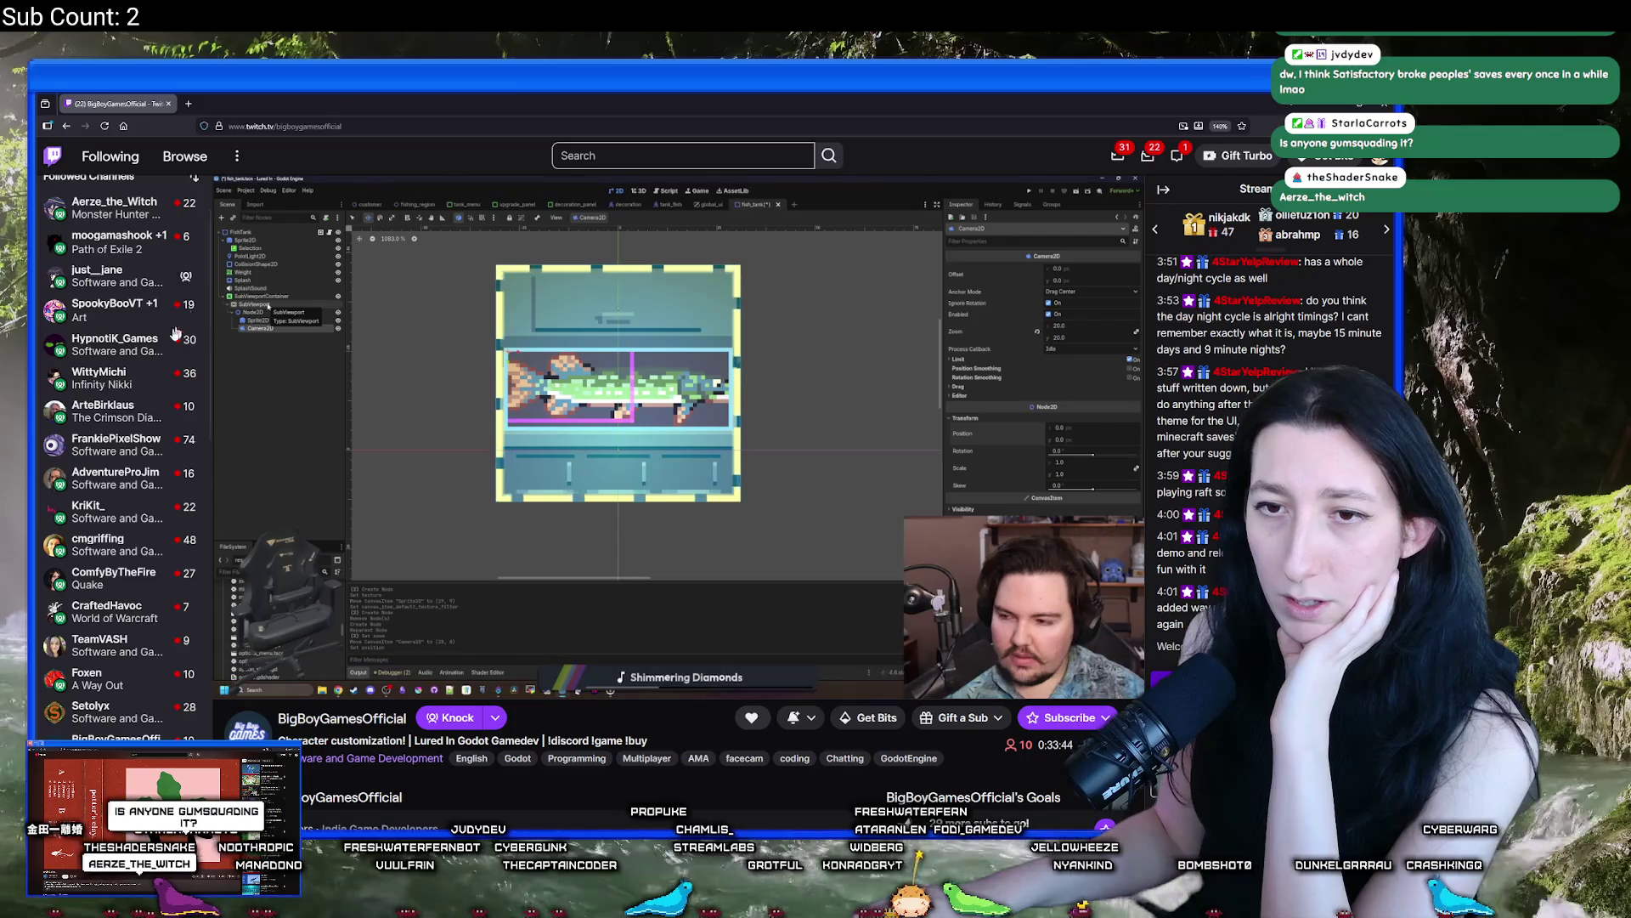
Open HypnotiK_Games' Gamedle stream in a new tab, then enter 'gum squad' in the search box
mouse_move(124, 443)
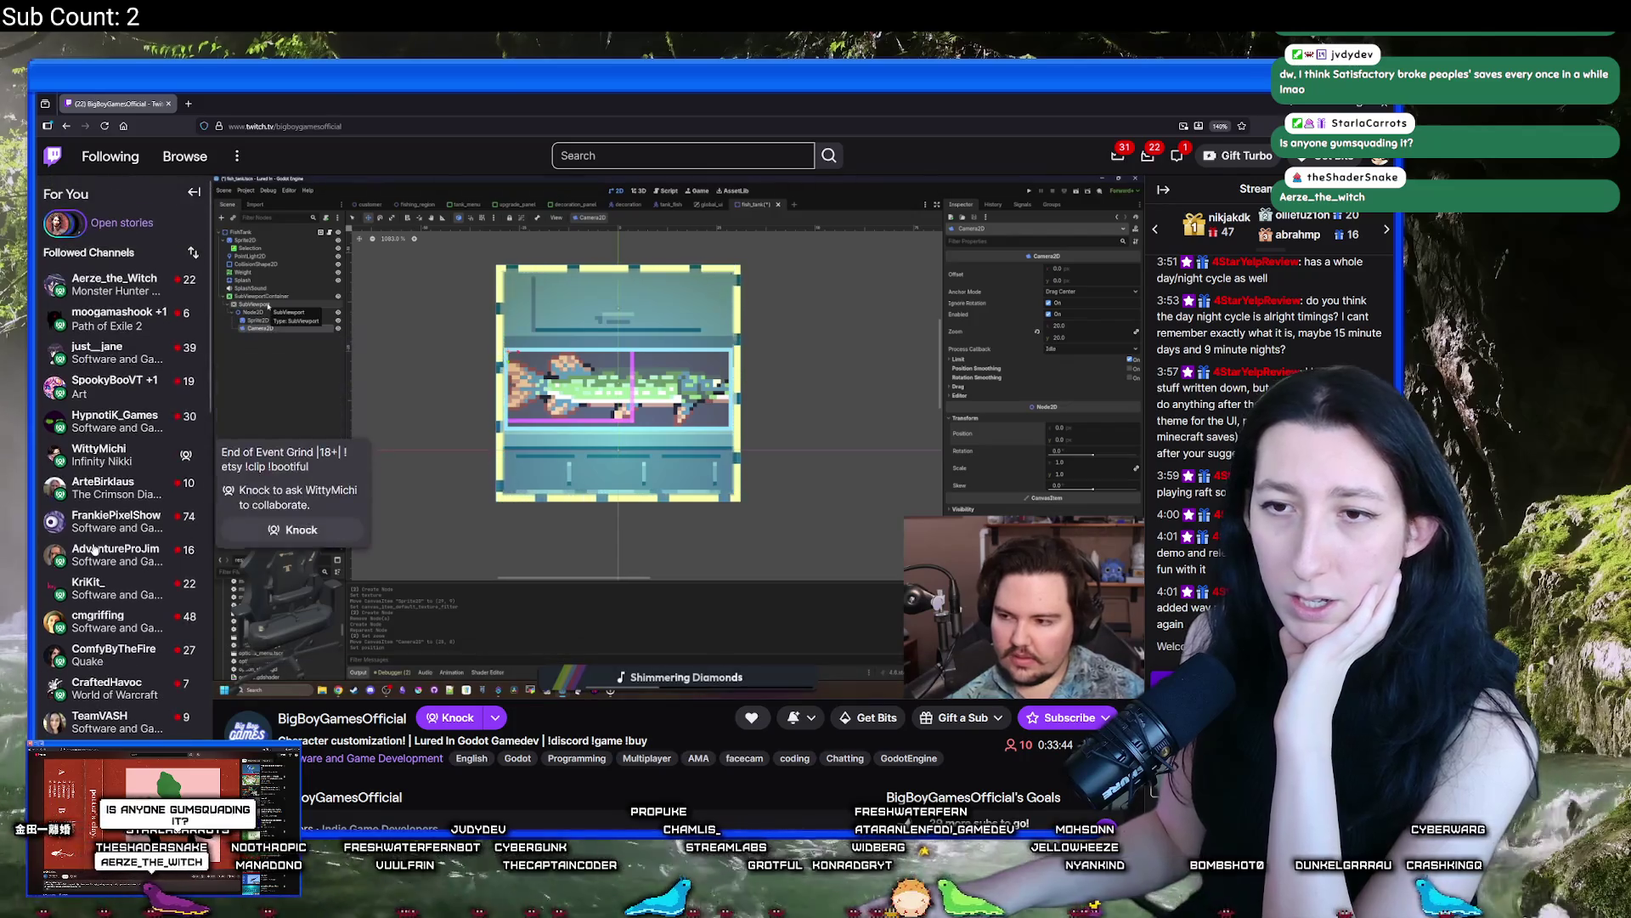
right_click(138, 429)
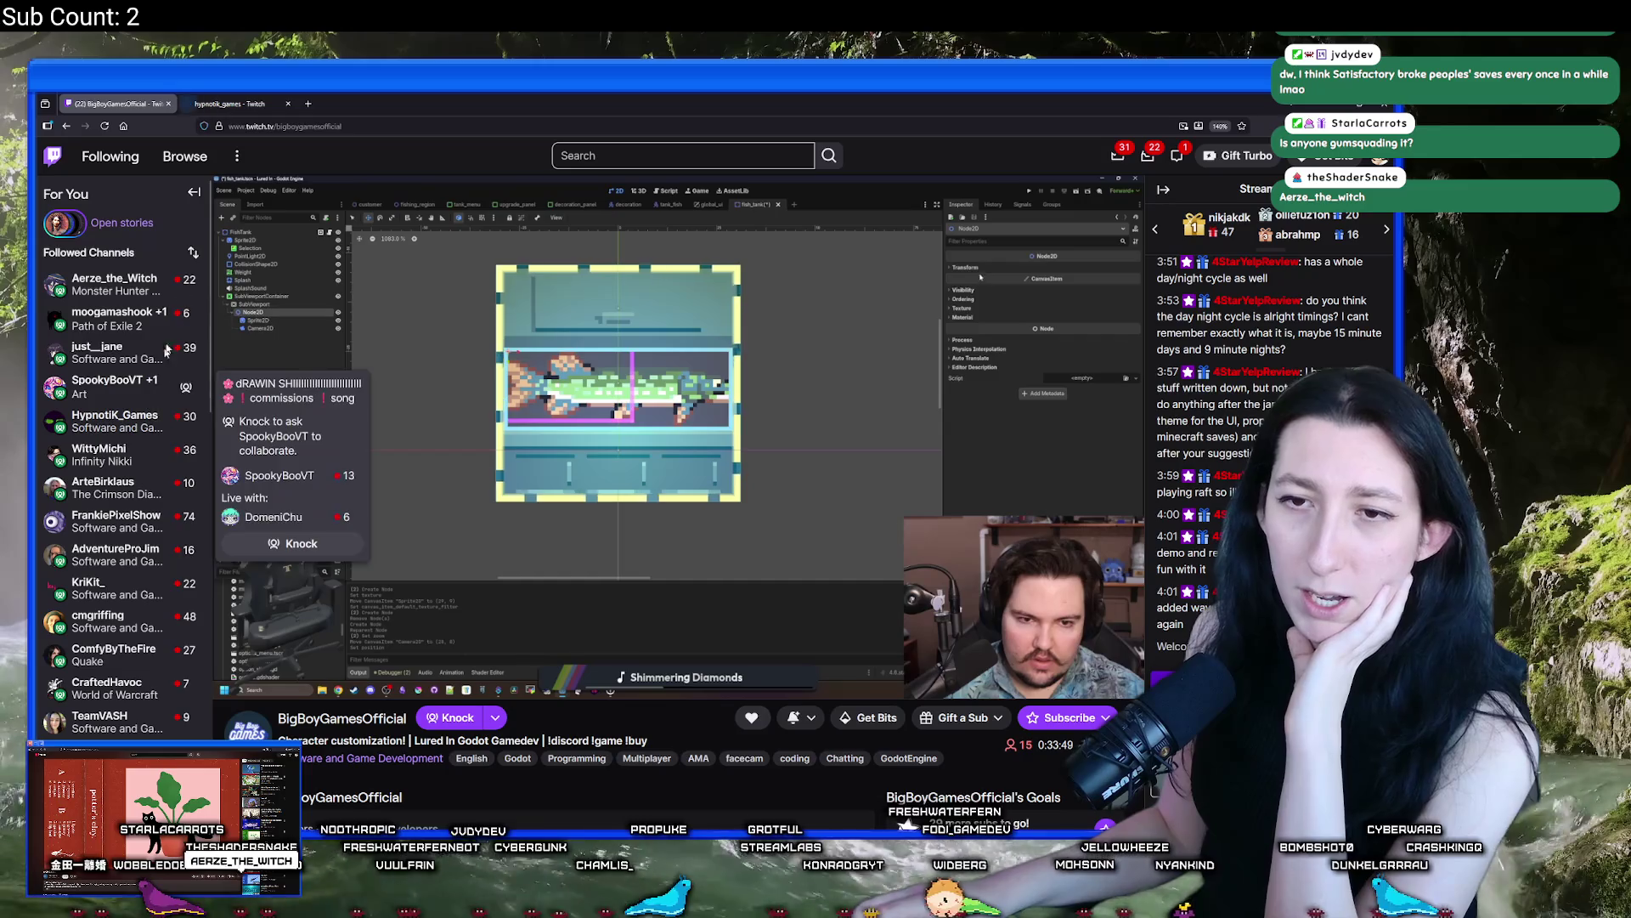
click(170, 440)
click(244, 104)
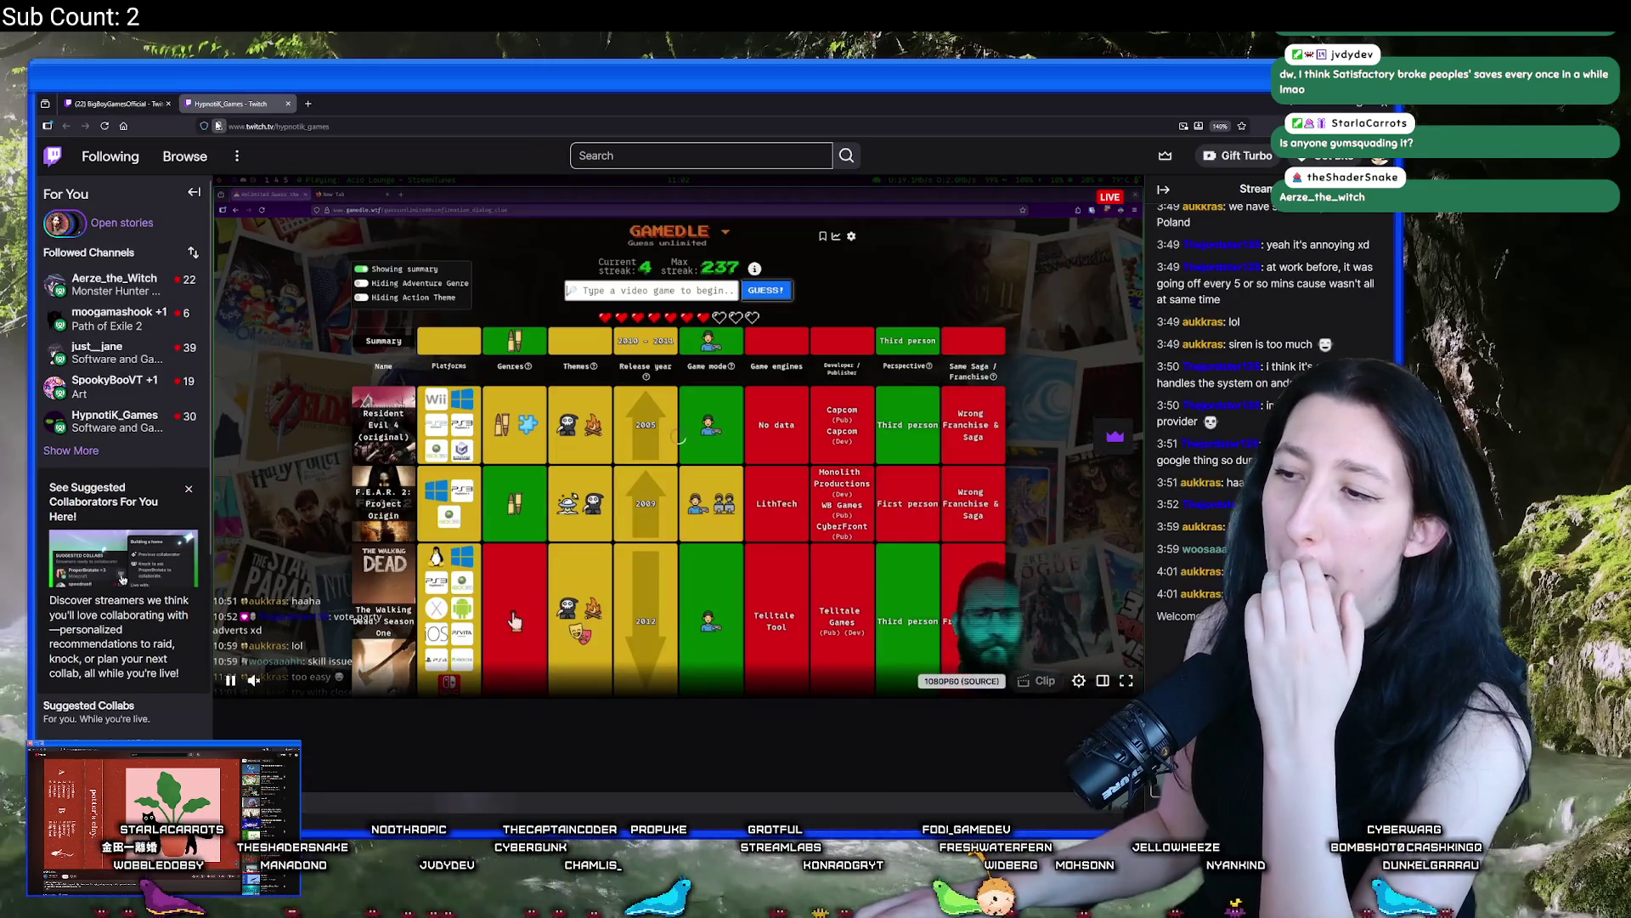
mouse_move(147, 104)
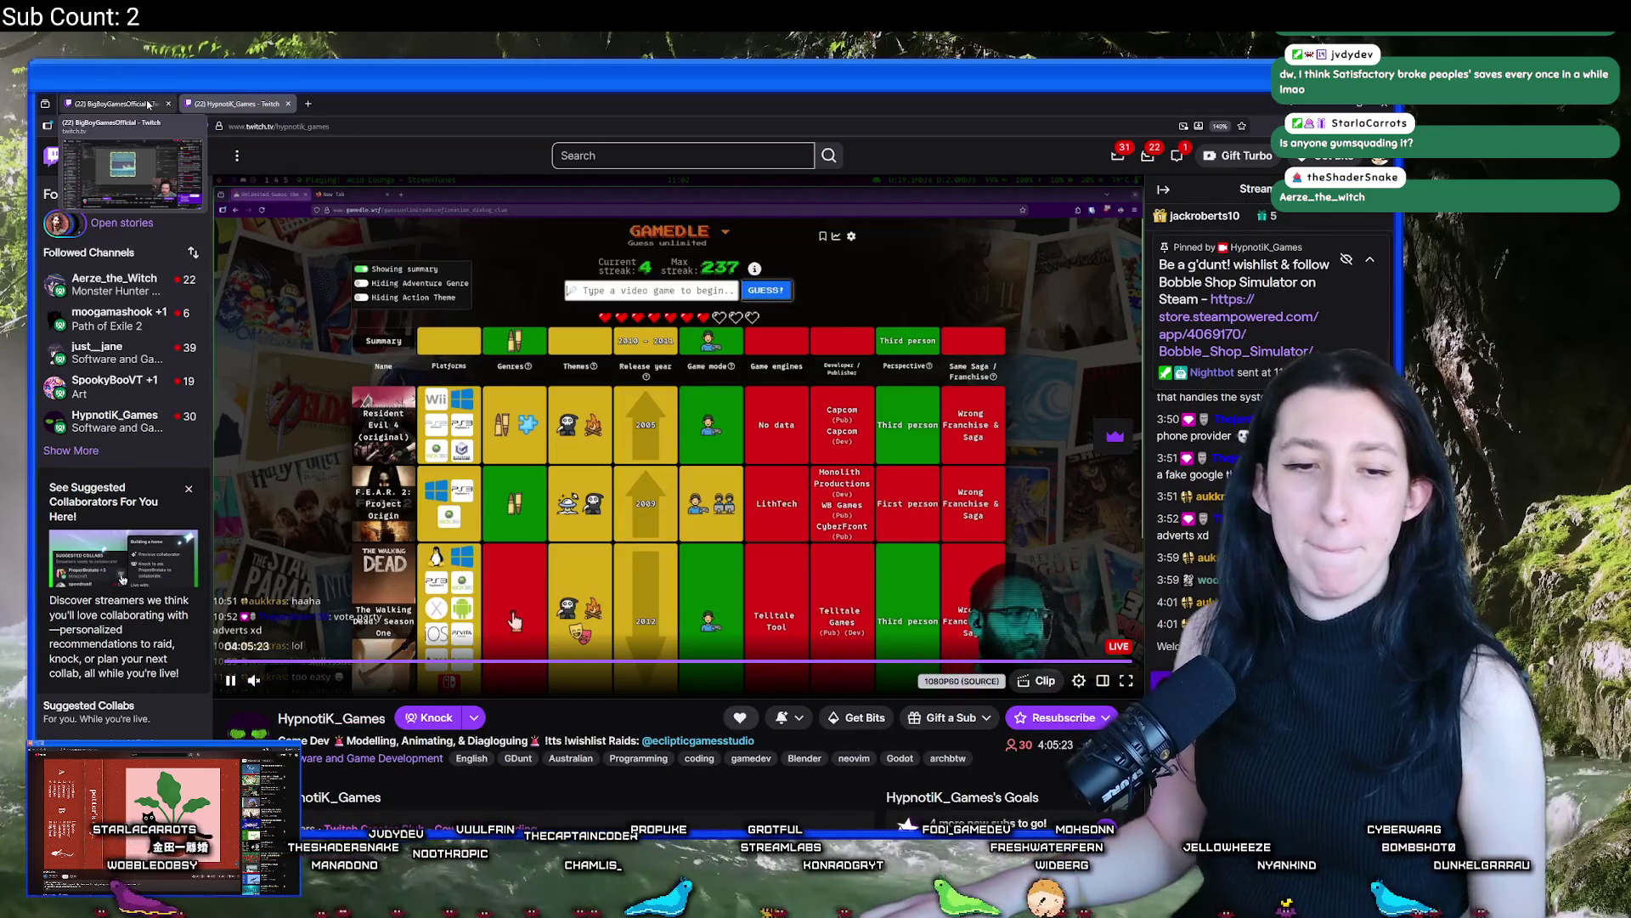
click(683, 156)
text(g)
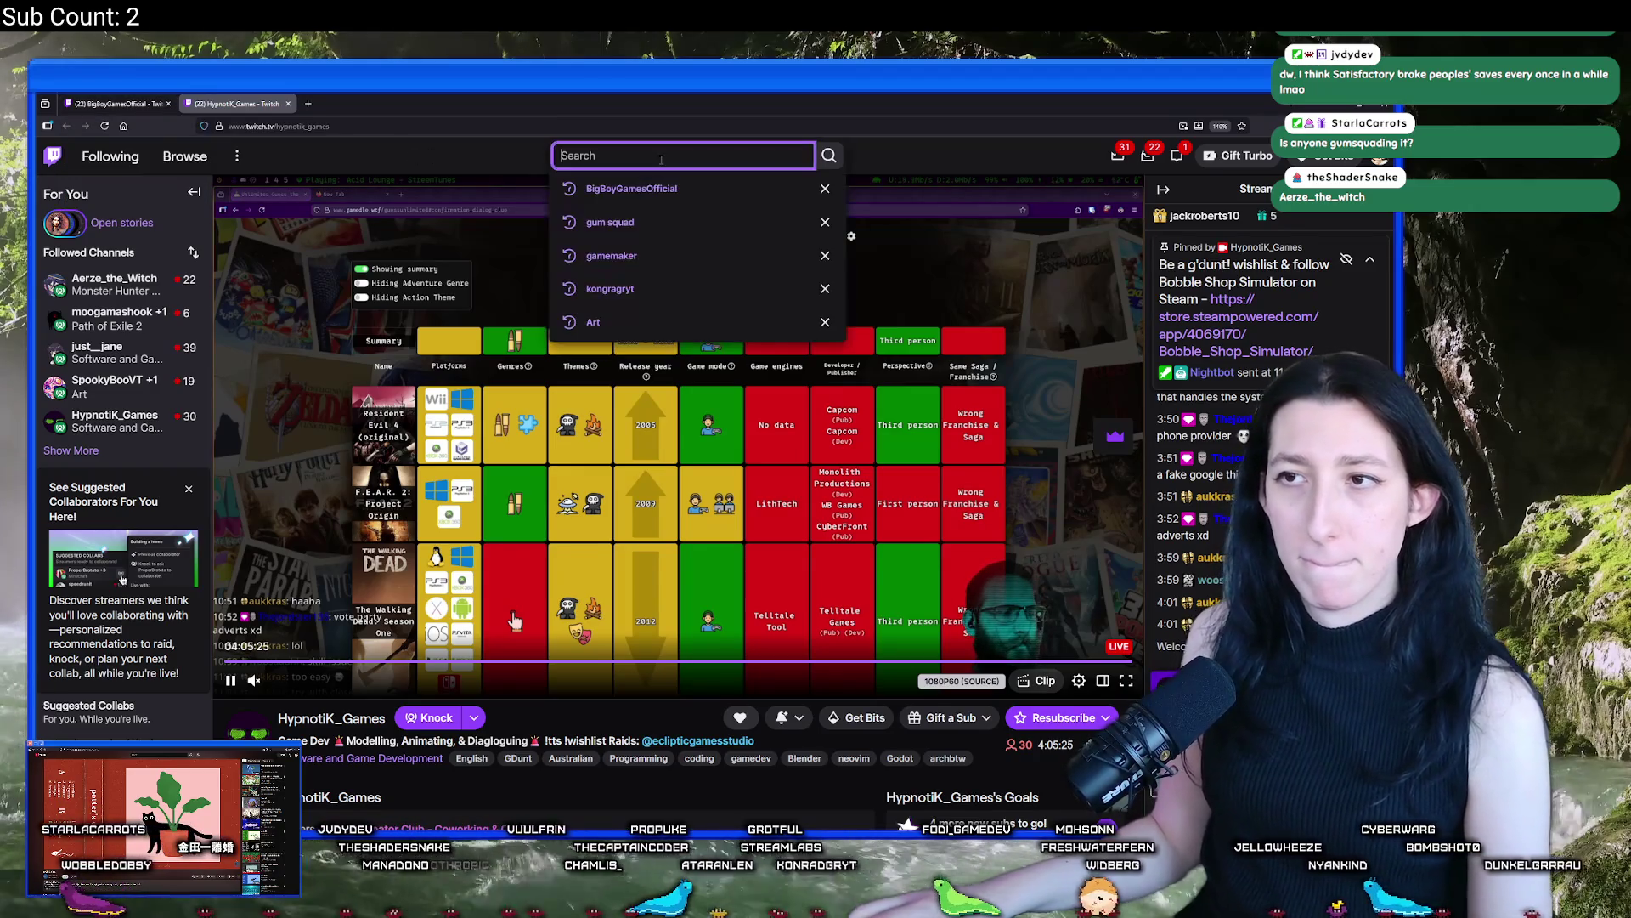
text(um squad)
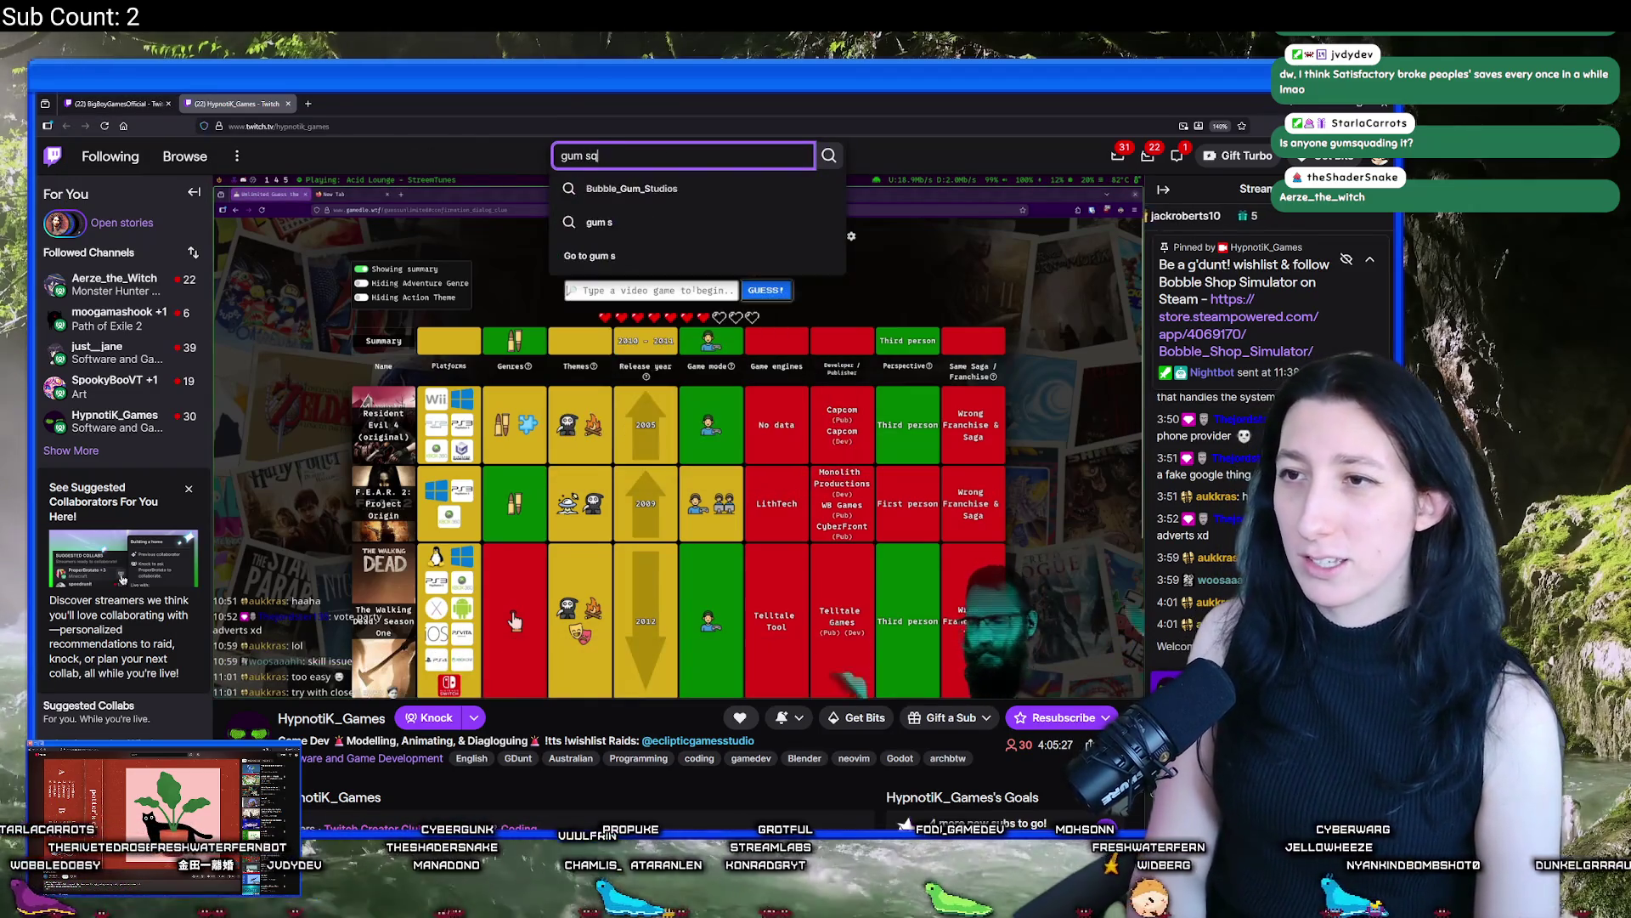
Open the Gum Squad category and watch widberg's live stream unmuted at full volume
key(Return)
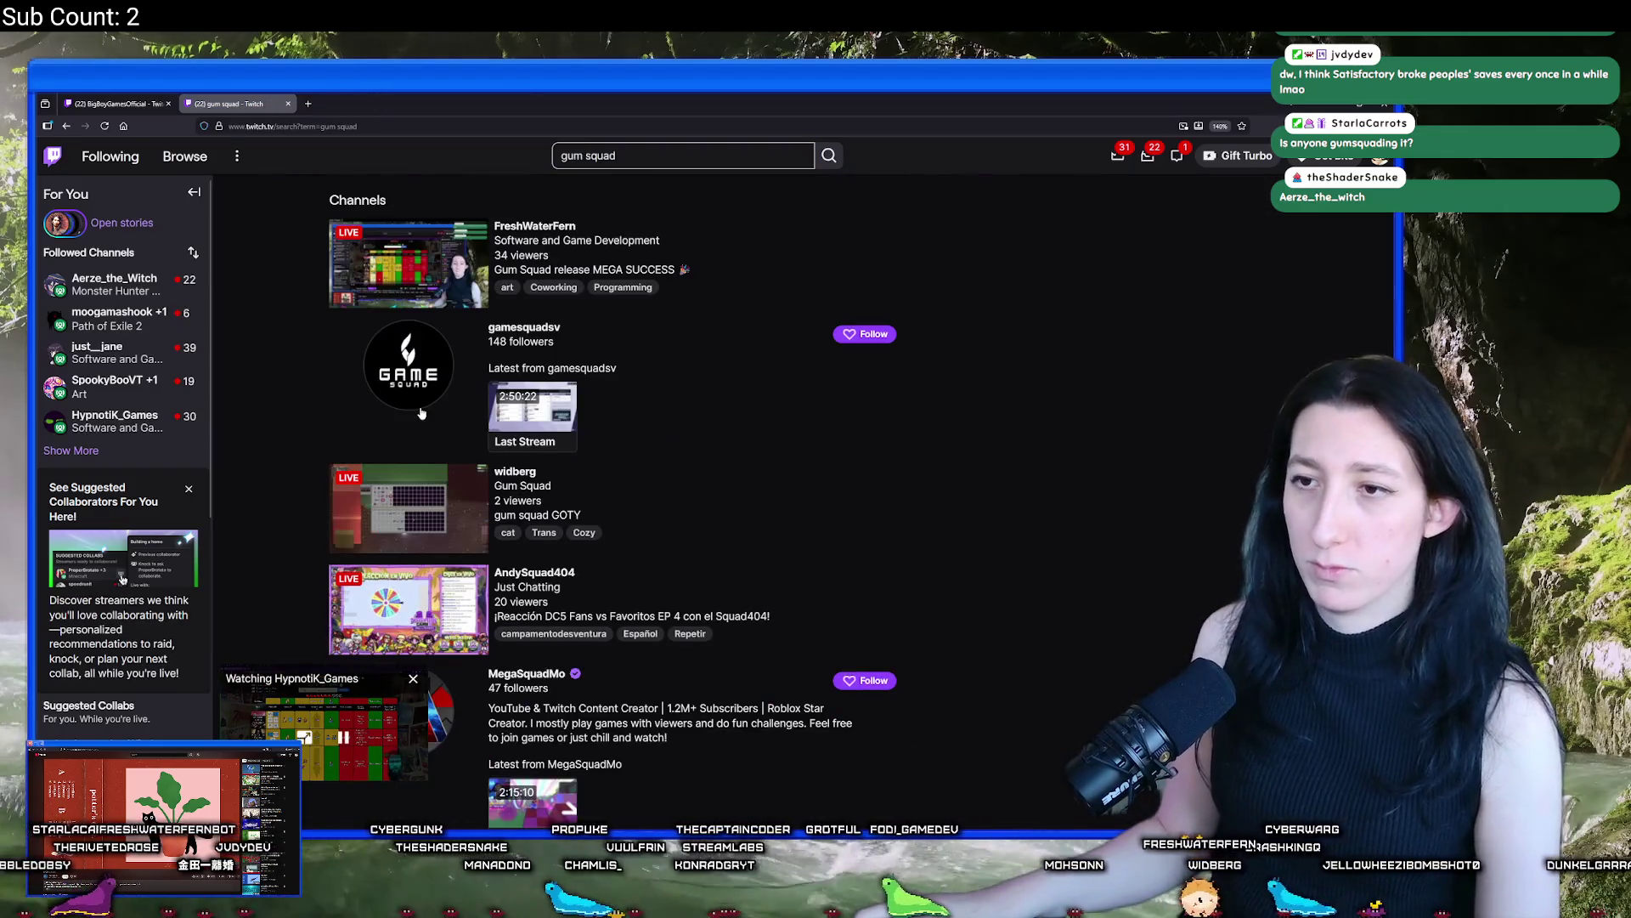
scroll(433, 376, down, 3)
scroll(431, 377, down, 5)
scroll(425, 378, up, 2)
click(420, 377)
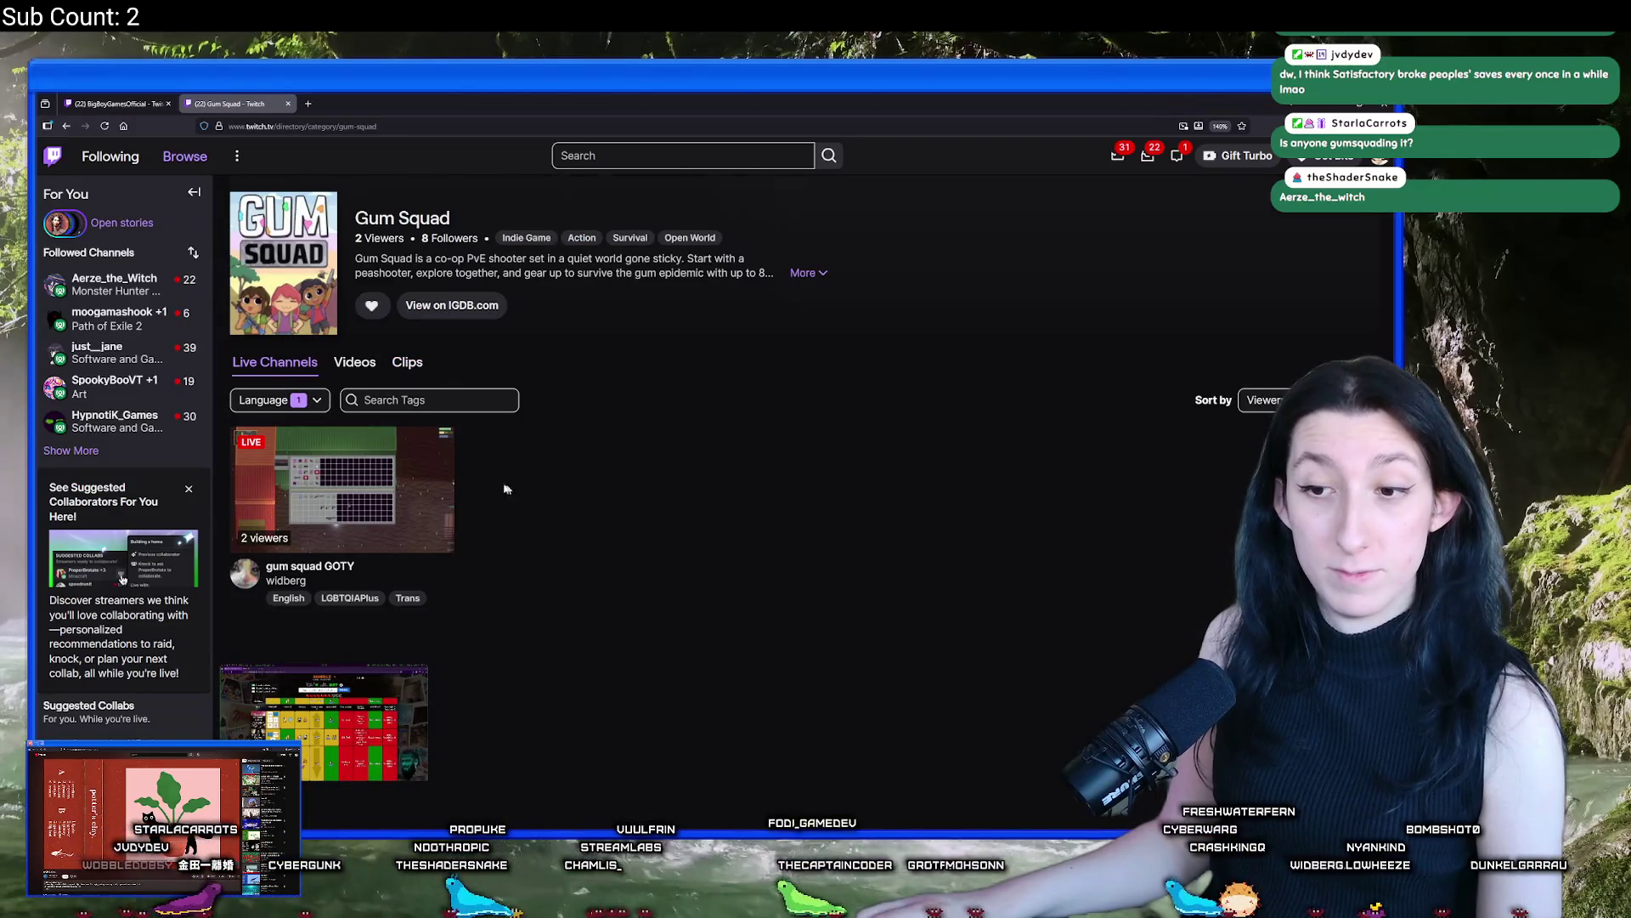
click(393, 496)
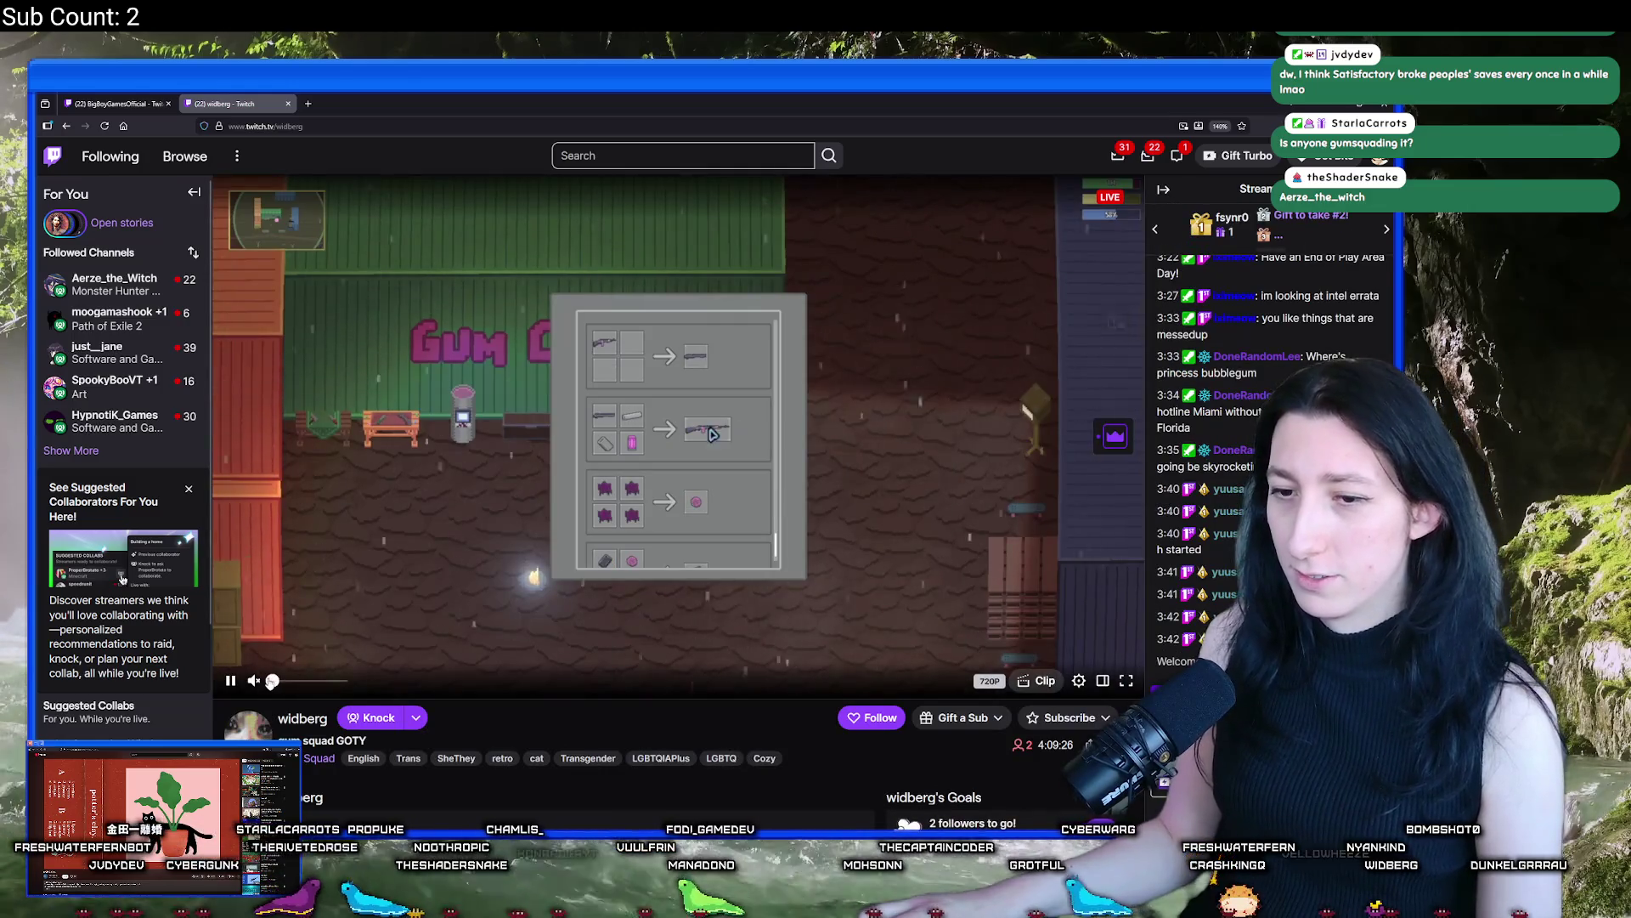
drag(268, 680, 368, 685)
scroll(539, 559, down, 2)
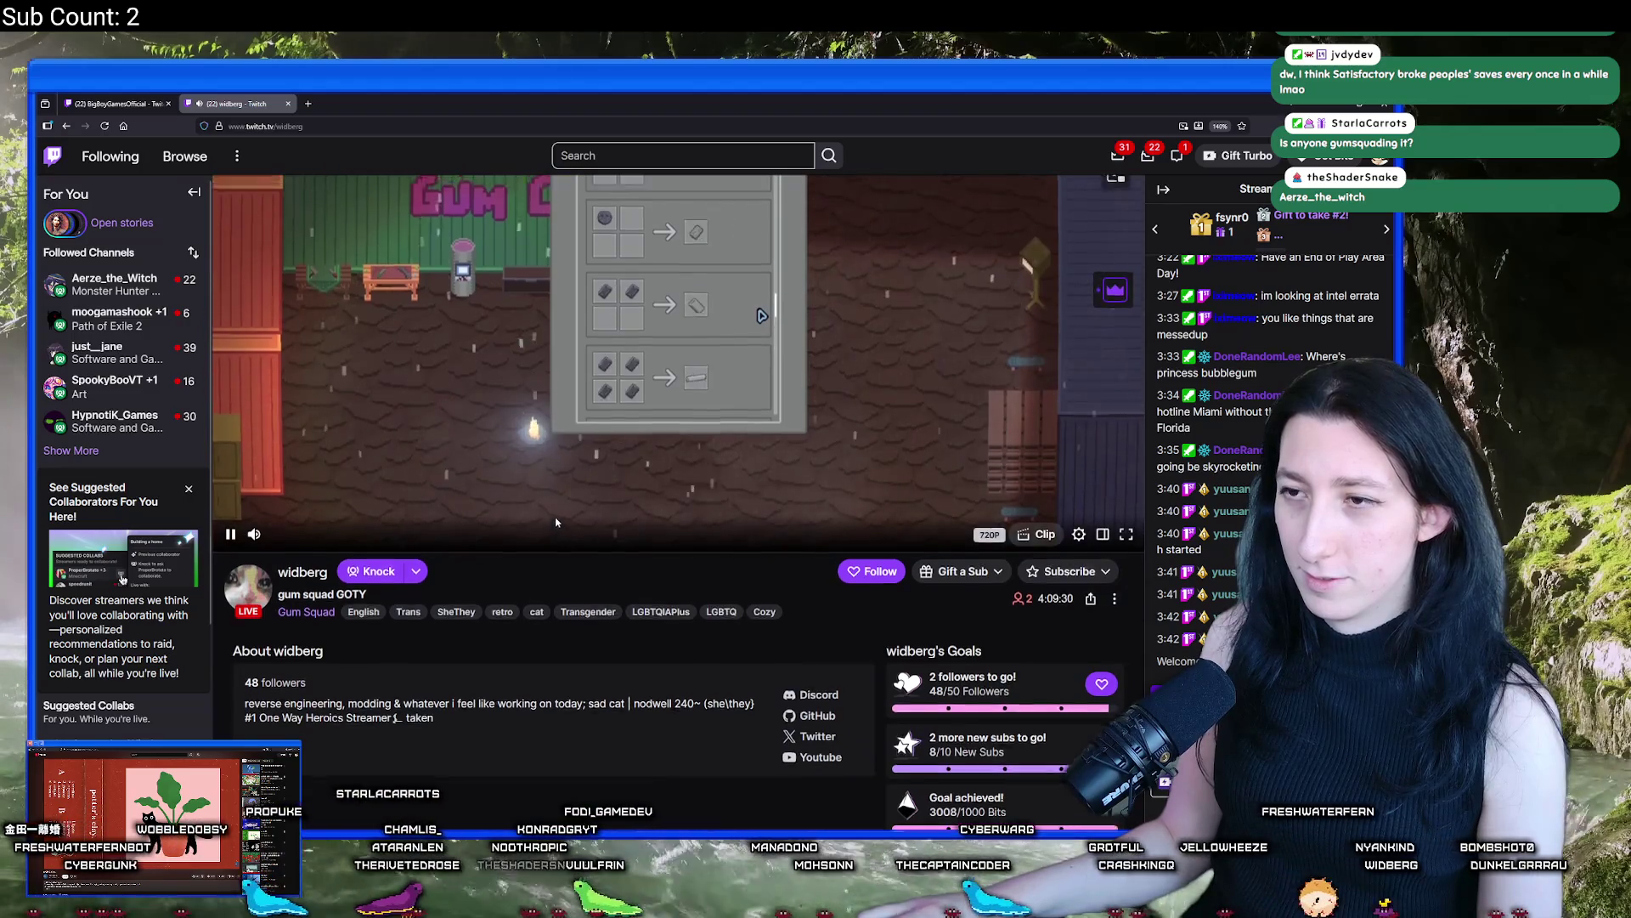
scroll(383, 629, up, 2)
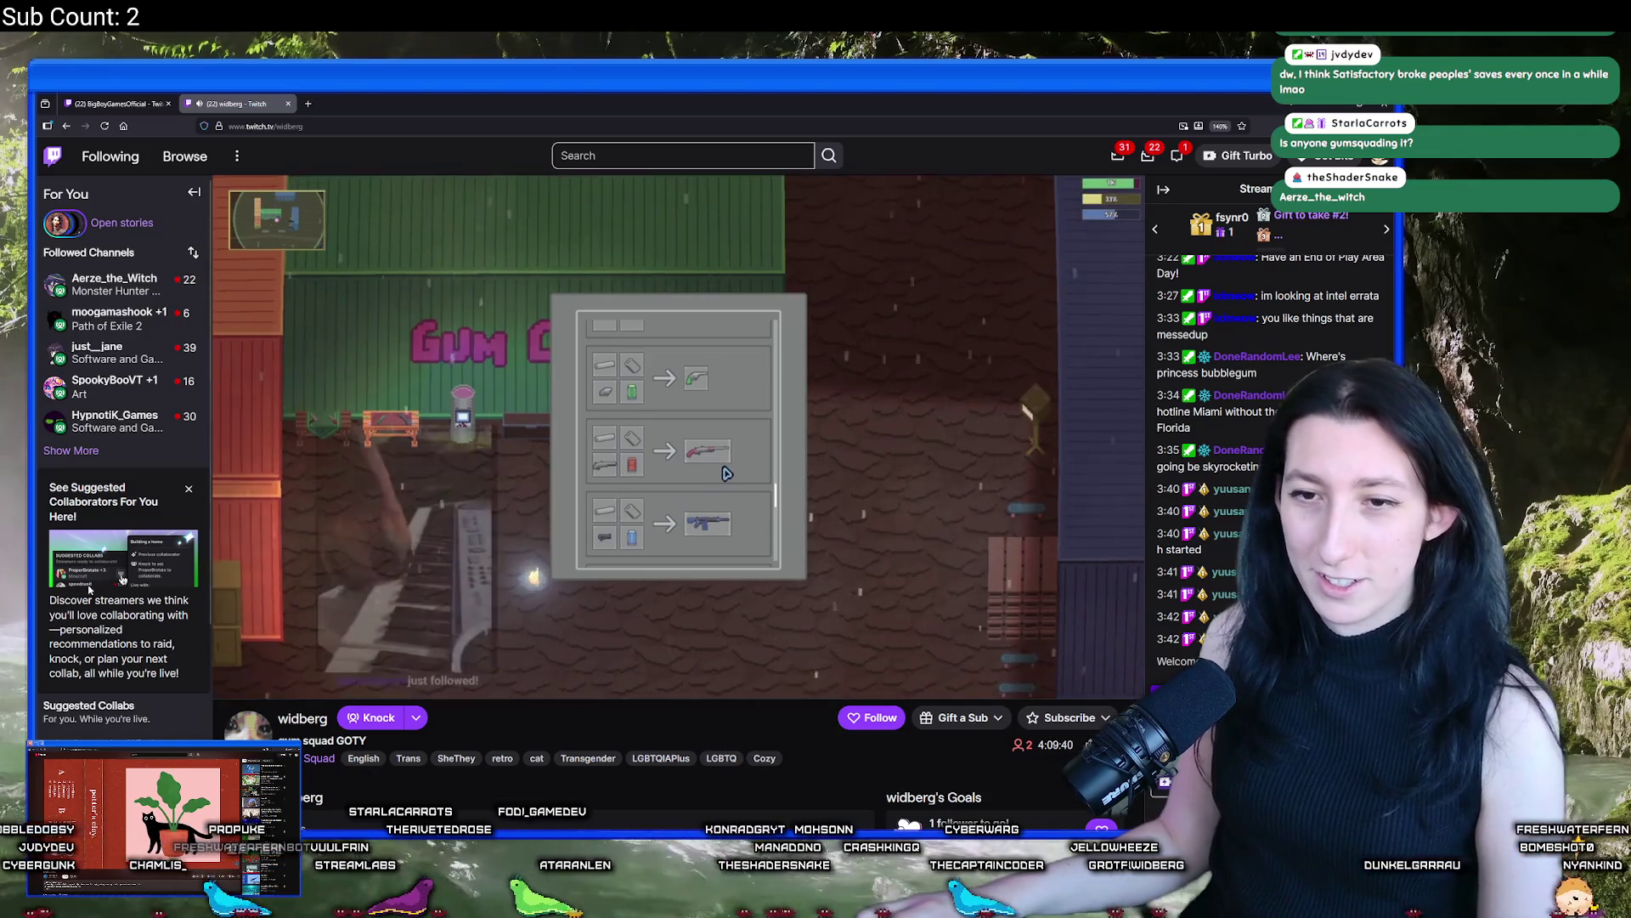
mouse_move(255, 680)
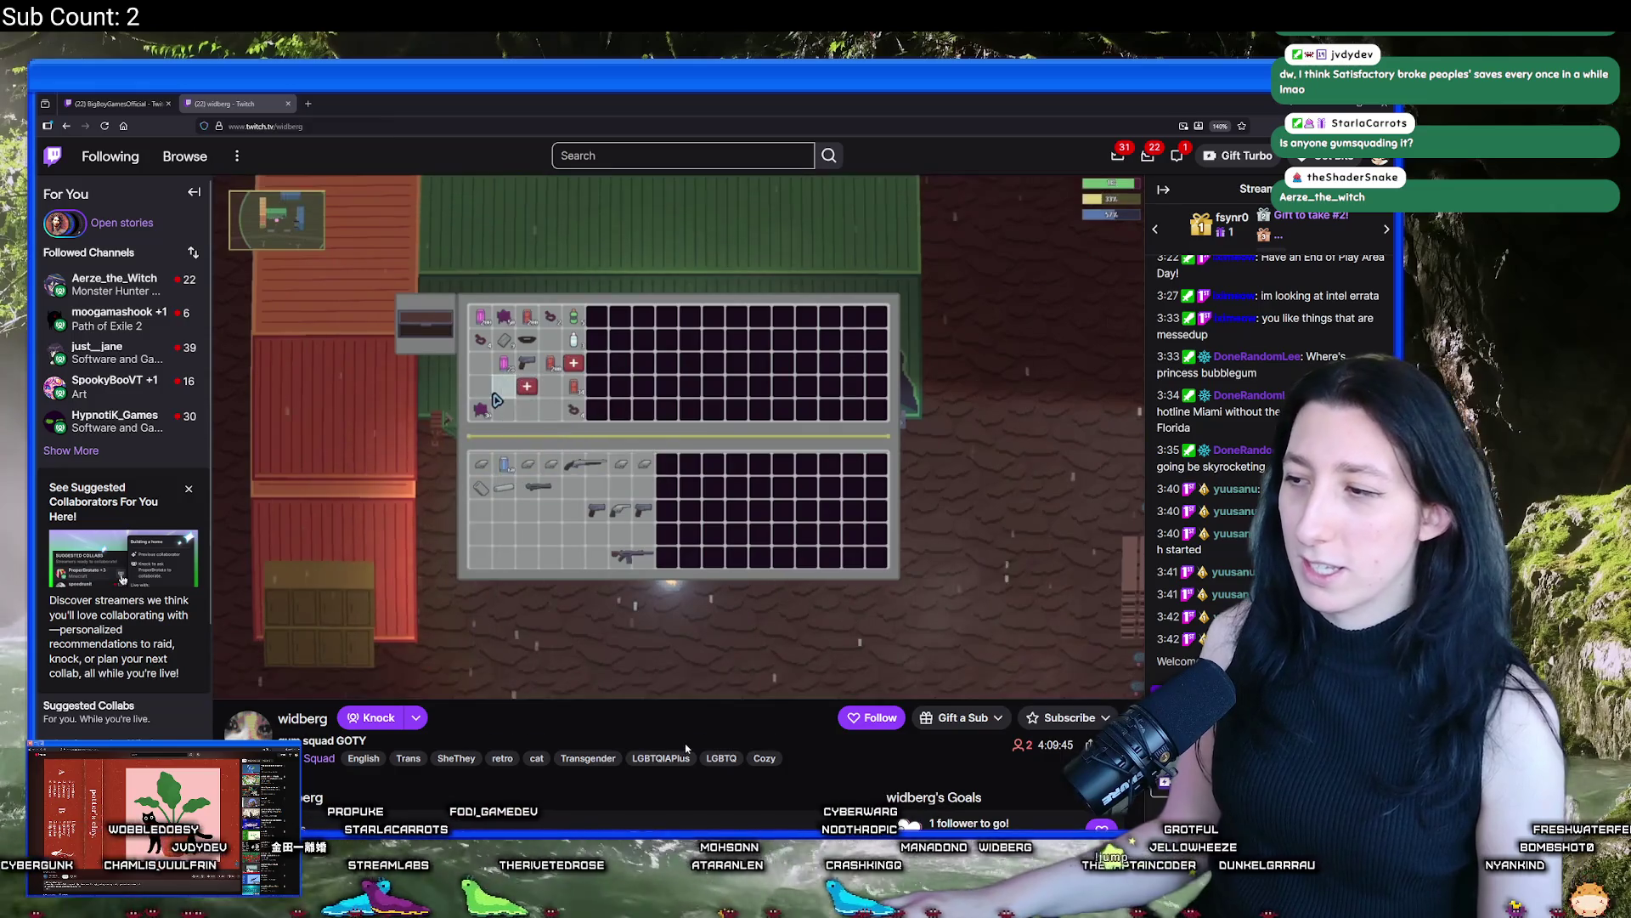
Go to twitch.tv/Aerze_the_witch in a new browser tab
click(309, 103)
text(twitch.tv/)
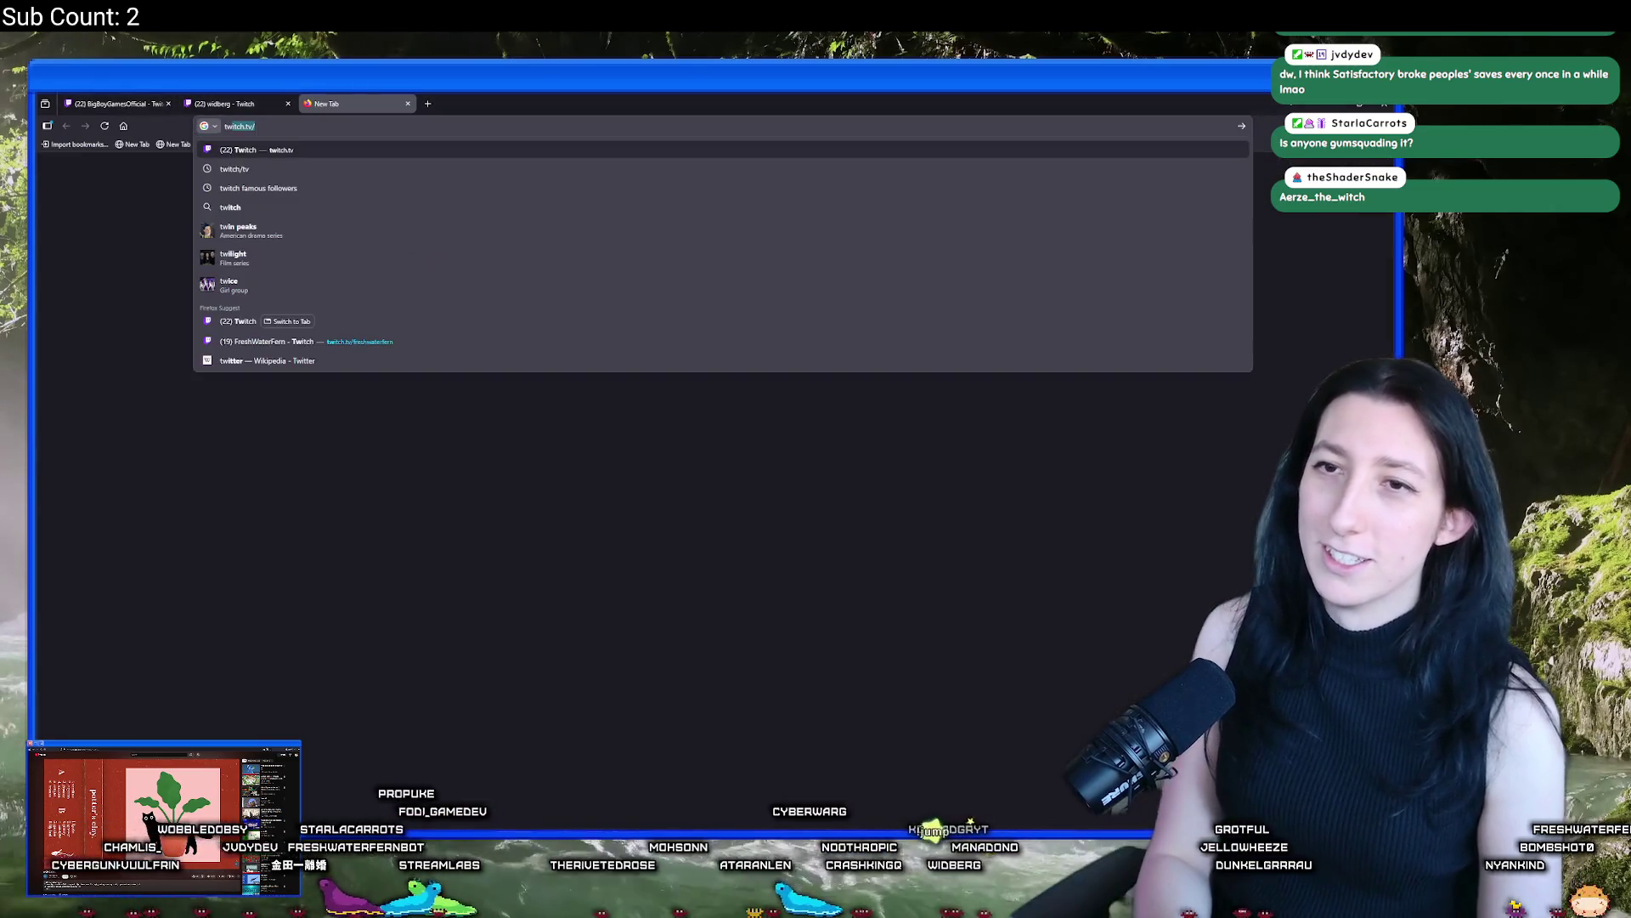
text(Aerze_the_witch)
key(Return)
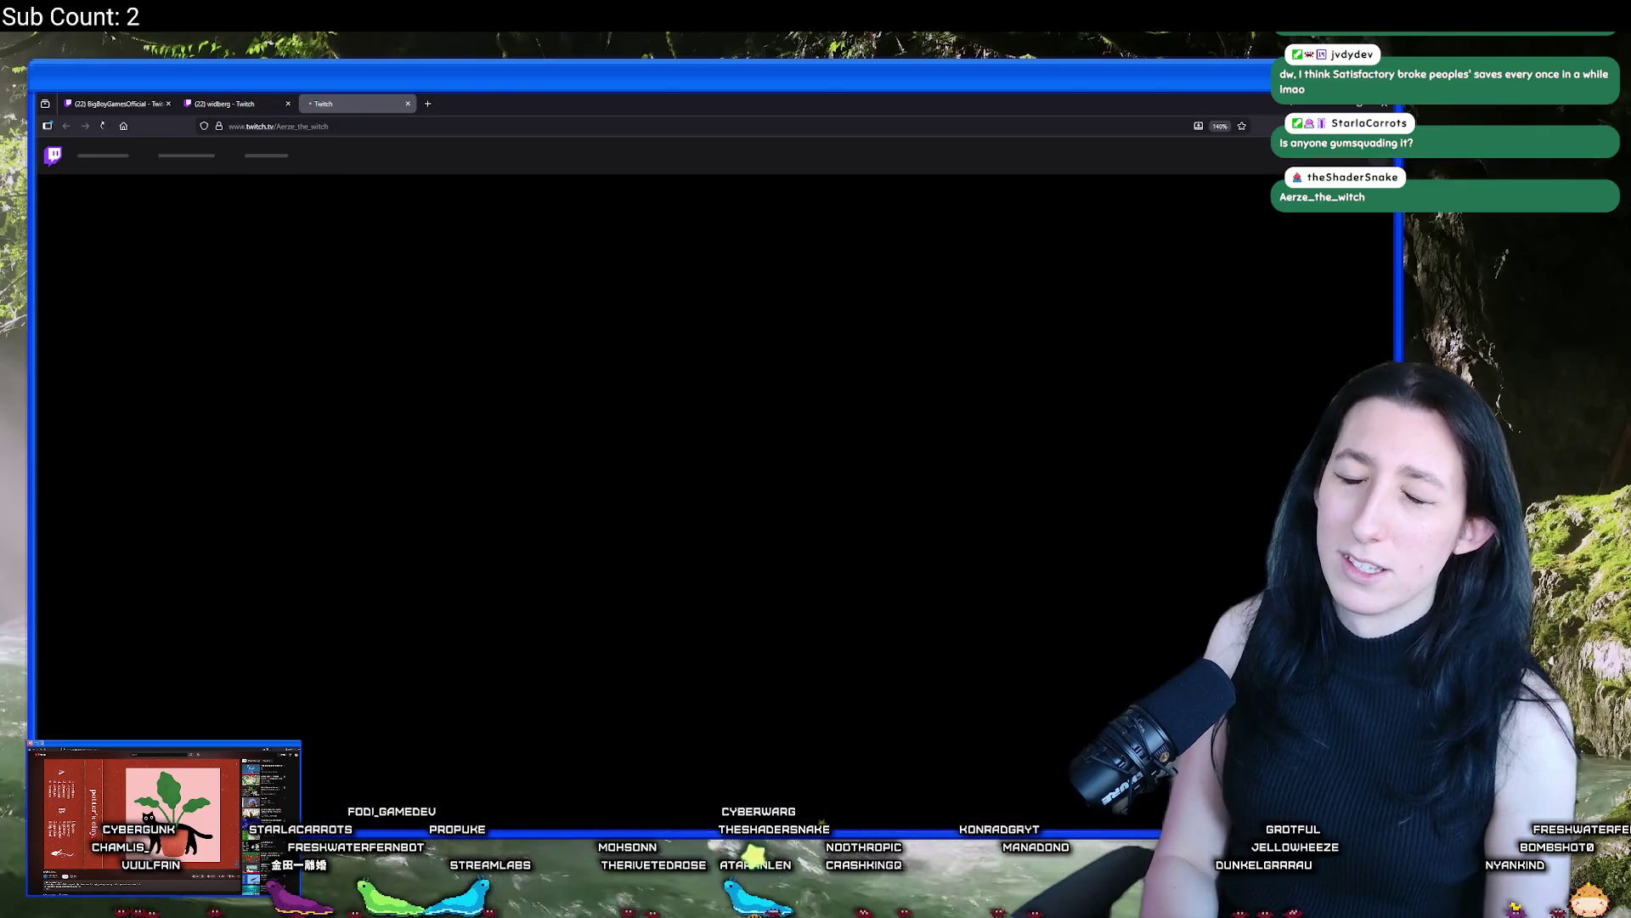